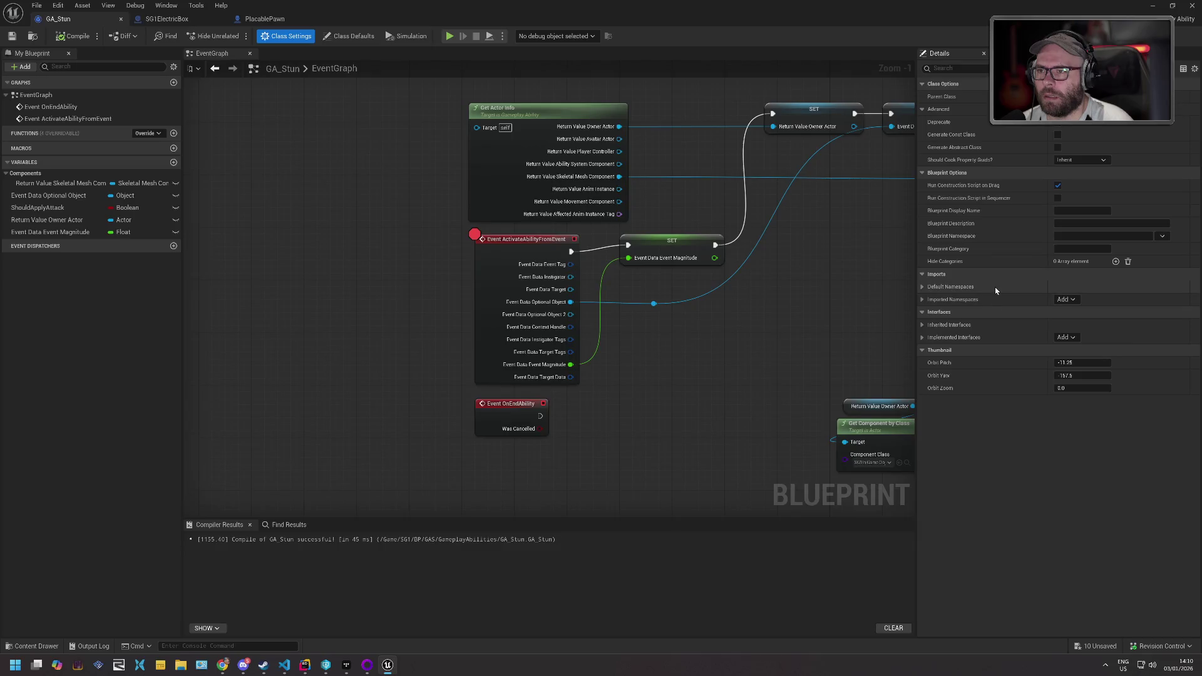
- Show GA_Stun's Class Defaults, including its tags and activation settings, in the Details panel
{"action": "left_click", "coordinate": [349, 37]}
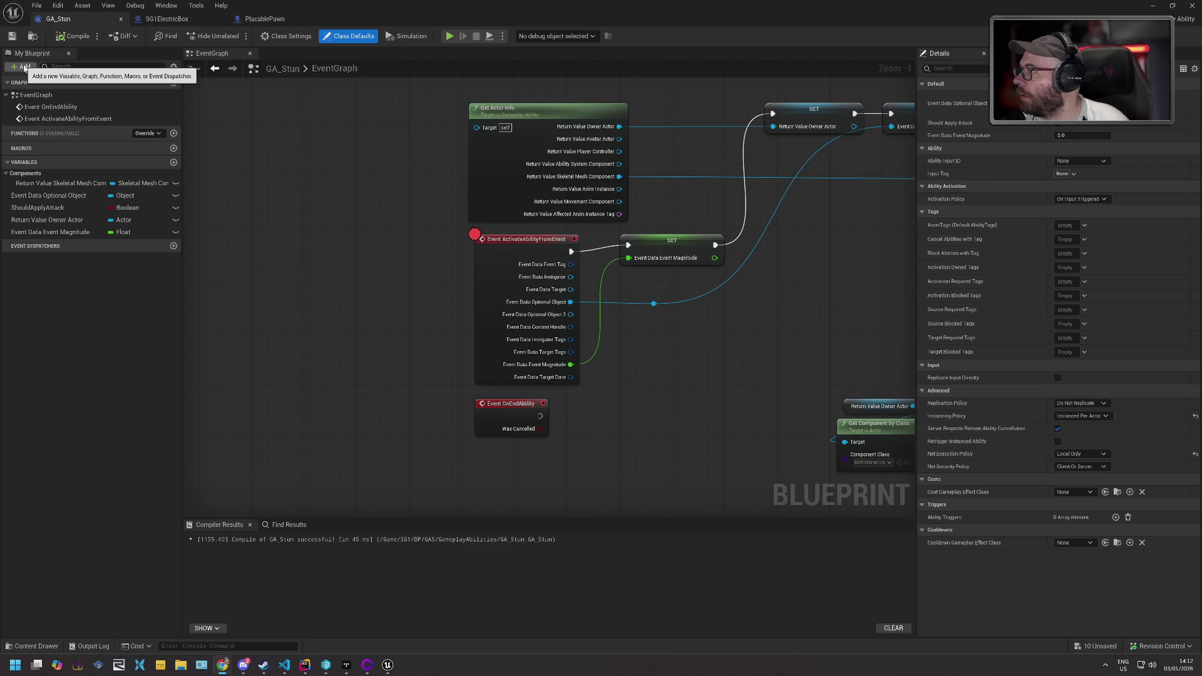
- Add an ActivateAbility override event to GA_Stun's graph and position it
{"action": "left_click", "coordinate": [23, 67]}
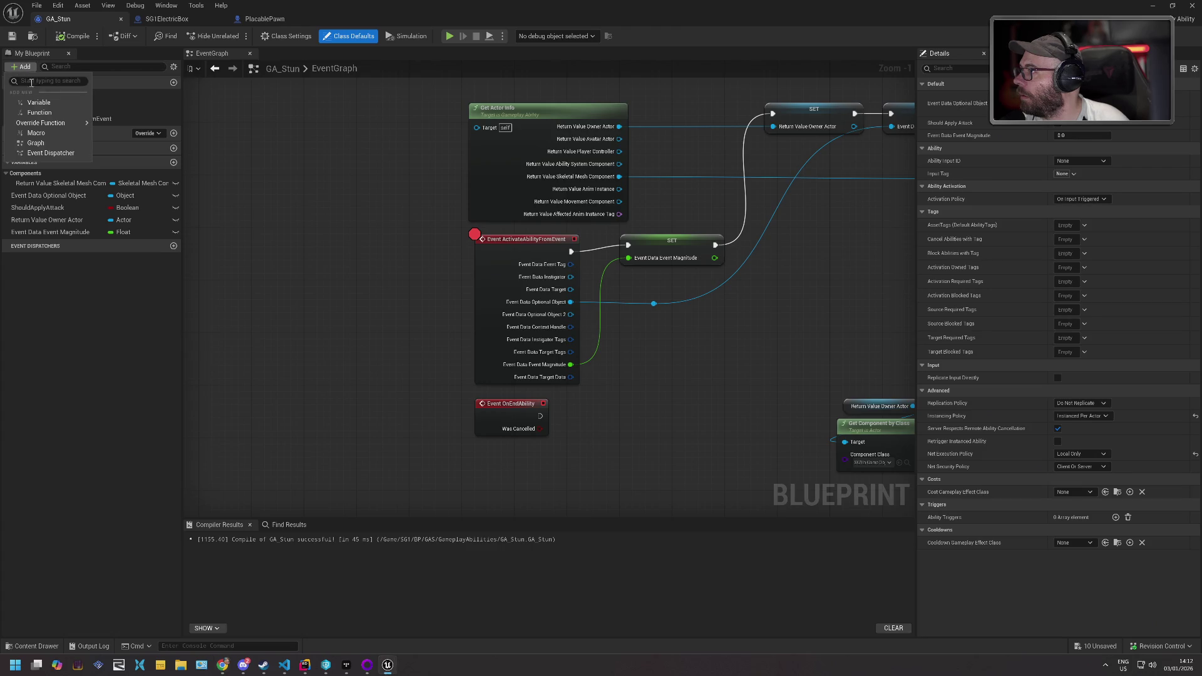
{"action": "mouse_move", "coordinate": [56, 125]}
{"action": "left_click", "coordinate": [124, 139]}
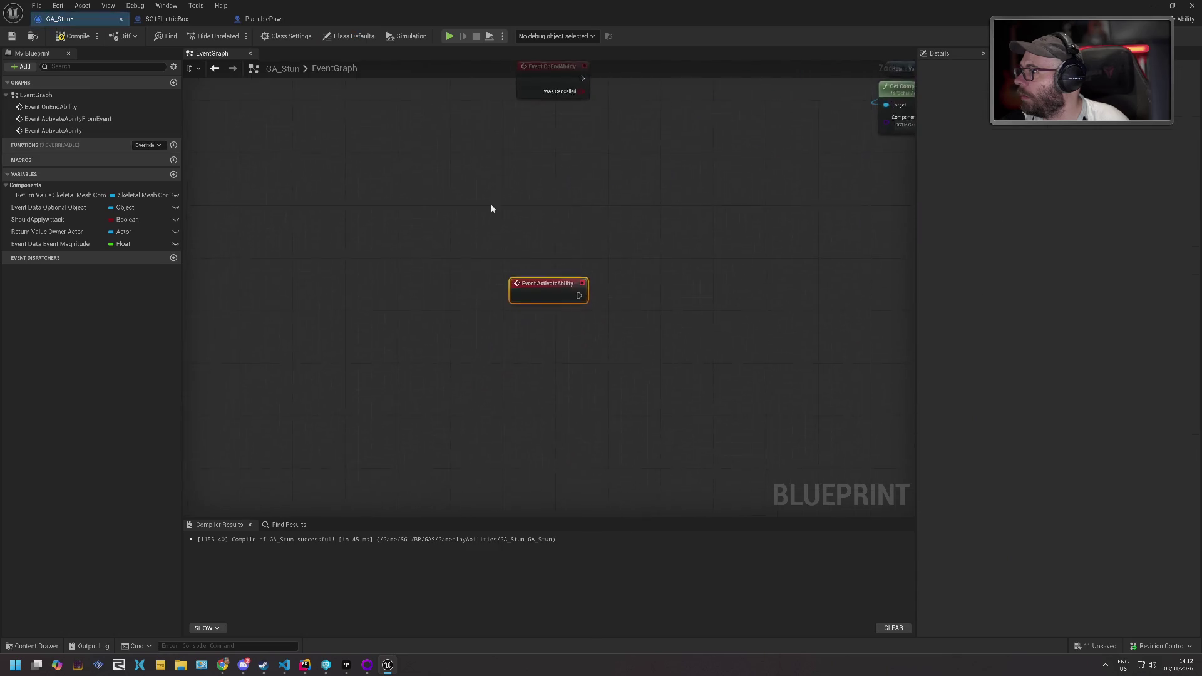
{"action": "mouse_move", "coordinate": [451, 466]}
{"action": "left_mouse_down"}
{"action": "mouse_move", "coordinate": [572, 160]}
{"action": "mouse_move", "coordinate": [510, 62]}
{"action": "mouse_move", "coordinate": [471, 130]}
{"action": "mouse_move", "coordinate": [473, 205]}
{"action": "mouse_move", "coordinate": [681, 264]}
{"action": "mouse_move", "coordinate": [603, 331]}
{"action": "left_mouse_up"}
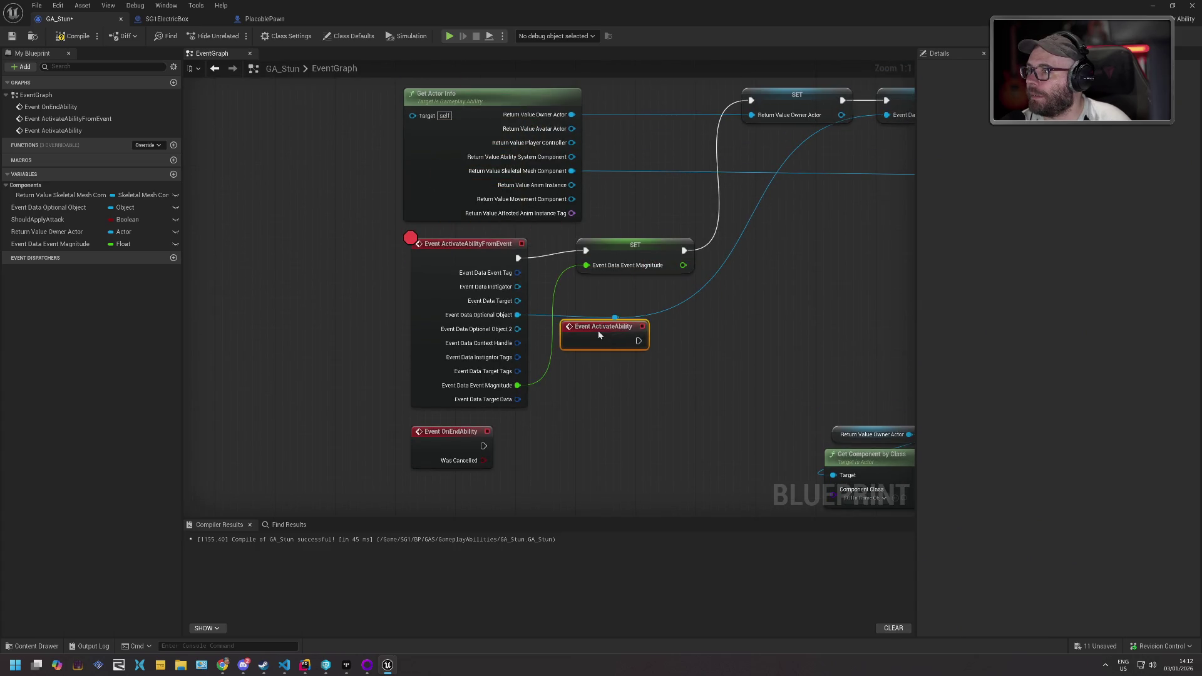
- Delete the Event Data Optional Object setter and reconnect the execution flow past it
{"action": "scroll", "coordinate": [603, 331], "scroll_direction": "down", "scroll_amount": 1}
{"action": "scroll", "coordinate": [603, 331], "scroll_direction": "down", "scroll_amount": 1}
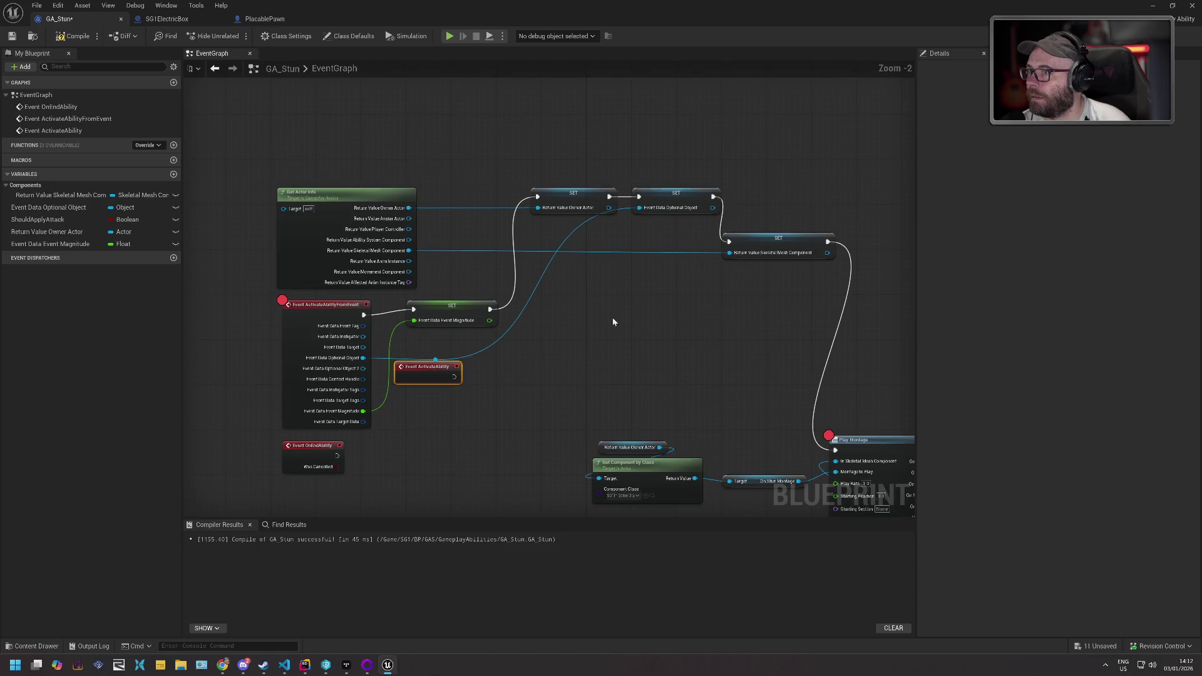
{"action": "left_click", "coordinate": [666, 195]}
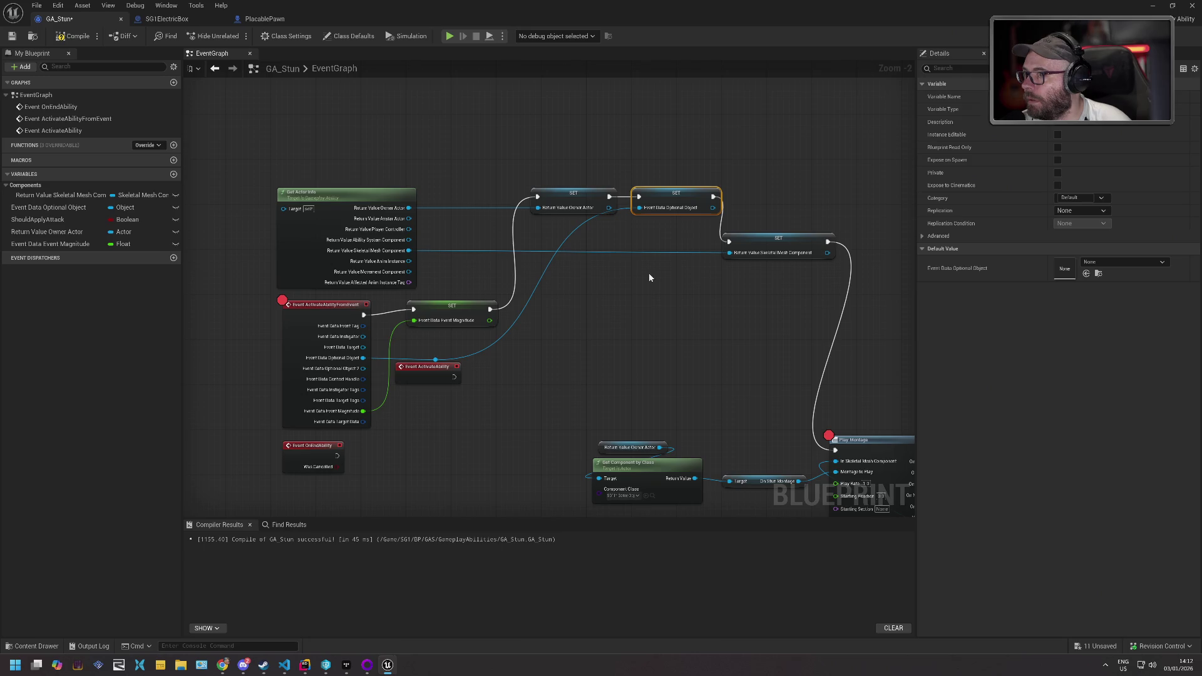
{"action": "key", "text": "Delete"}
{"action": "left_click_drag", "start_coordinate": [609, 197], "coordinate": [729, 243]}
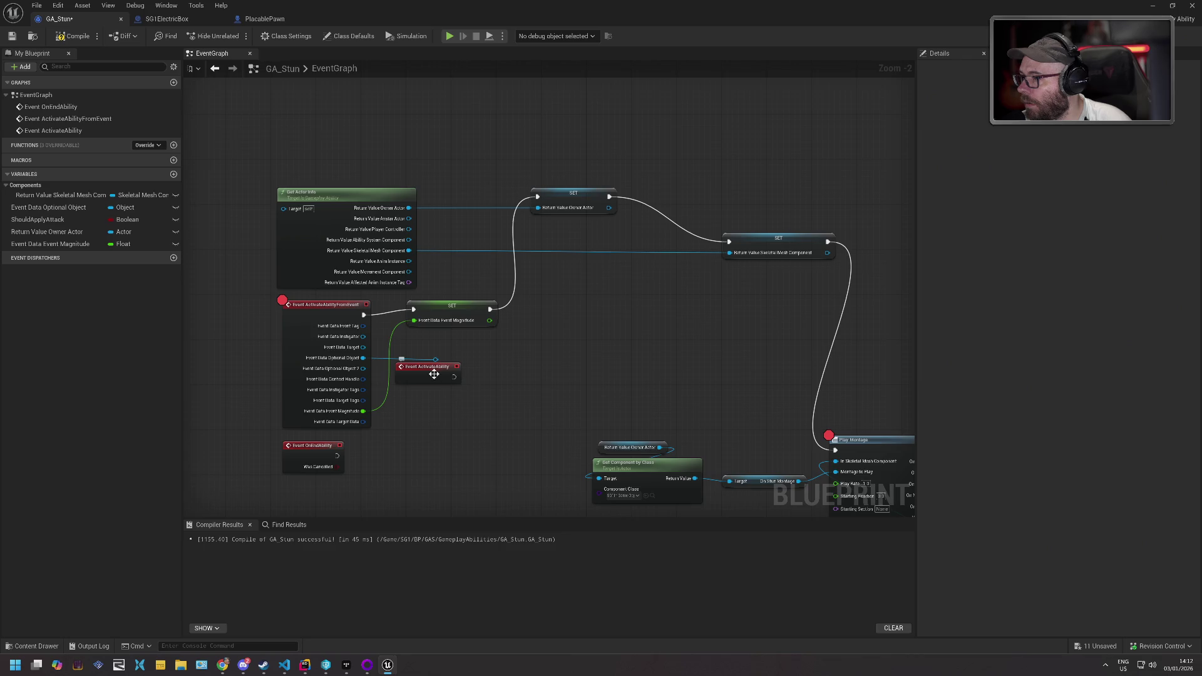
- Wire ActivateAbility into the SET node, placing it between ActivateAbilityFromEvent and SET
{"action": "left_click", "coordinate": [434, 374]}
{"action": "right_click", "coordinate": [414, 393]}
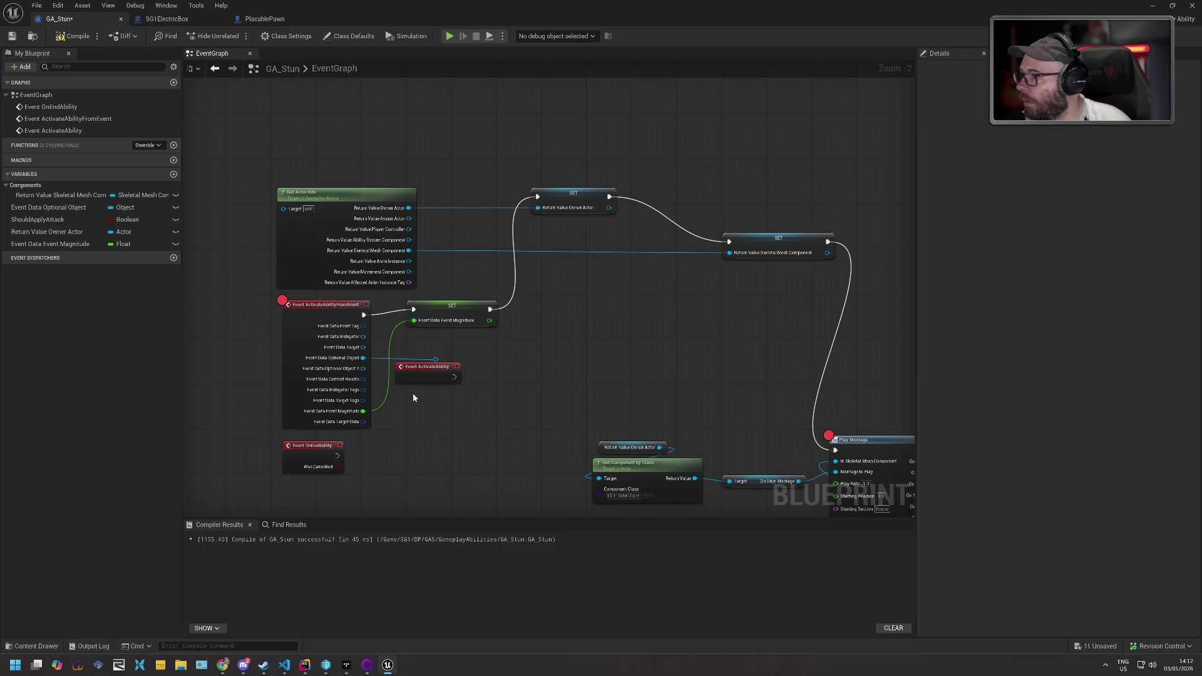
{"action": "left_click", "coordinate": [146, 146]}
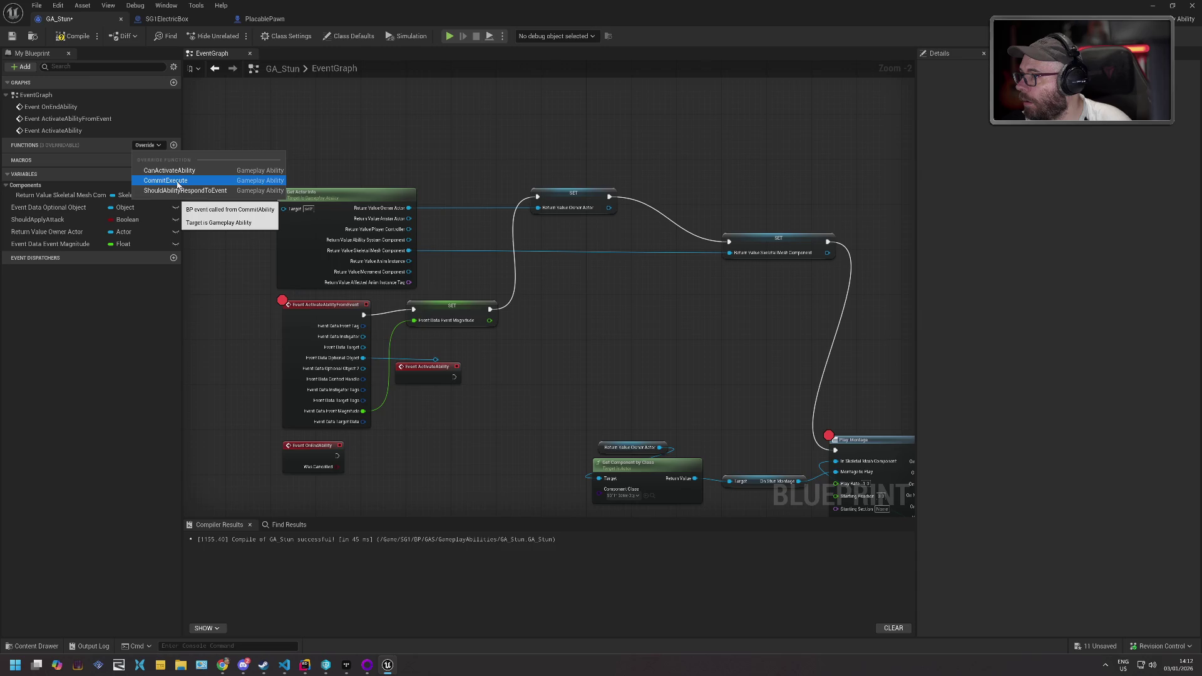
{"action": "left_click", "coordinate": [450, 394]}
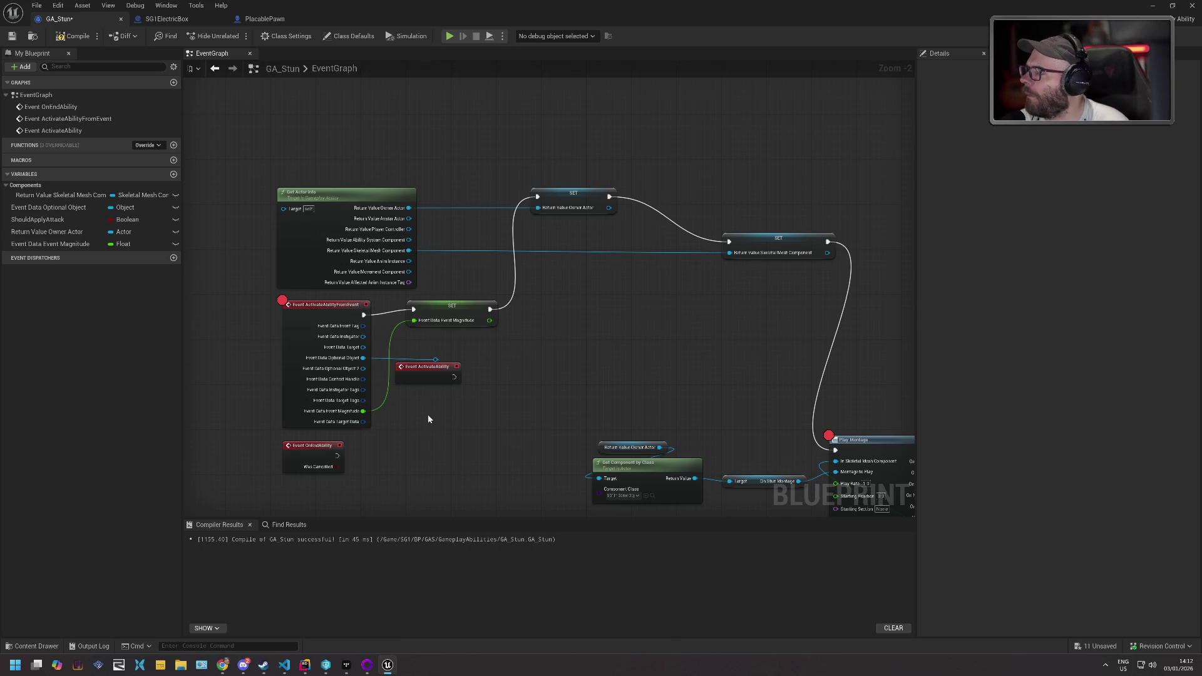
{"action": "mouse_move", "coordinate": [455, 377]}
{"action": "left_mouse_down"}
{"action": "mouse_move", "coordinate": [470, 351]}
{"action": "mouse_move", "coordinate": [415, 311]}
{"action": "left_mouse_up"}
{"action": "mouse_move", "coordinate": [435, 381]}
{"action": "left_mouse_down"}
{"action": "mouse_move", "coordinate": [395, 354]}
{"action": "mouse_move", "coordinate": [412, 365]}
{"action": "left_mouse_up"}
{"action": "left_click_drag", "start_coordinate": [335, 318], "coordinate": [284, 318]}
{"action": "left_click_drag", "start_coordinate": [428, 365], "coordinate": [374, 316]}
- Put a breakpoint on the ActivateAbility event, then recompile and save GA_Stun
{"action": "key", "text": "F9"}
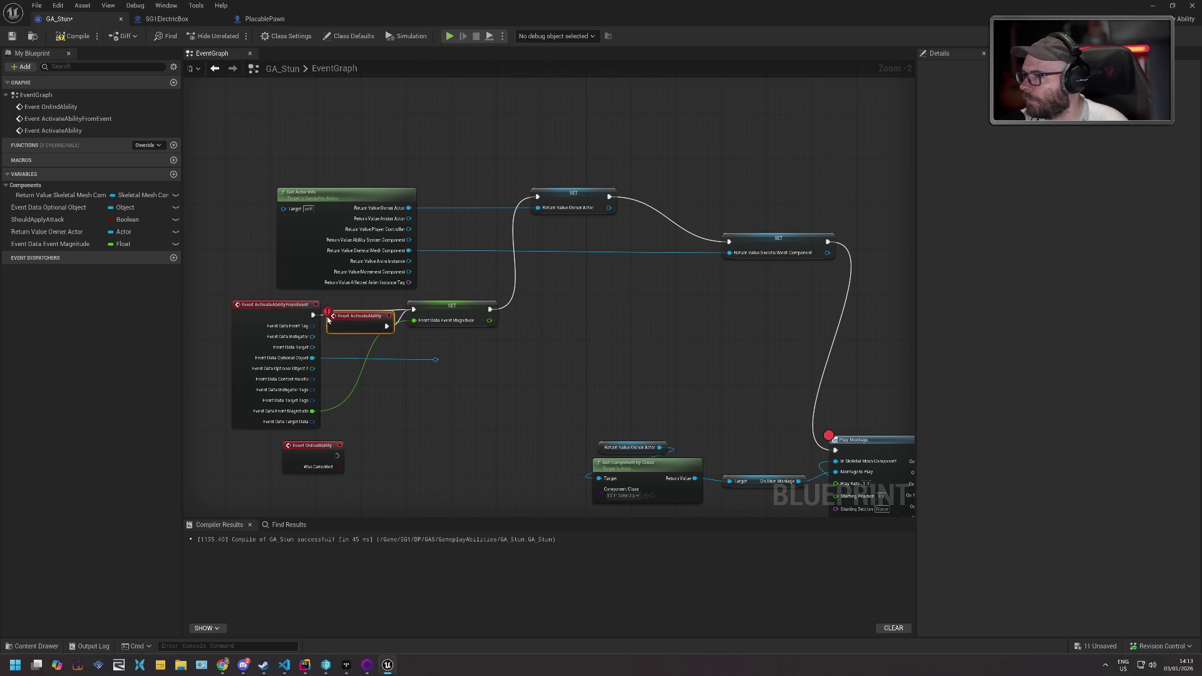
{"action": "left_click_drag", "start_coordinate": [360, 311], "coordinate": [371, 402]}
{"action": "left_click", "coordinate": [73, 36]}
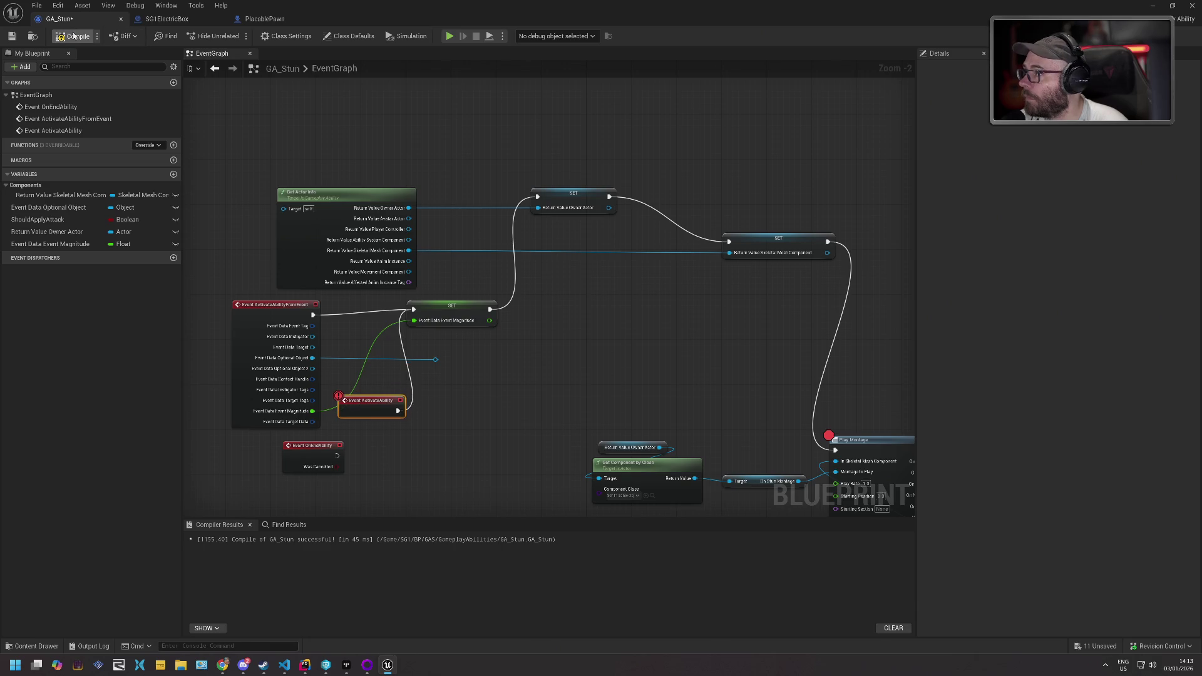
{"action": "key", "text": "ctrl+s"}
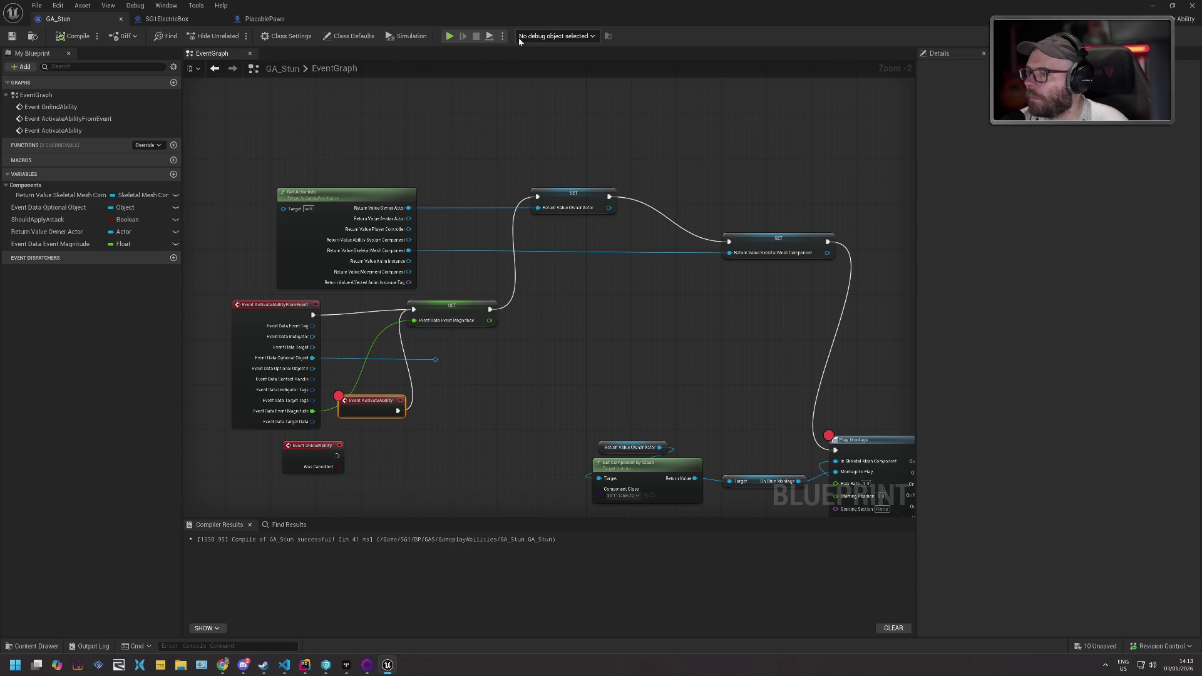
{"action": "left_click", "coordinate": [450, 35]}
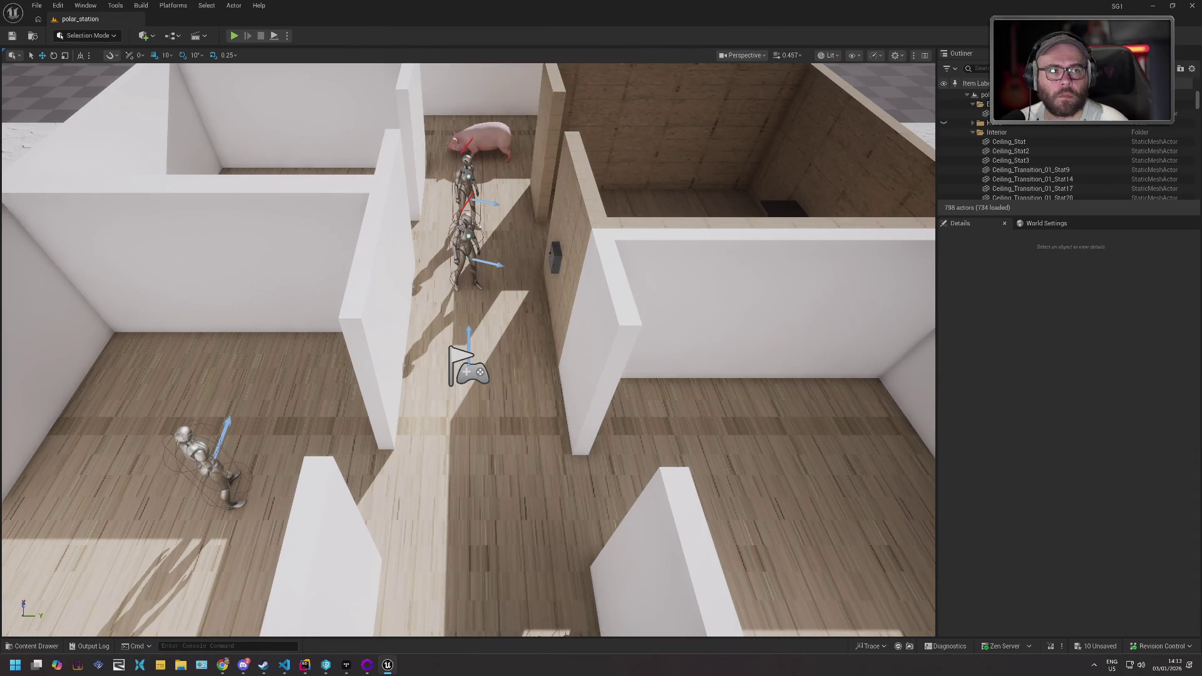
{"action": "left_click", "coordinate": [233, 36]}
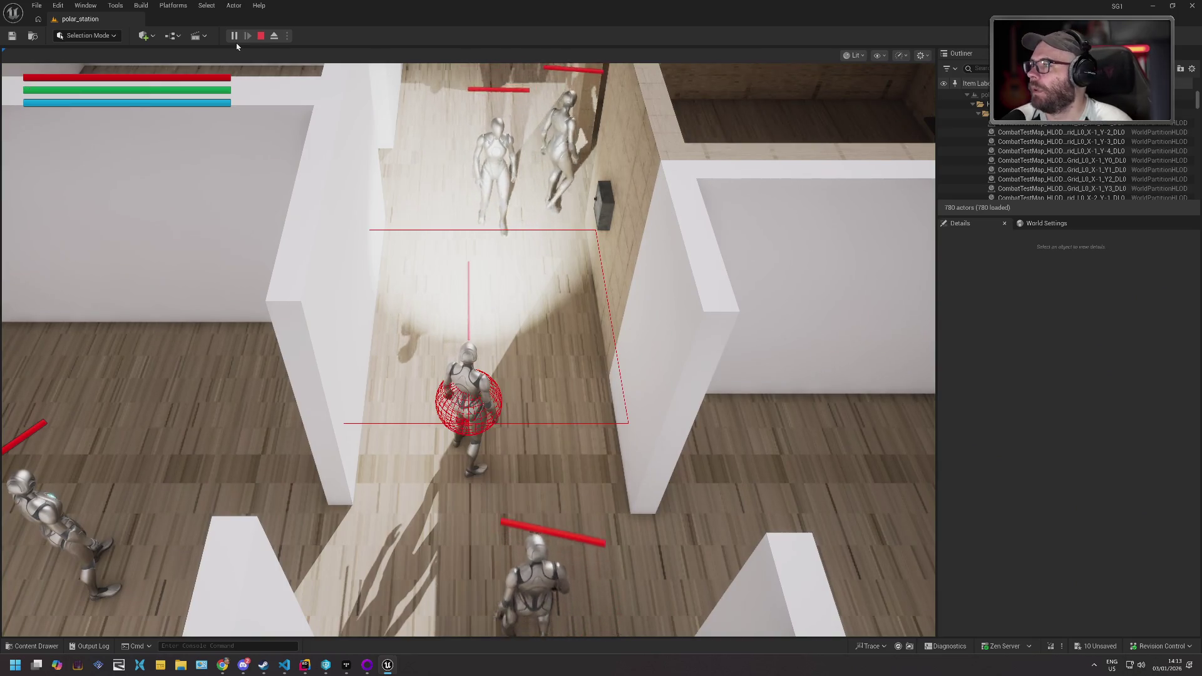
{"action": "left_click", "coordinate": [238, 68]}
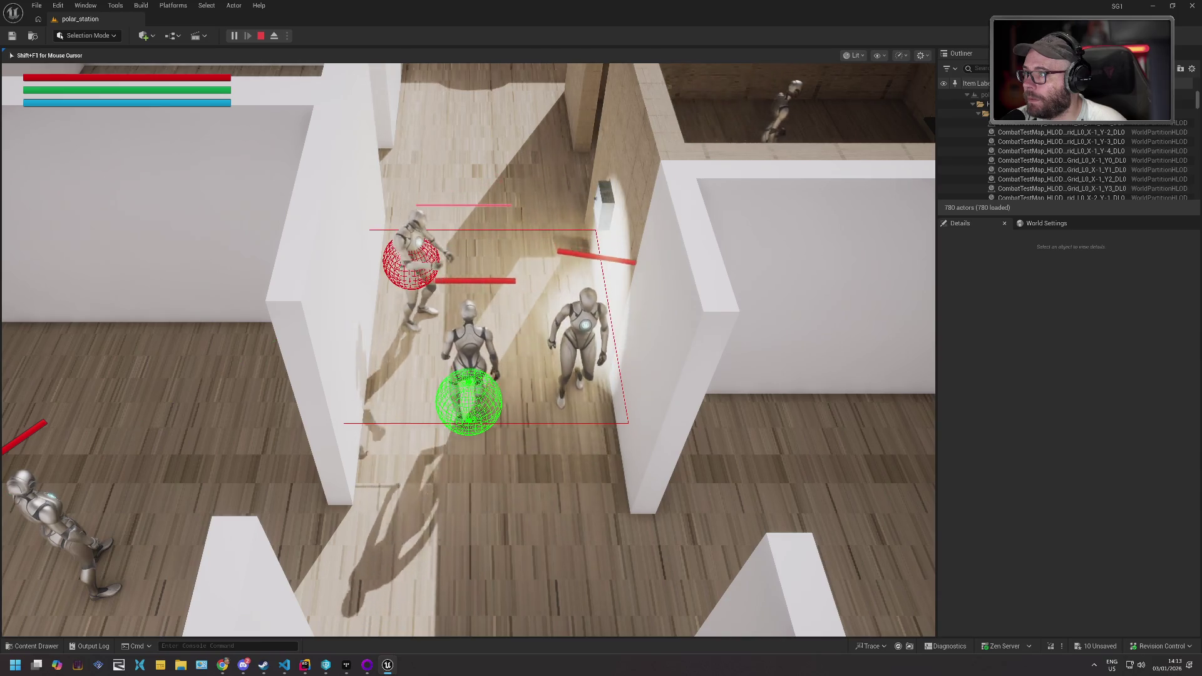
{"action": "key", "text": "Pause"}
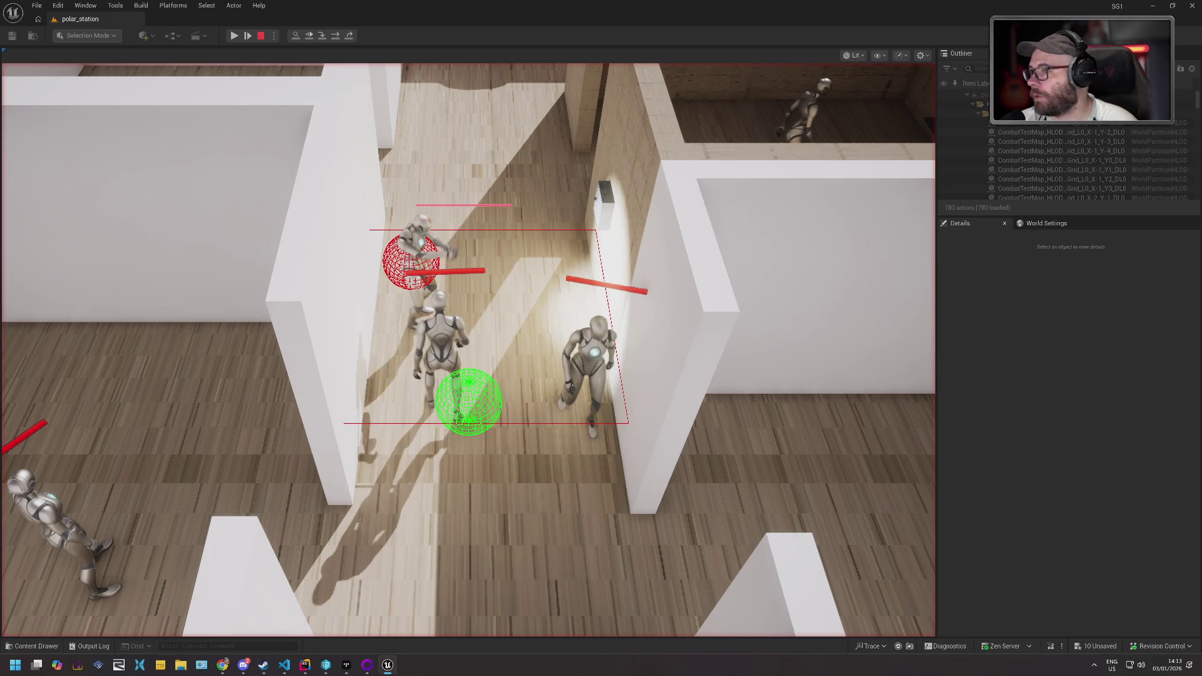
{"action": "key", "text": "Pause"}
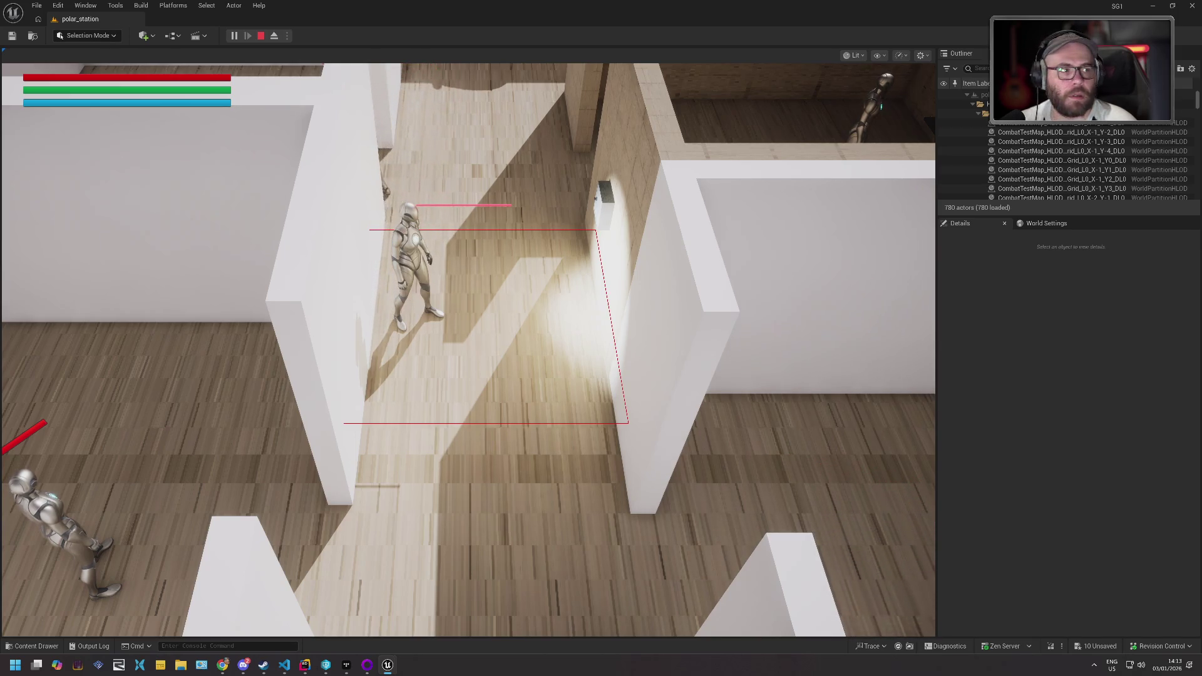
{"action": "key", "text": "Escape"}
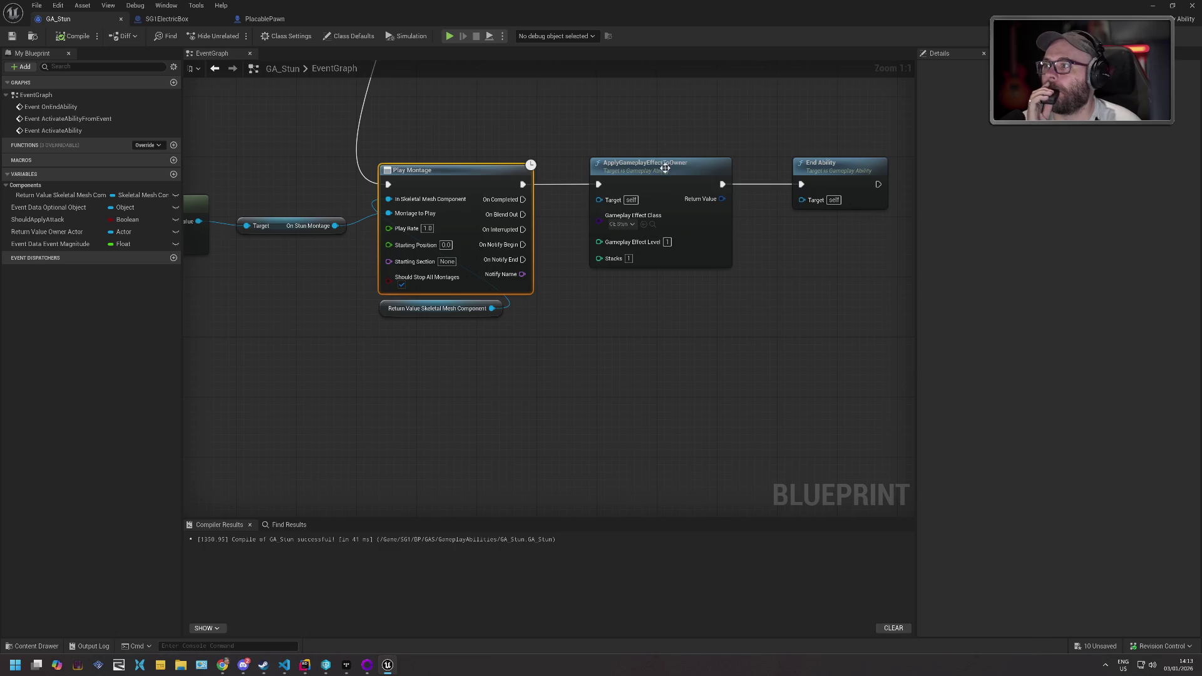
- Locate the GE_Stun effect in the assets and open it for editing
{"action": "left_click", "coordinate": [653, 224]}
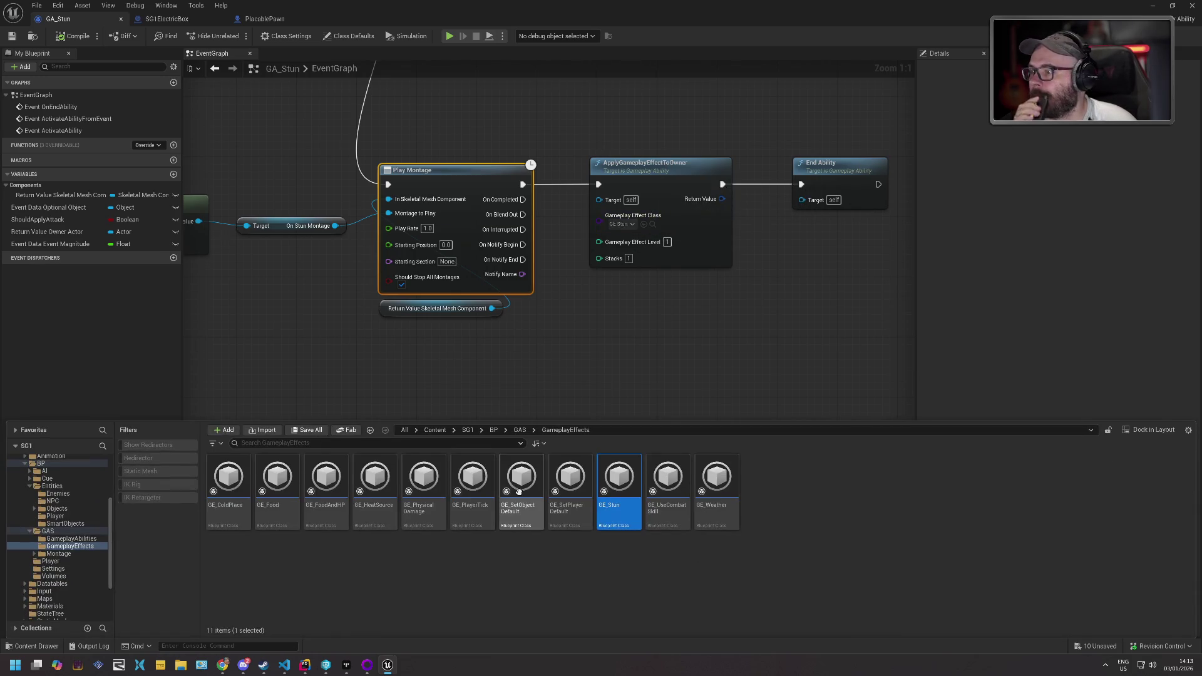
{"action": "double_click", "coordinate": [619, 479]}
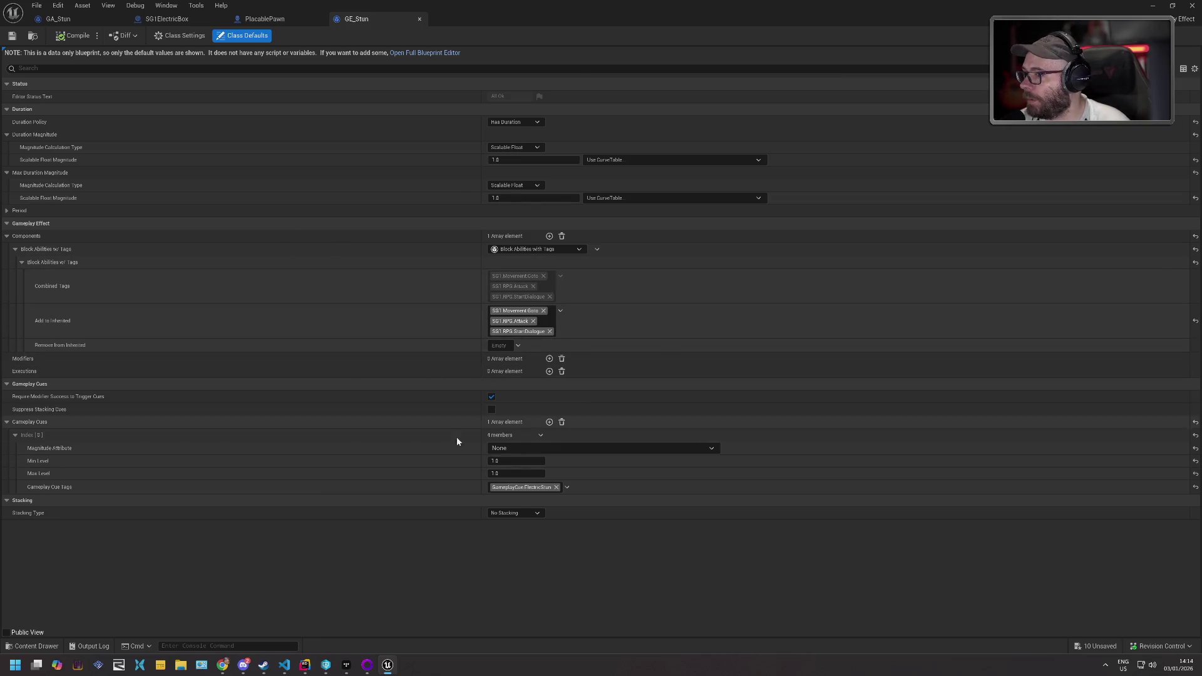
{"action": "key", "text": "alt+Tab"}
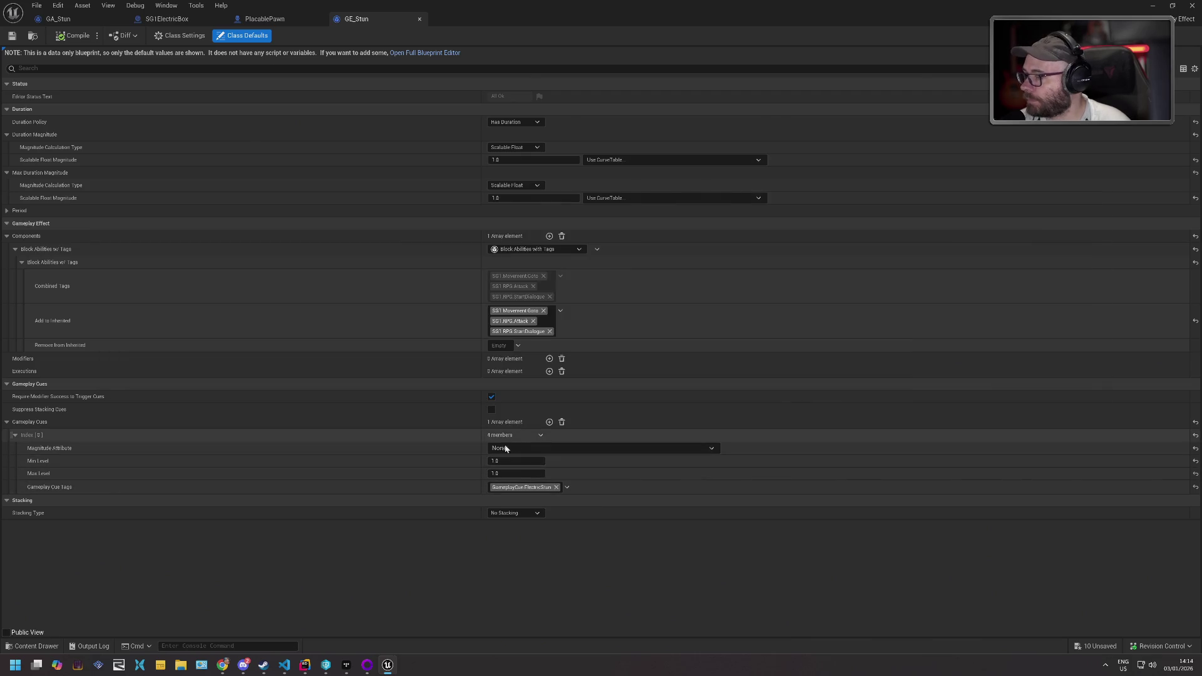
- In the Content Drawer, browse Cue > GameplayCueNotifies and open GC_ElectricStun
{"action": "left_click", "coordinate": [31, 646]}
{"action": "left_click", "coordinate": [393, 558]}
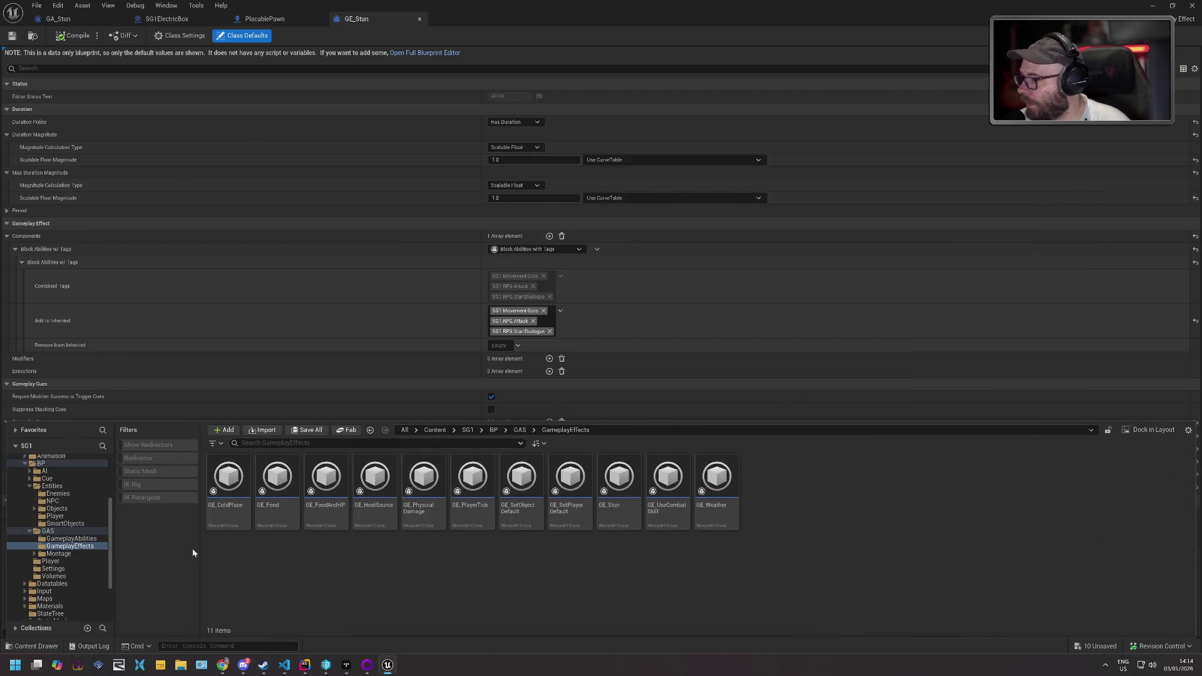
{"action": "left_click", "coordinate": [68, 554]}
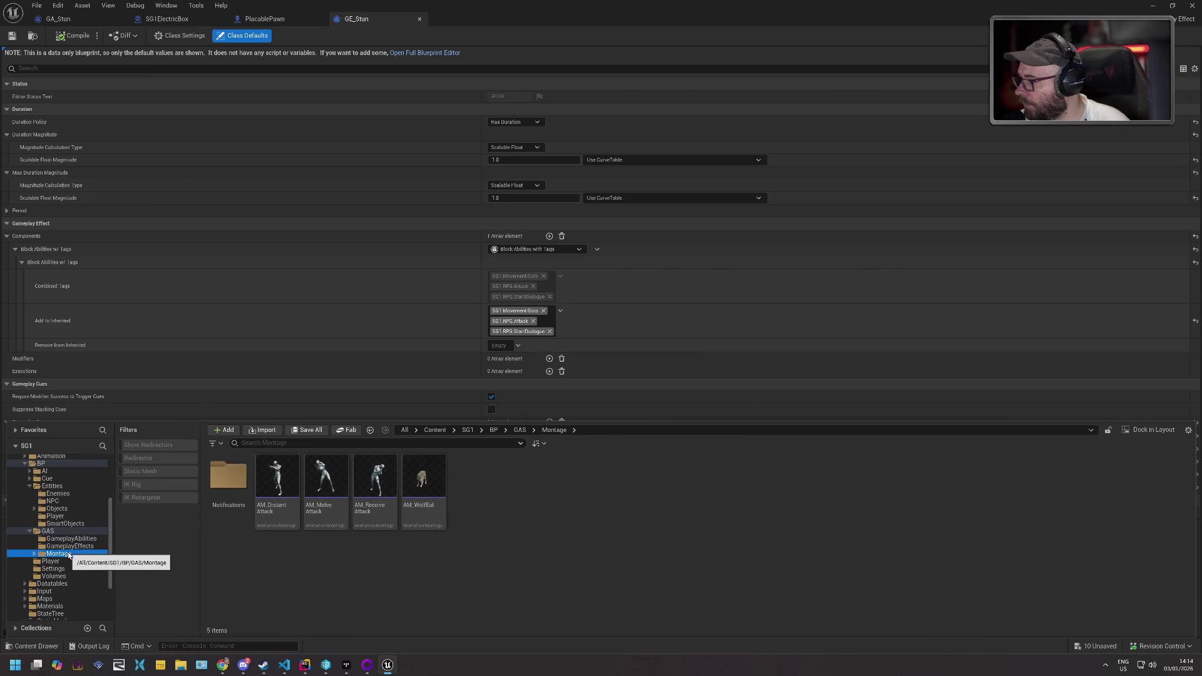
{"action": "double_click", "coordinate": [69, 555]}
{"action": "left_click", "coordinate": [69, 561]}
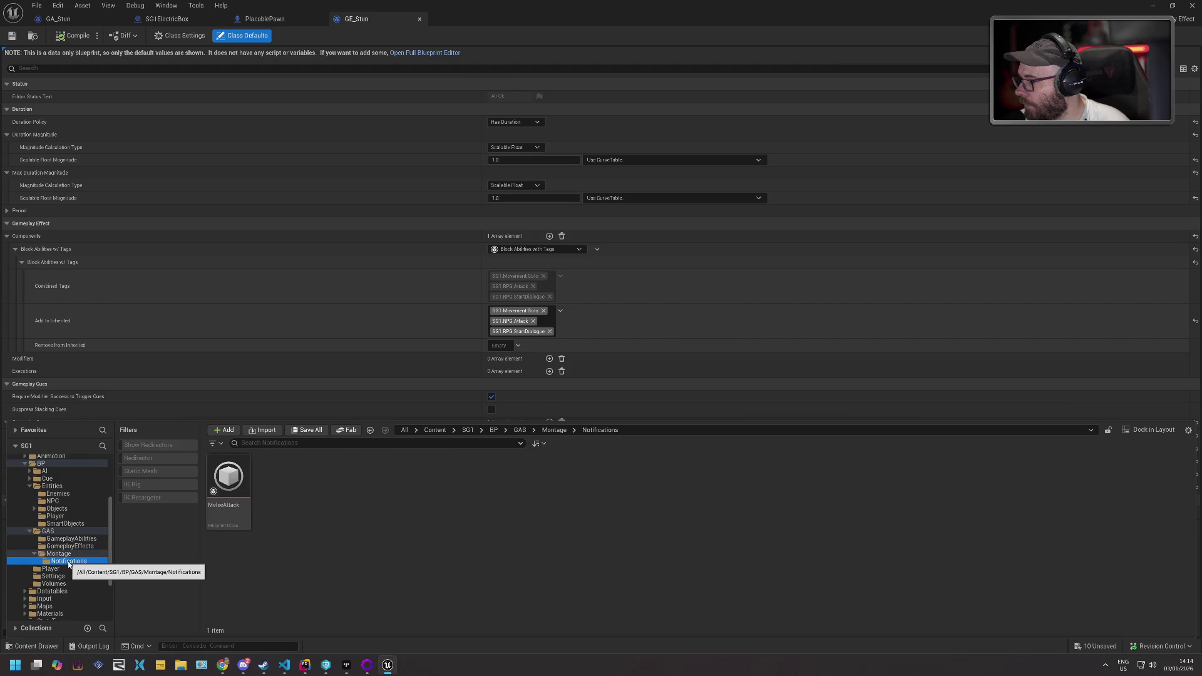
{"action": "left_click", "coordinate": [72, 545]}
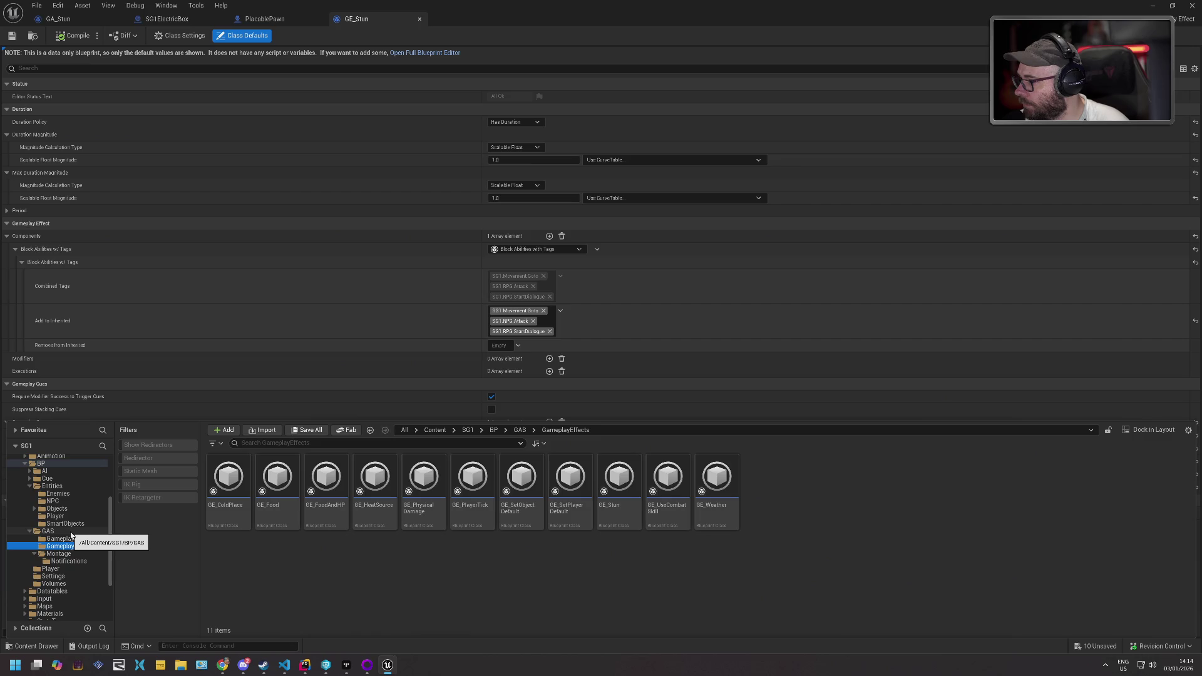
{"action": "left_click", "coordinate": [47, 478]}
{"action": "left_click", "coordinate": [221, 476]}
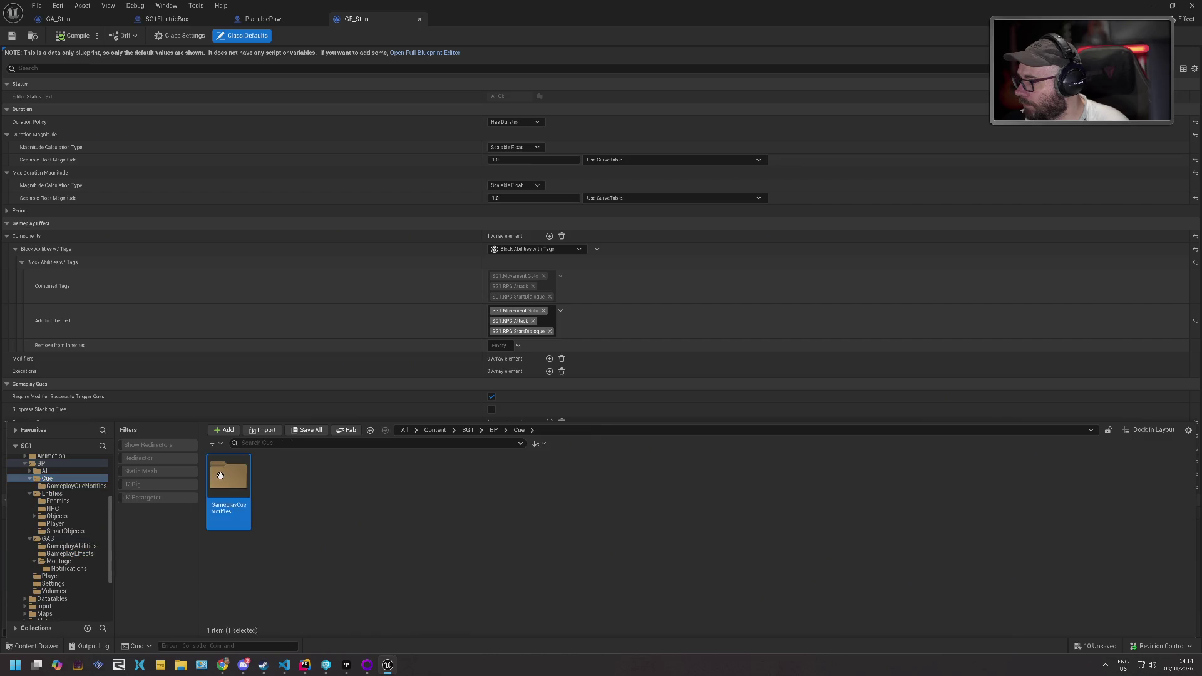
{"action": "double_click", "coordinate": [221, 476]}
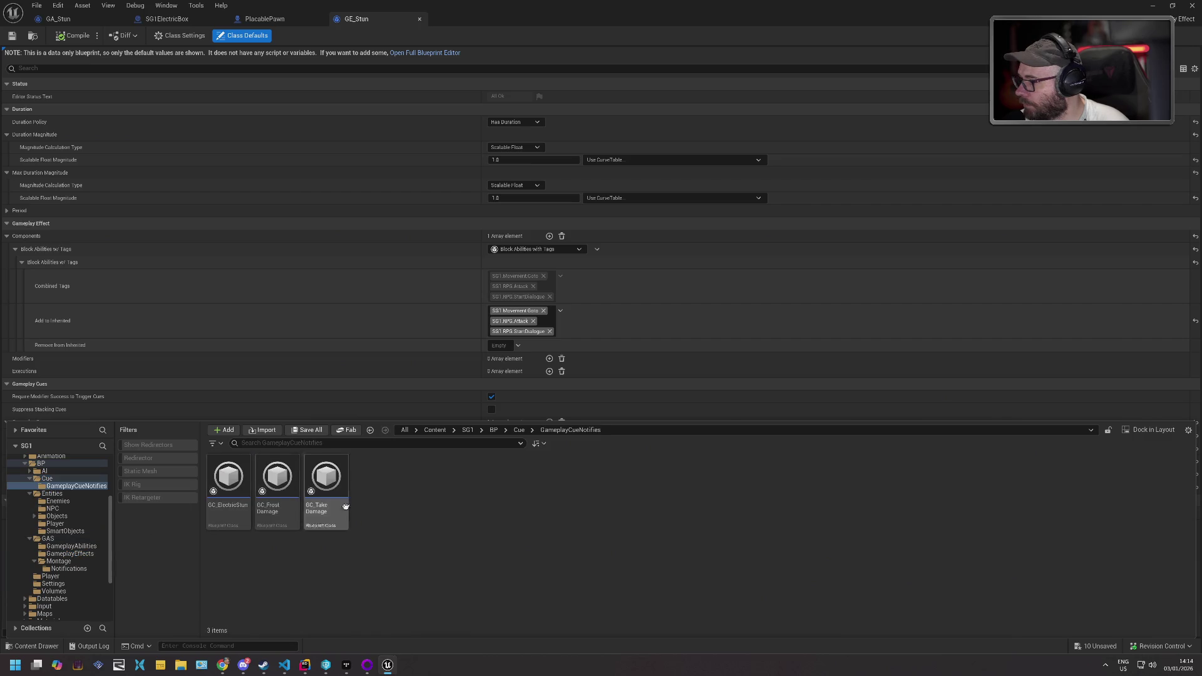
{"action": "double_click", "coordinate": [243, 474]}
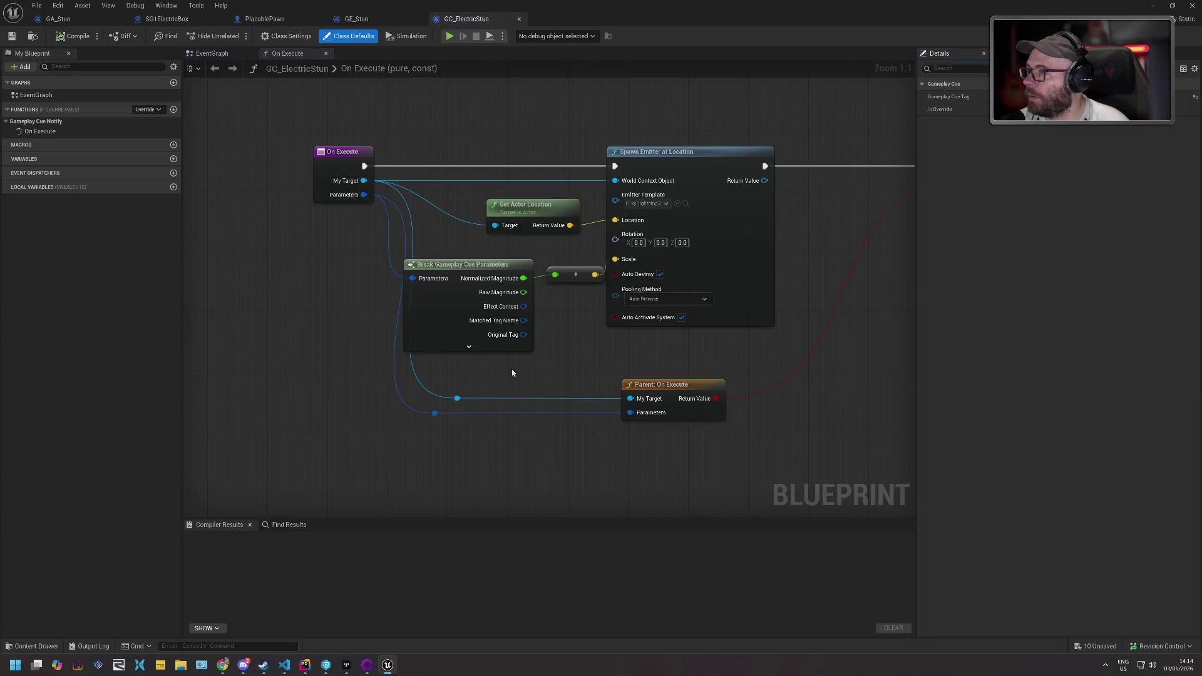
- Review GE_Stun's class defaults and the SG1ElectricBox event graph's disabled BeginPlay and Tick nodes
{"action": "scroll", "coordinate": [523, 372], "scroll_direction": "down", "scroll_amount": 1}
{"action": "mouse_move", "coordinate": [523, 373]}
{"action": "left_mouse_down"}
{"action": "mouse_move", "coordinate": [420, 401]}
{"action": "mouse_move", "coordinate": [317, 403]}
{"action": "mouse_move", "coordinate": [395, 381]}
{"action": "left_mouse_up"}
{"action": "scroll", "coordinate": [317, 399], "scroll_direction": "down", "scroll_amount": 1}
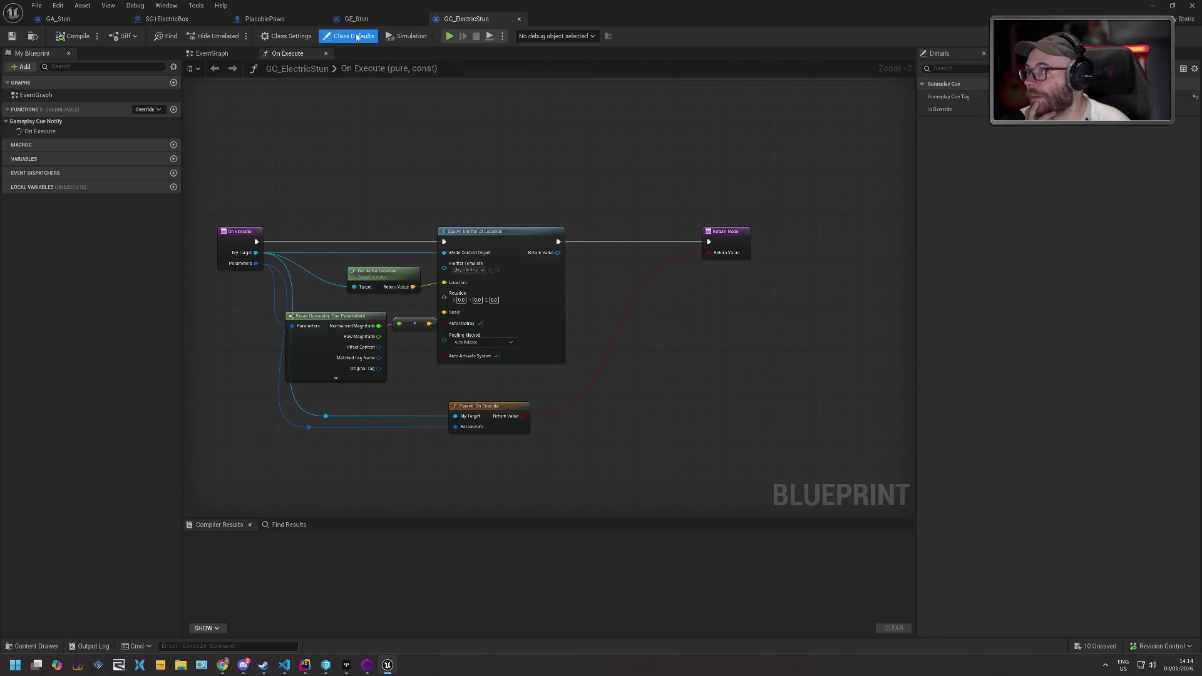
{"action": "left_click", "coordinate": [370, 19]}
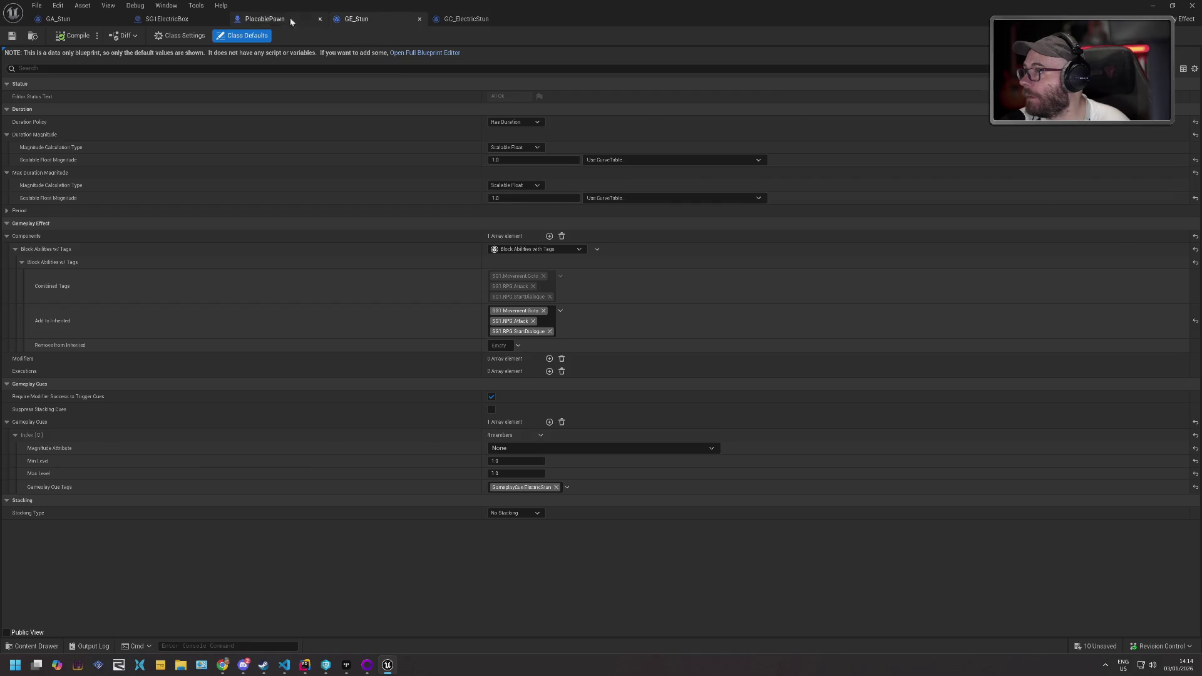
{"action": "left_click", "coordinate": [183, 19]}
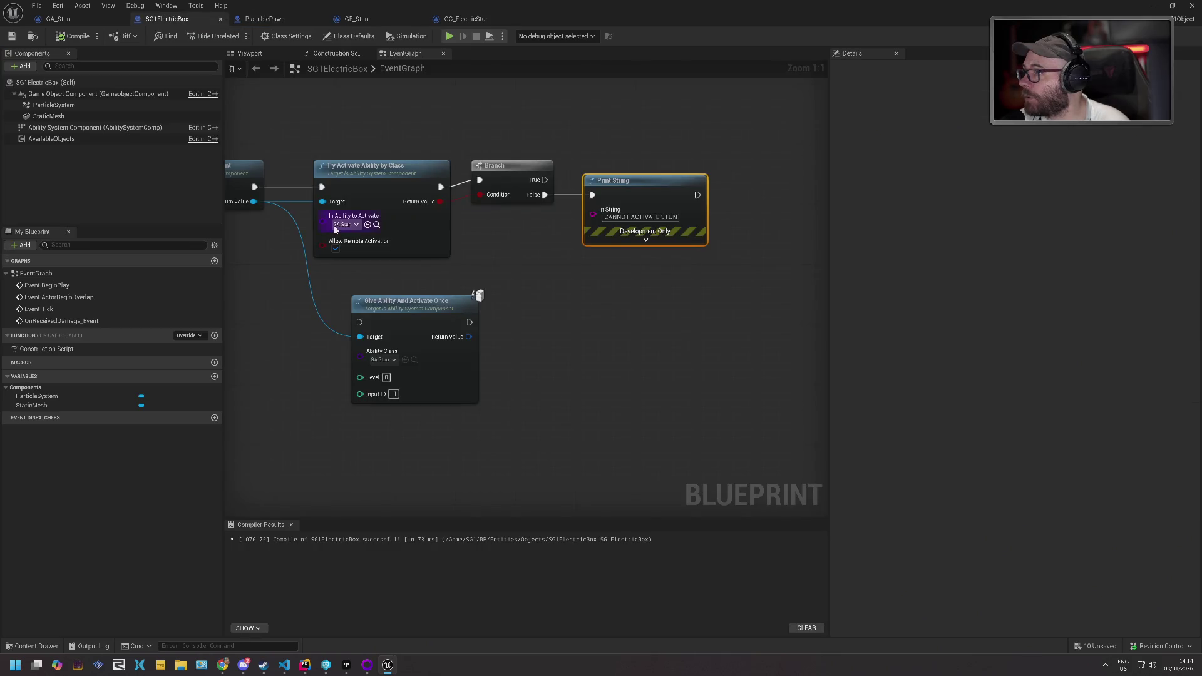
{"action": "scroll", "coordinate": [332, 295], "scroll_direction": "down", "scroll_amount": 4}
{"action": "mouse_move", "coordinate": [450, 323]}
{"action": "left_mouse_down"}
{"action": "mouse_move", "coordinate": [655, 320]}
{"action": "mouse_move", "coordinate": [333, 313]}
{"action": "left_mouse_up"}
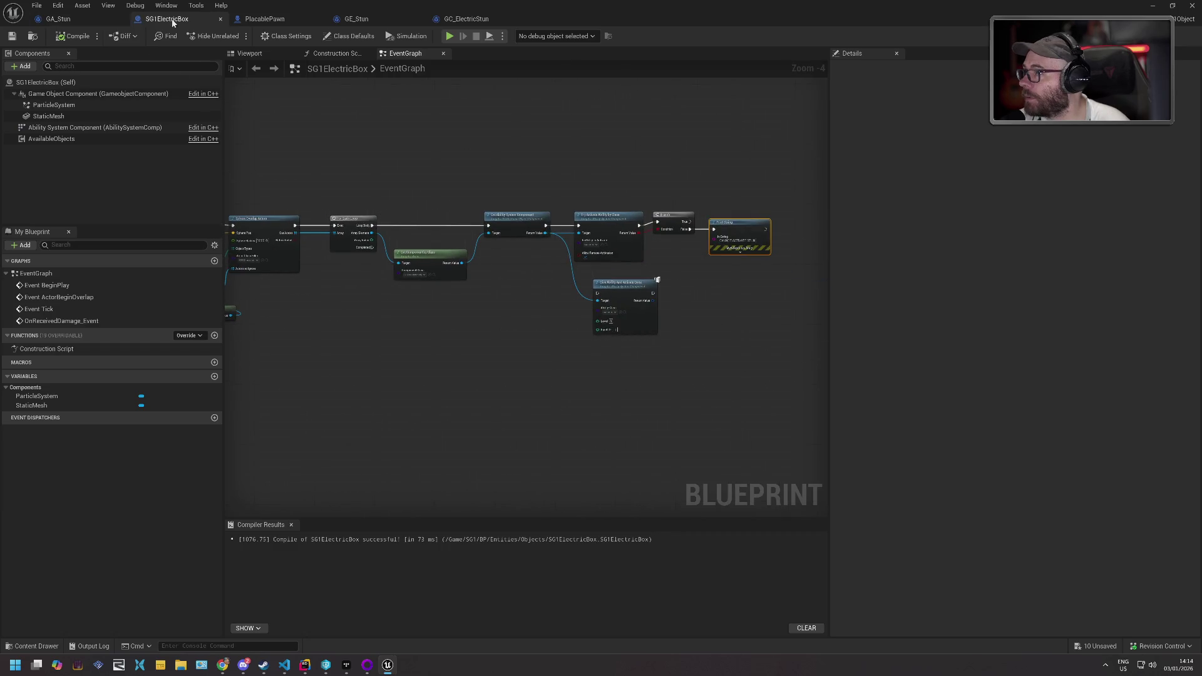
- In GA_Stun, marquee-select the Get Component by Class and Play Montage nodes
{"action": "left_click", "coordinate": [59, 19]}
{"action": "scroll", "coordinate": [520, 190], "scroll_direction": "down", "scroll_amount": 3}
{"action": "mouse_move", "coordinate": [520, 190]}
{"action": "left_mouse_down"}
{"action": "mouse_move", "coordinate": [545, 339]}
{"action": "mouse_move", "coordinate": [528, 195]}
{"action": "left_mouse_up"}
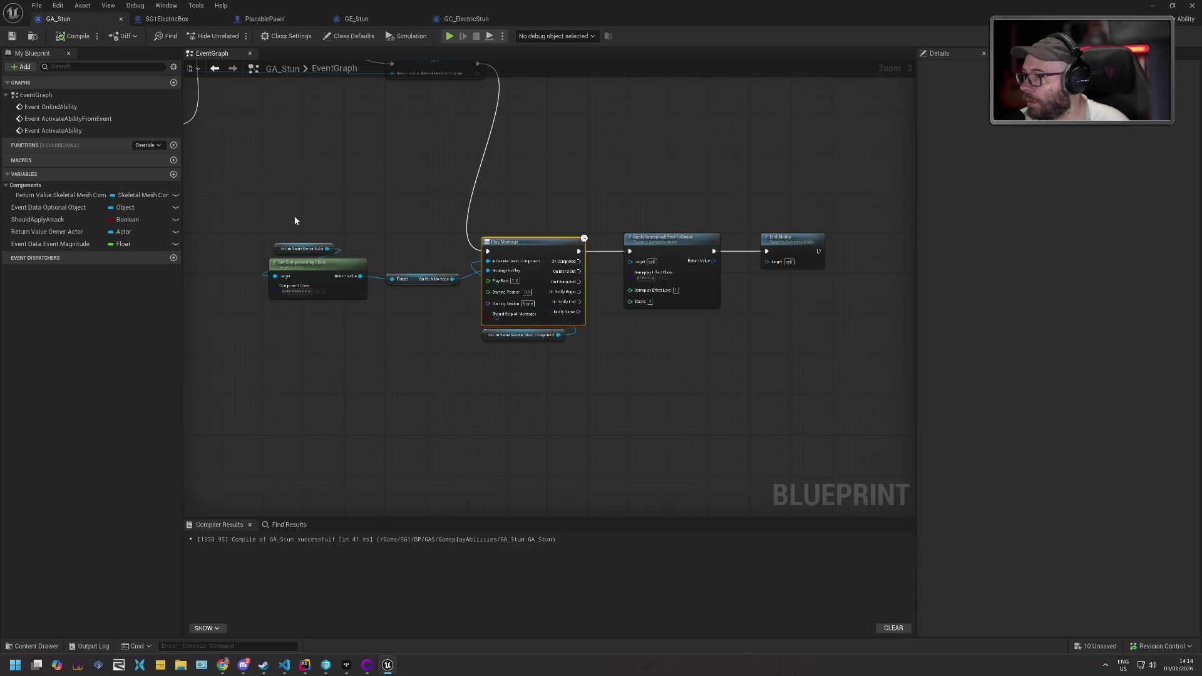
{"action": "left_click_drag", "start_coordinate": [289, 200], "coordinate": [546, 371]}
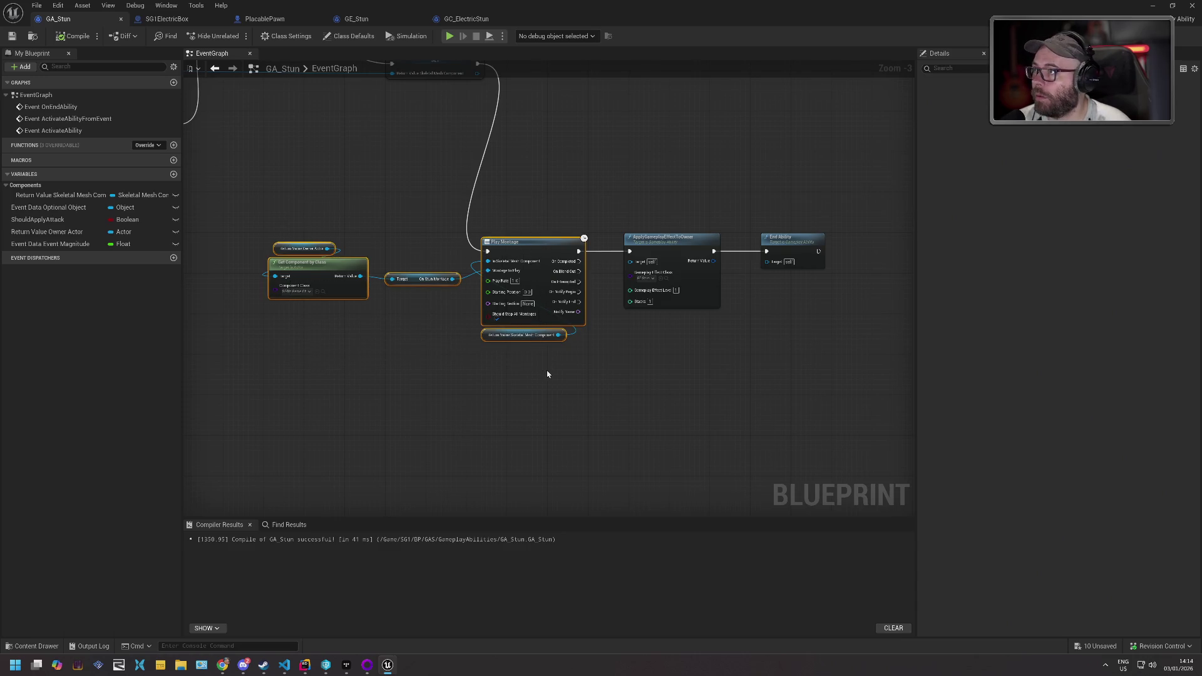
{"action": "left_click", "coordinate": [473, 19]}
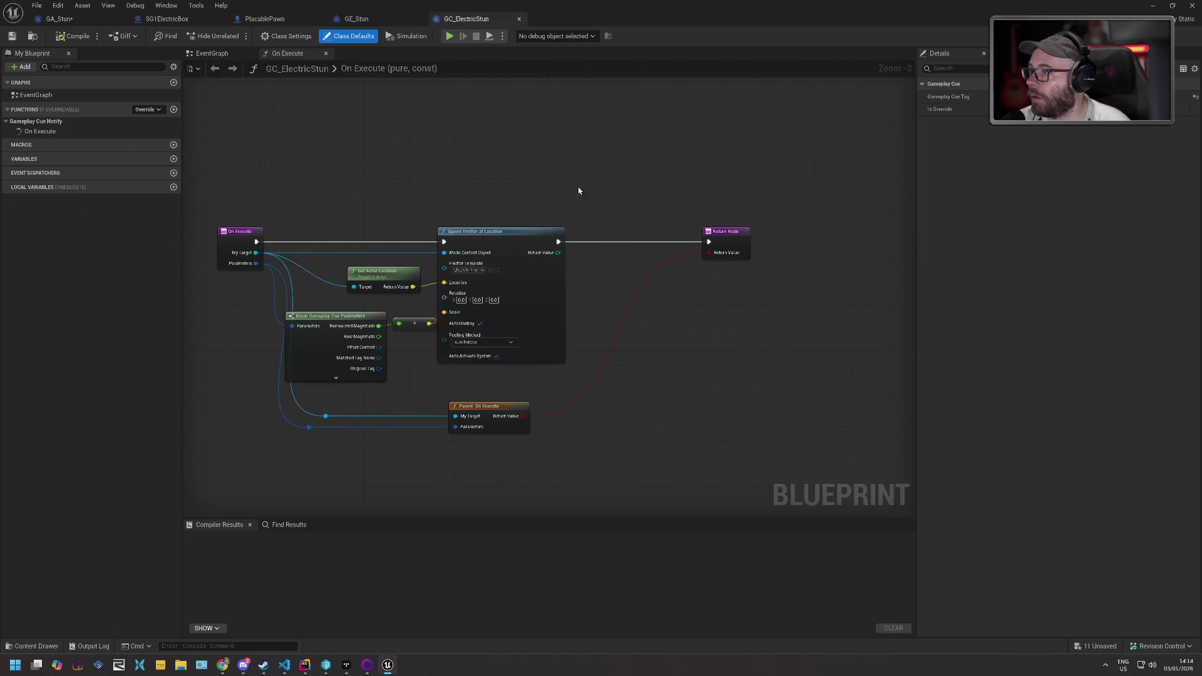
- Paste the montage nodes after Spawn Emitter, wire My Target, and delete the Owner Actor getter
{"action": "left_click_drag", "start_coordinate": [545, 237], "coordinate": [870, 233]}
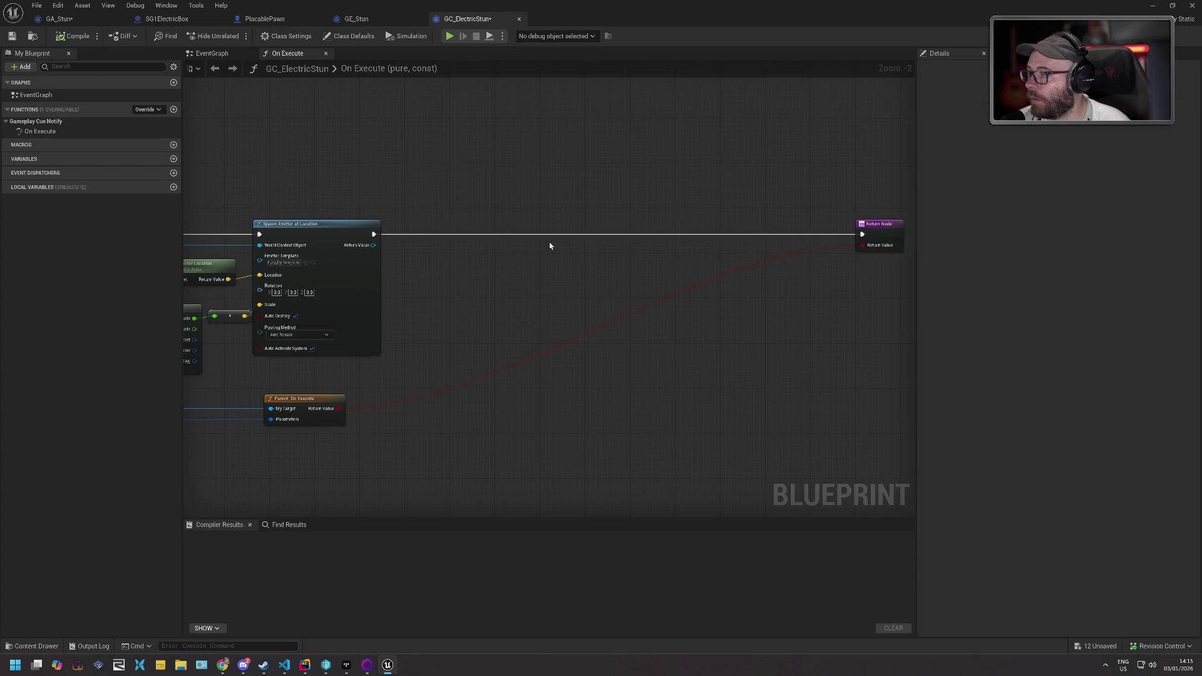
{"action": "key", "text": "ctrl+v"}
{"action": "mouse_move", "coordinate": [493, 224]}
{"action": "left_mouse_down"}
{"action": "mouse_move", "coordinate": [481, 201]}
{"action": "mouse_move", "coordinate": [464, 230]}
{"action": "left_mouse_up"}
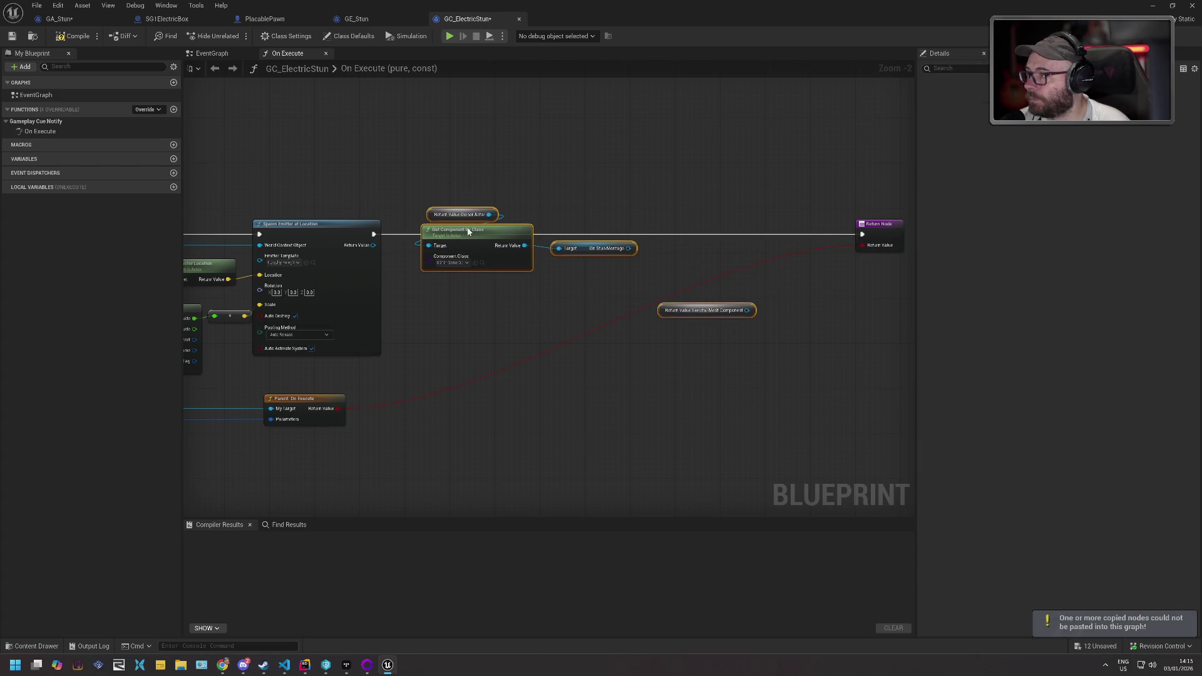
{"action": "mouse_move", "coordinate": [331, 226]}
{"action": "left_mouse_down"}
{"action": "mouse_move", "coordinate": [685, 179]}
{"action": "mouse_move", "coordinate": [699, 230]}
{"action": "left_mouse_up"}
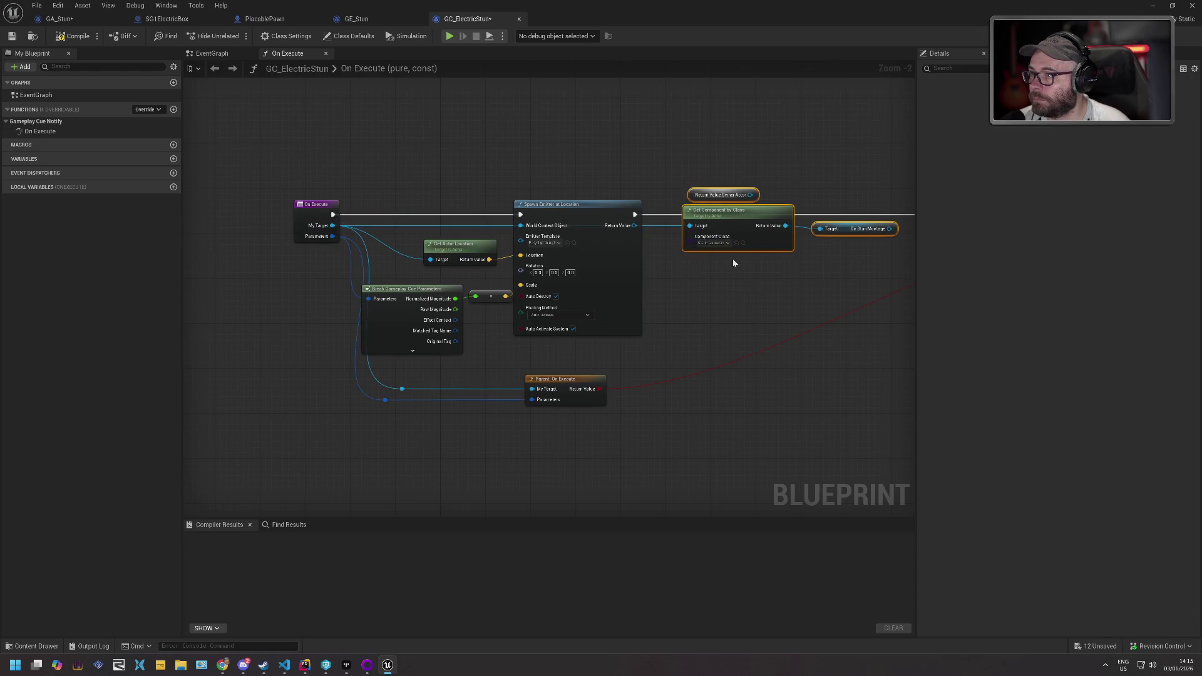
{"action": "key", "text": "Delete"}
- Delete the floating Skeletal Mesh Component getter and move the On Stun Montage getter down
{"action": "mouse_move", "coordinate": [816, 282]}
{"action": "left_mouse_down"}
{"action": "mouse_move", "coordinate": [483, 297]}
{"action": "mouse_move", "coordinate": [539, 287]}
{"action": "mouse_move", "coordinate": [526, 290]}
{"action": "left_mouse_up"}
{"action": "left_click", "coordinate": [634, 300]}
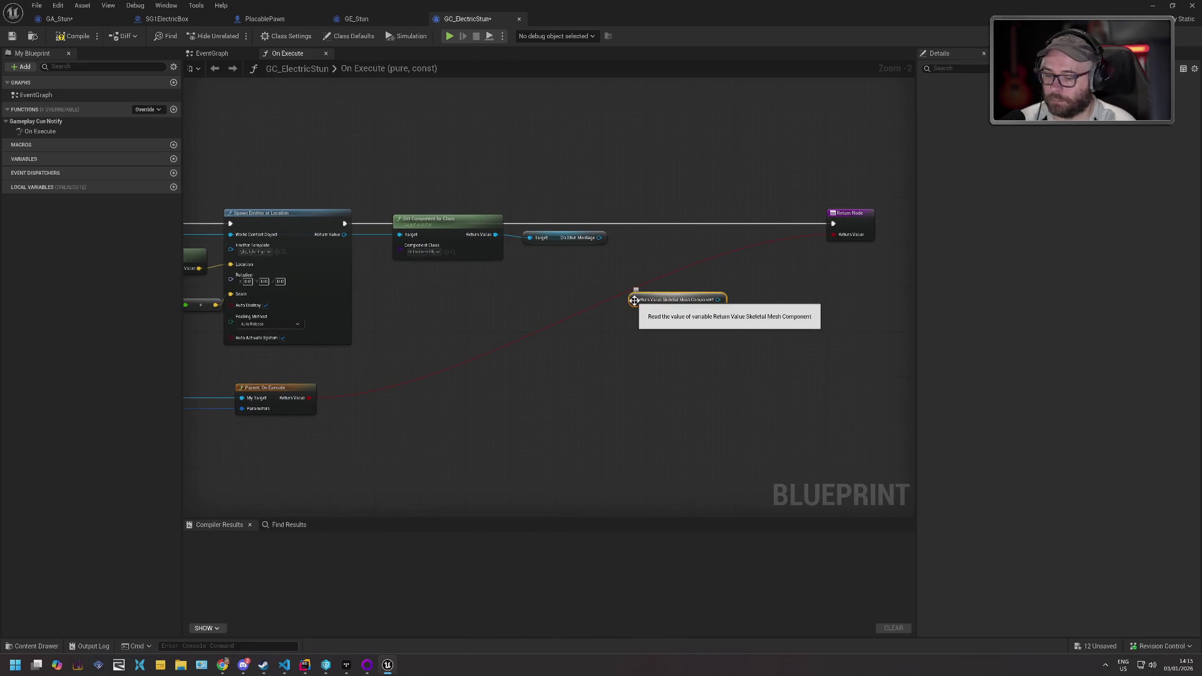
{"action": "key", "text": "Delete"}
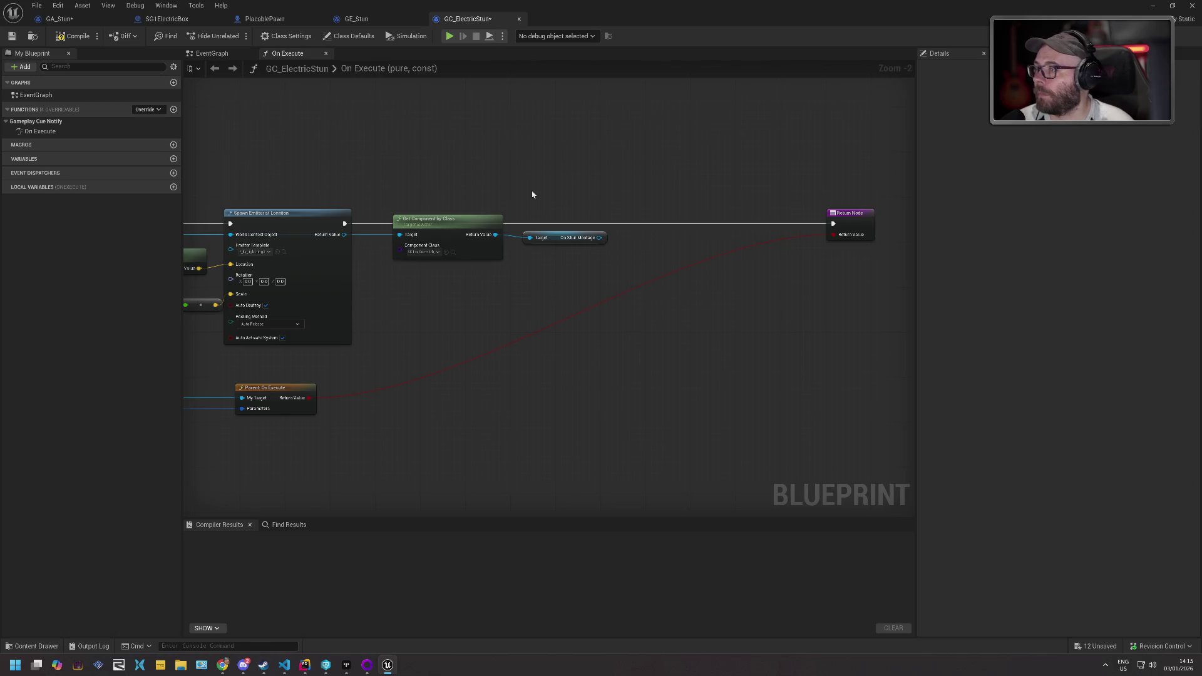
{"action": "left_click_drag", "start_coordinate": [532, 195], "coordinate": [486, 188]}
{"action": "mouse_move", "coordinate": [483, 231]}
{"action": "left_mouse_down"}
{"action": "mouse_move", "coordinate": [477, 248]}
{"action": "mouse_move", "coordinate": [573, 259]}
{"action": "left_mouse_up"}
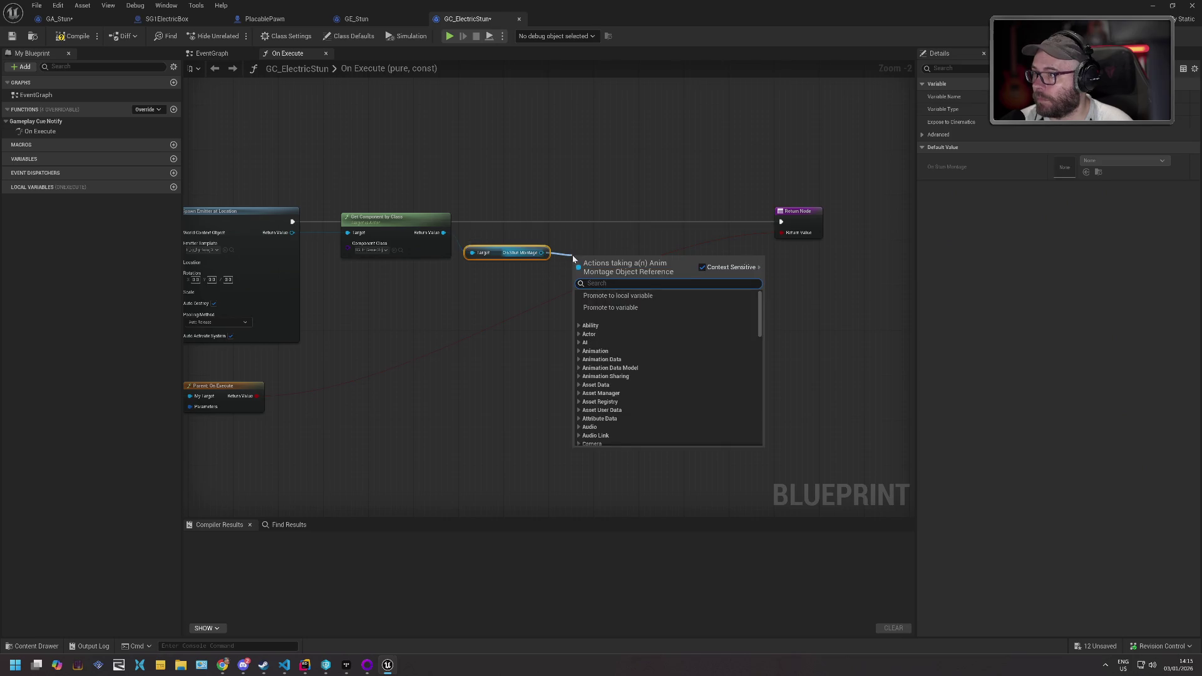
- Cross-check GA_Stun's graph, undoing there and redoing the deletions and rewiring in GC_ElectricStun
{"action": "left_click", "coordinate": [369, 19]}
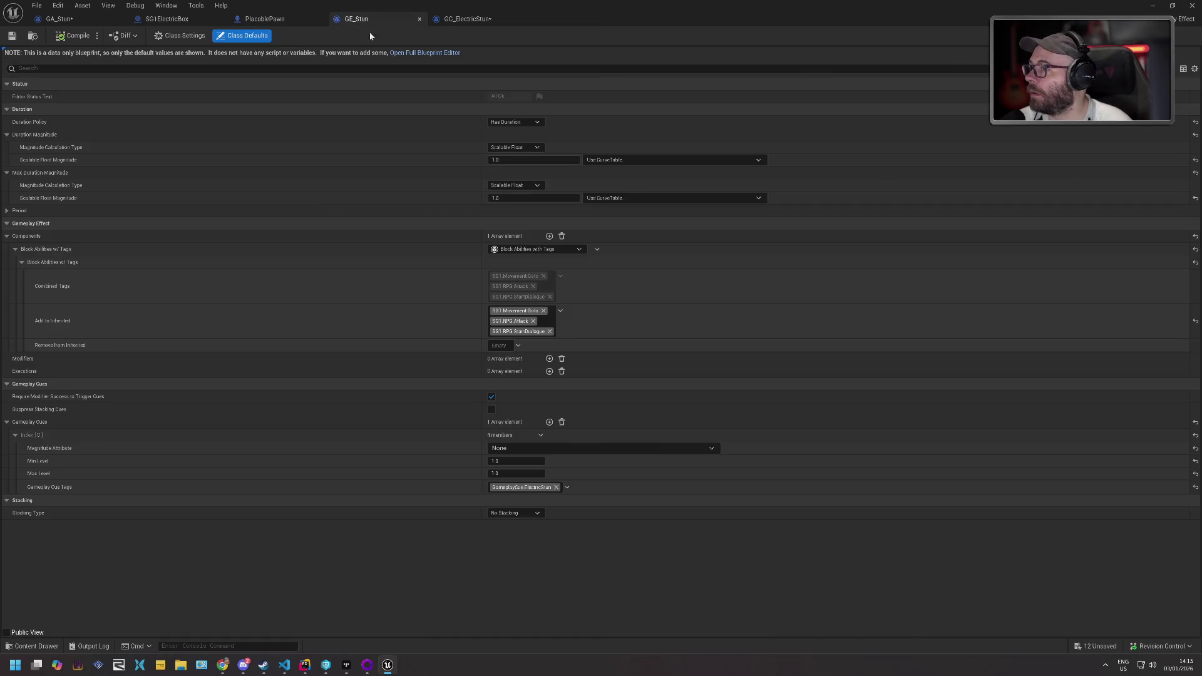
{"action": "left_click", "coordinate": [56, 18]}
{"action": "key", "text": "ctrl+z"}
{"action": "left_click_drag", "start_coordinate": [494, 219], "coordinate": [591, 338]}
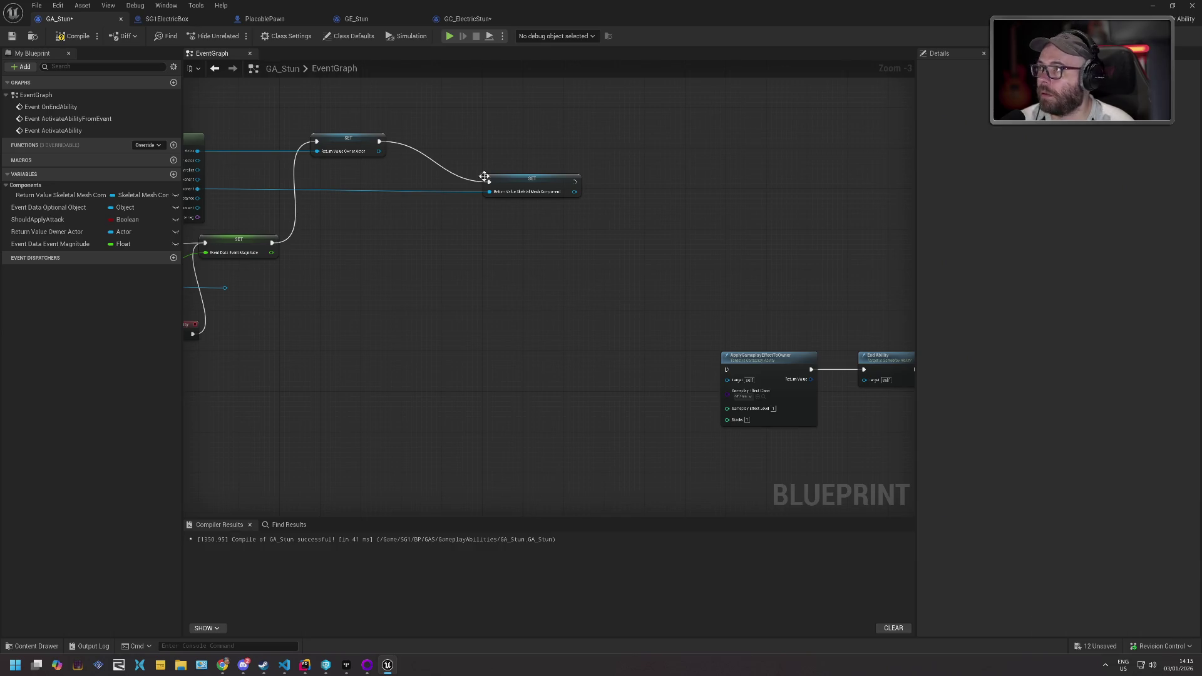
{"action": "left_click", "coordinate": [470, 20]}
{"action": "left_click", "coordinate": [59, 18]}
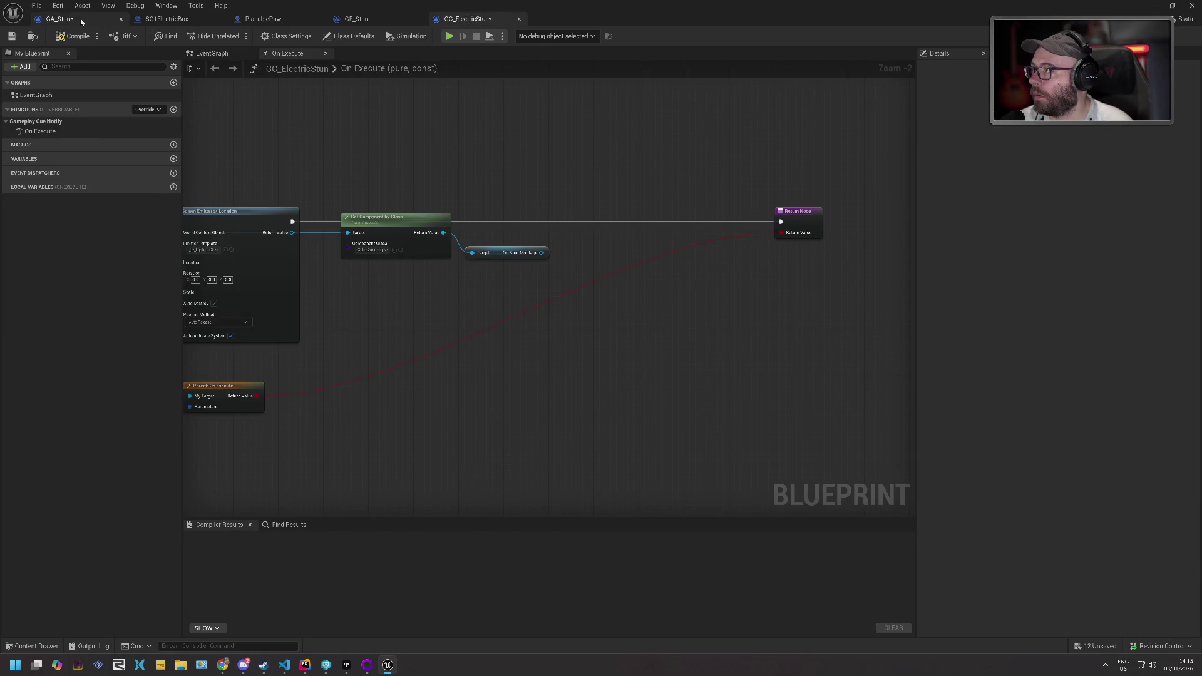
{"action": "key", "text": "ctrl+z"}
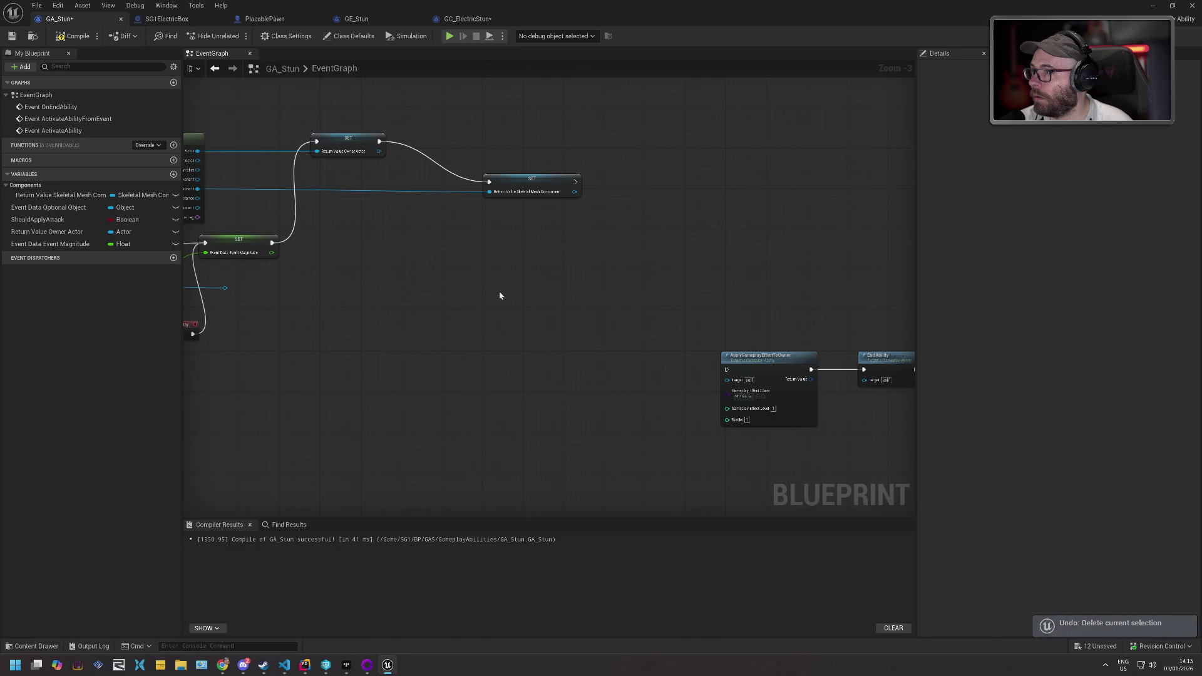
{"action": "left_click", "coordinate": [469, 18]}
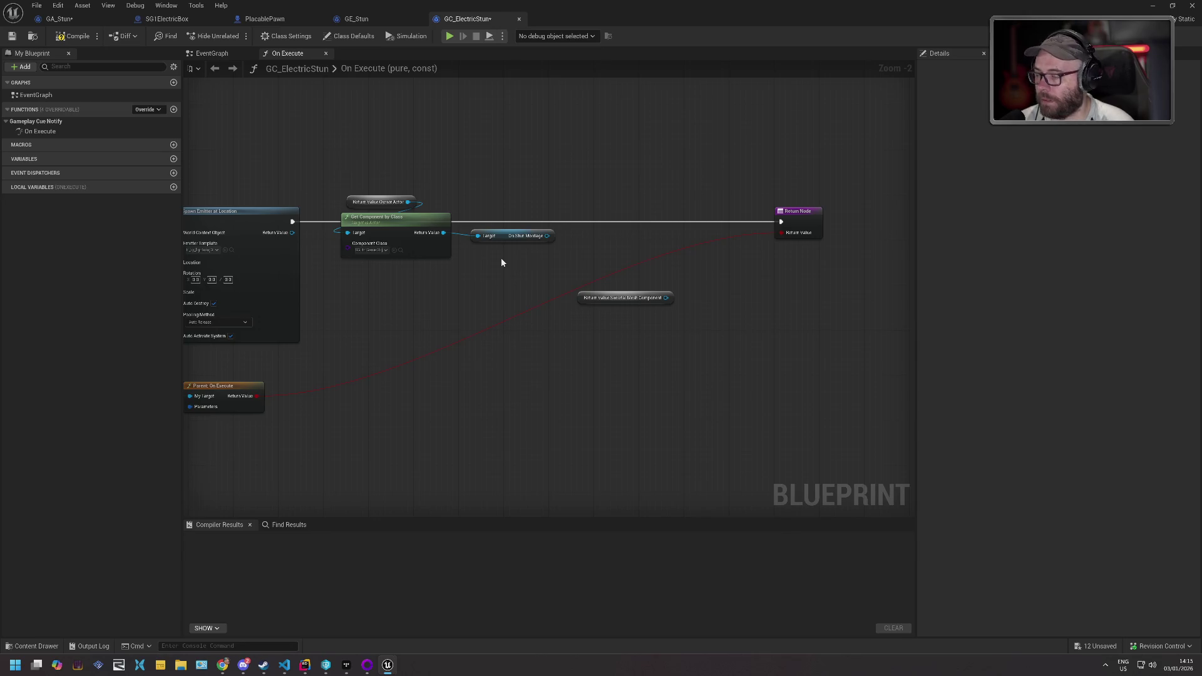
{"action": "key", "text": "ctrl+y"}
{"action": "key", "text": "ctrl+y"}
{"action": "key", "text": "ctrl+y"}
- Search for a Play Montage node from On Stun Montage and My Target without adding one
{"action": "left_click_drag", "start_coordinate": [541, 253], "coordinate": [571, 255]}
{"action": "type", "text": "play"}
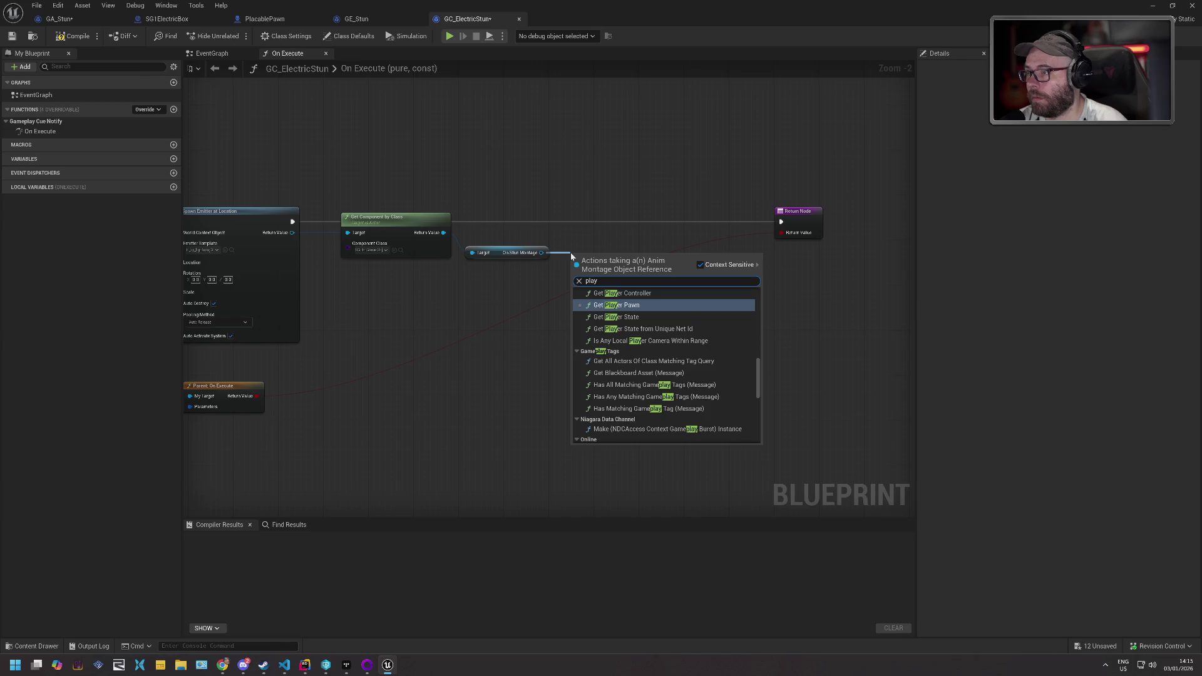
{"action": "type", "text": "mon"}
{"action": "key", "text": "ctrl+a"}
{"action": "type", "text": "montag"}
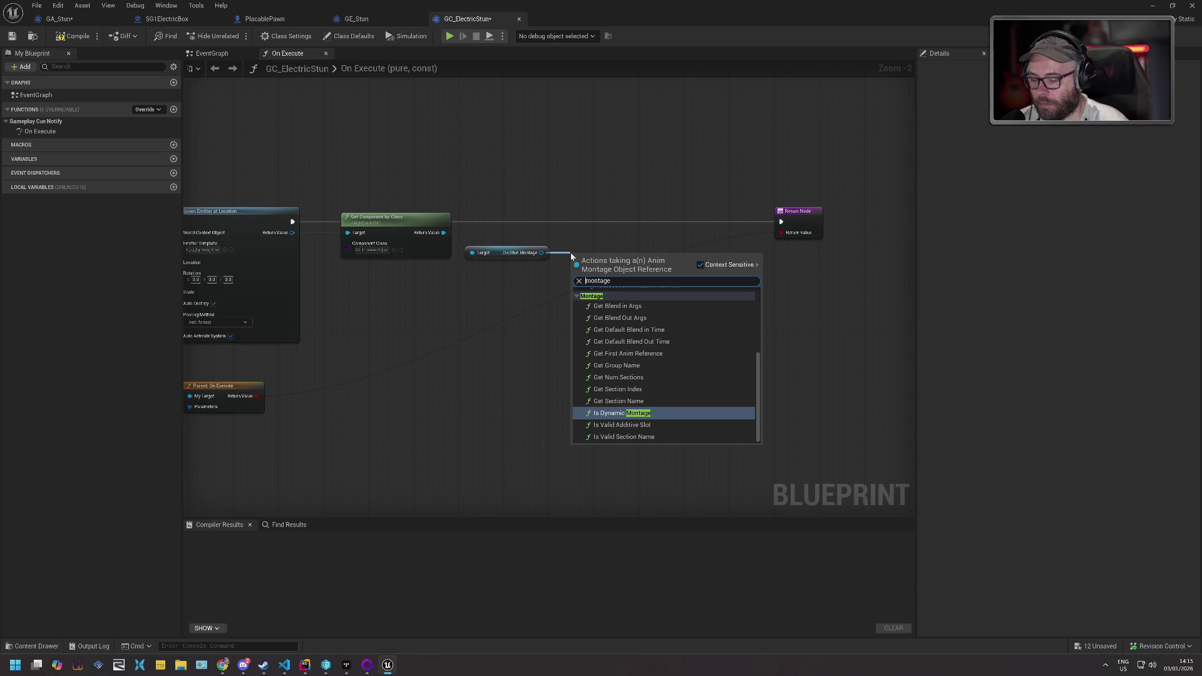
{"action": "type", "text": "play"}
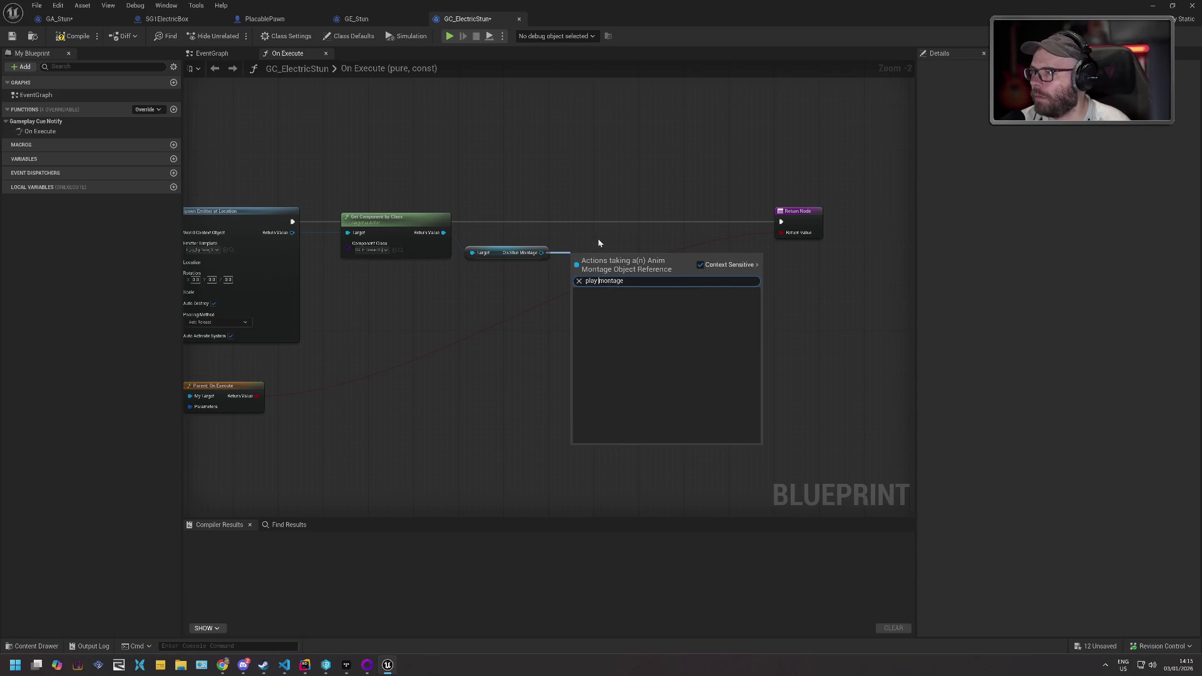
{"action": "key", "text": "Escape"}
{"action": "left_click_drag", "start_coordinate": [511, 266], "coordinate": [746, 258]}
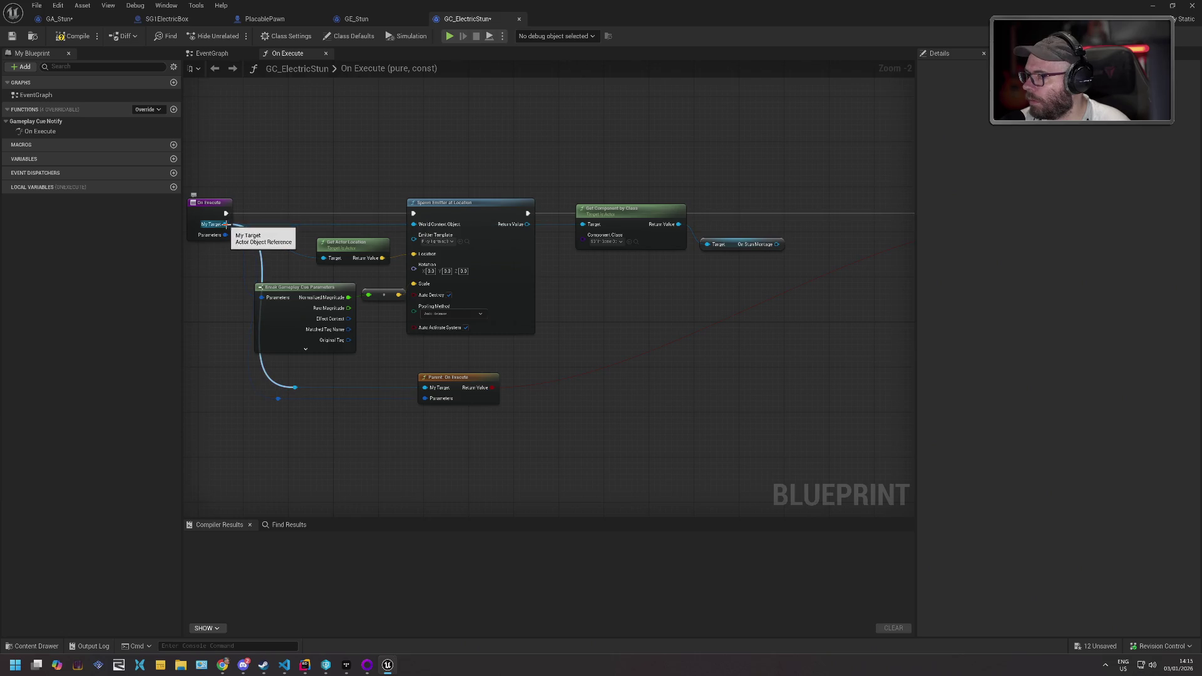
{"action": "left_click_drag", "start_coordinate": [224, 224], "coordinate": [714, 169]}
{"action": "type", "text": "play mon"}
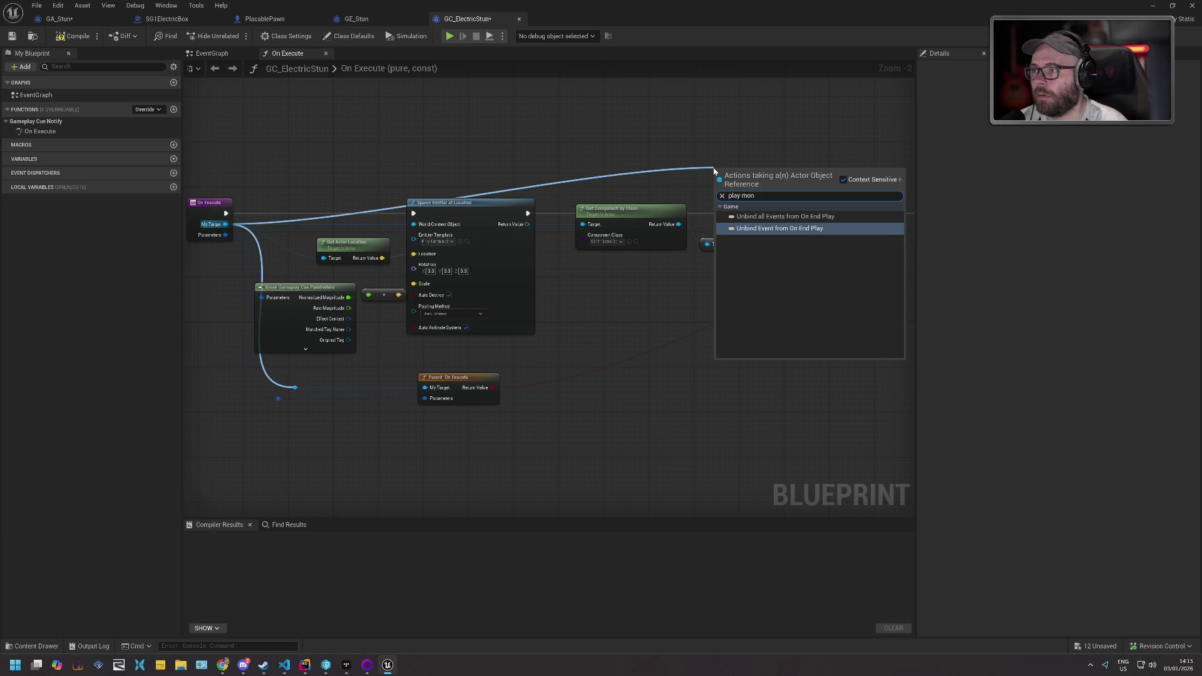
{"action": "key", "text": "Escape"}
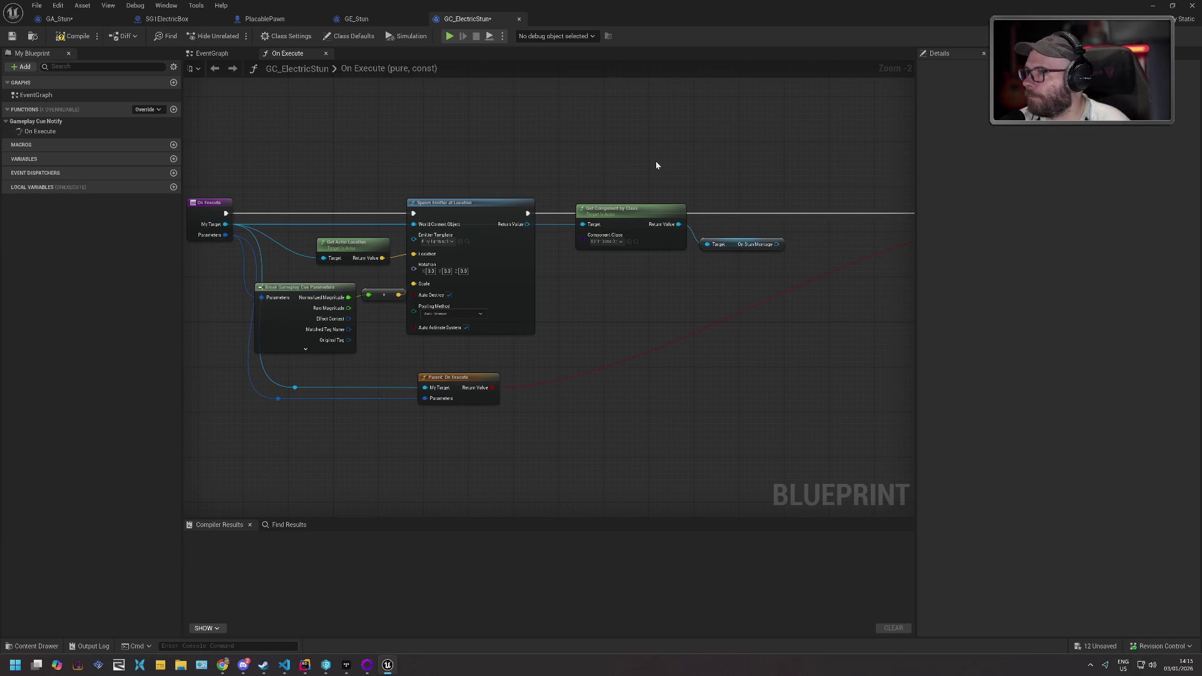
{"action": "mouse_move", "coordinate": [501, 207]}
{"action": "left_mouse_down"}
{"action": "mouse_move", "coordinate": [509, 100]}
{"action": "mouse_move", "coordinate": [507, 209]}
{"action": "mouse_move", "coordinate": [460, 211]}
{"action": "left_mouse_up"}
- Add Get Component by Class on On Execute's Target, set to Skeletal Mesh Component
{"action": "left_click_drag", "start_coordinate": [201, 249], "coordinate": [614, 184]}
{"action": "type", "text": "getcompon"}
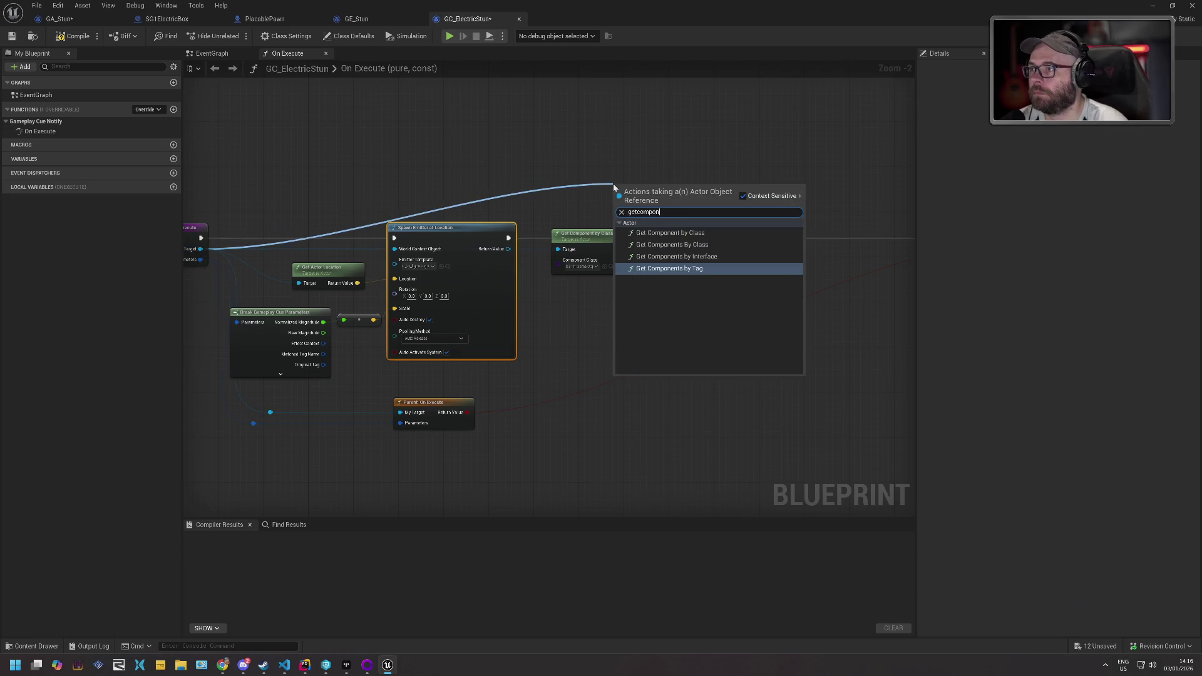
{"action": "key", "text": "Up"}
{"action": "key", "text": "Up"}
{"action": "key", "text": "Up"}
{"action": "key", "text": "Return"}
{"action": "left_click", "coordinate": [655, 222]}
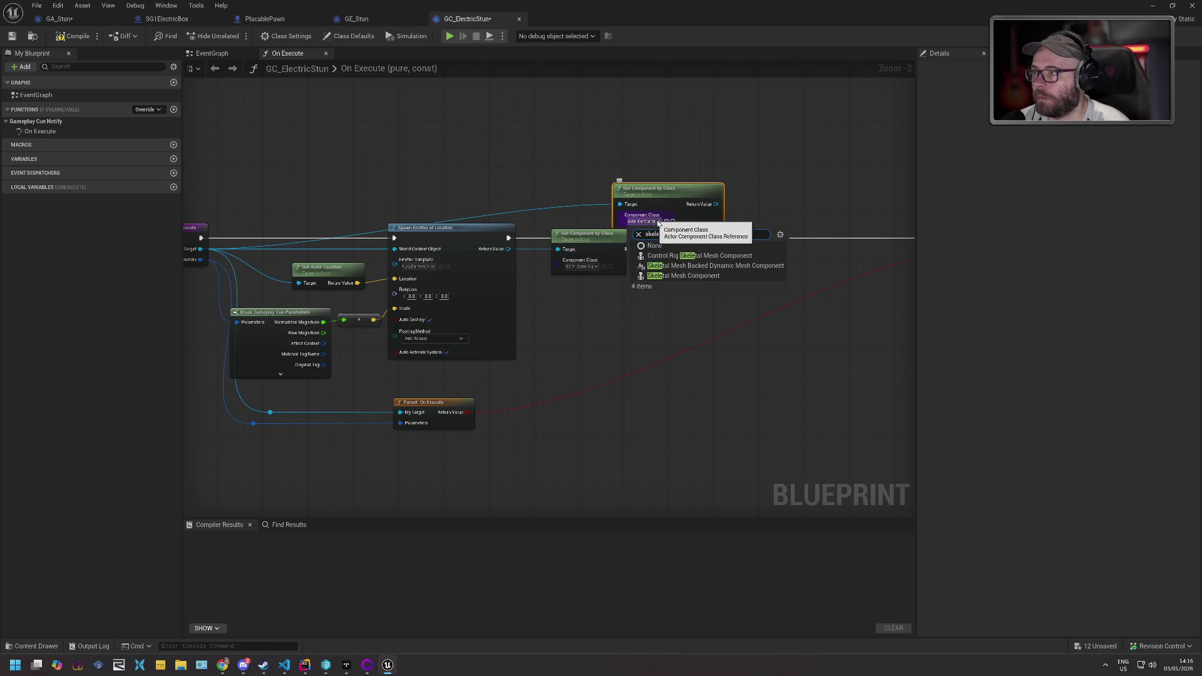
{"action": "left_click", "coordinate": [693, 276]}
{"action": "mouse_move", "coordinate": [688, 195]}
{"action": "left_mouse_down"}
{"action": "mouse_move", "coordinate": [621, 178]}
{"action": "mouse_move", "coordinate": [838, 220]}
{"action": "left_mouse_up"}
- Search again for a montage node from the lookup's output, cancelling without adding one
{"action": "type", "text": "play mon"}
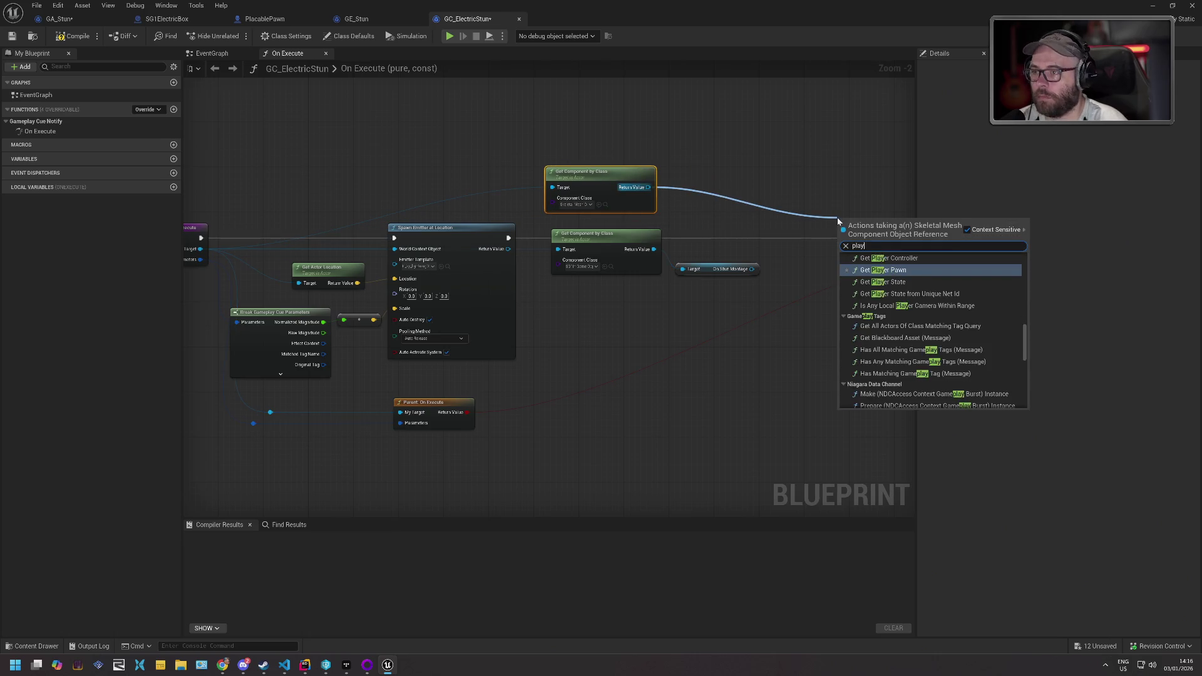
{"action": "key", "text": "BackSpace"}
{"action": "key", "text": "BackSpace"}
{"action": "key", "text": "BackSpace"}
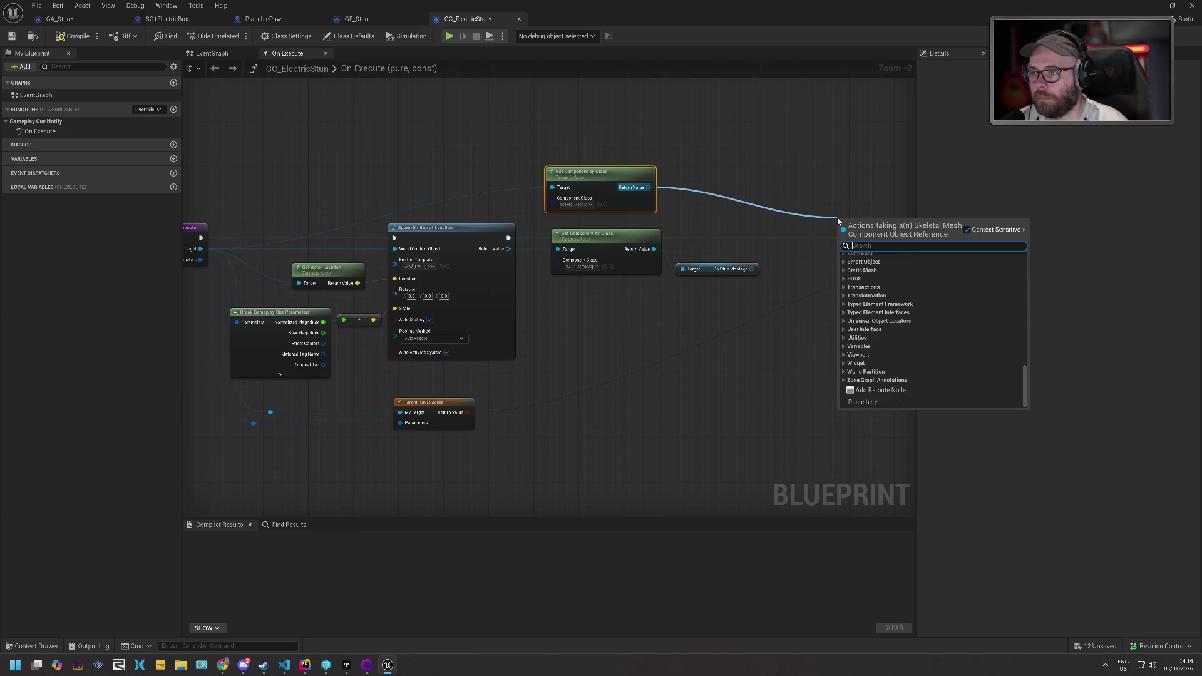
{"action": "type", "text": "montage"}
{"action": "key", "text": "Escape"}
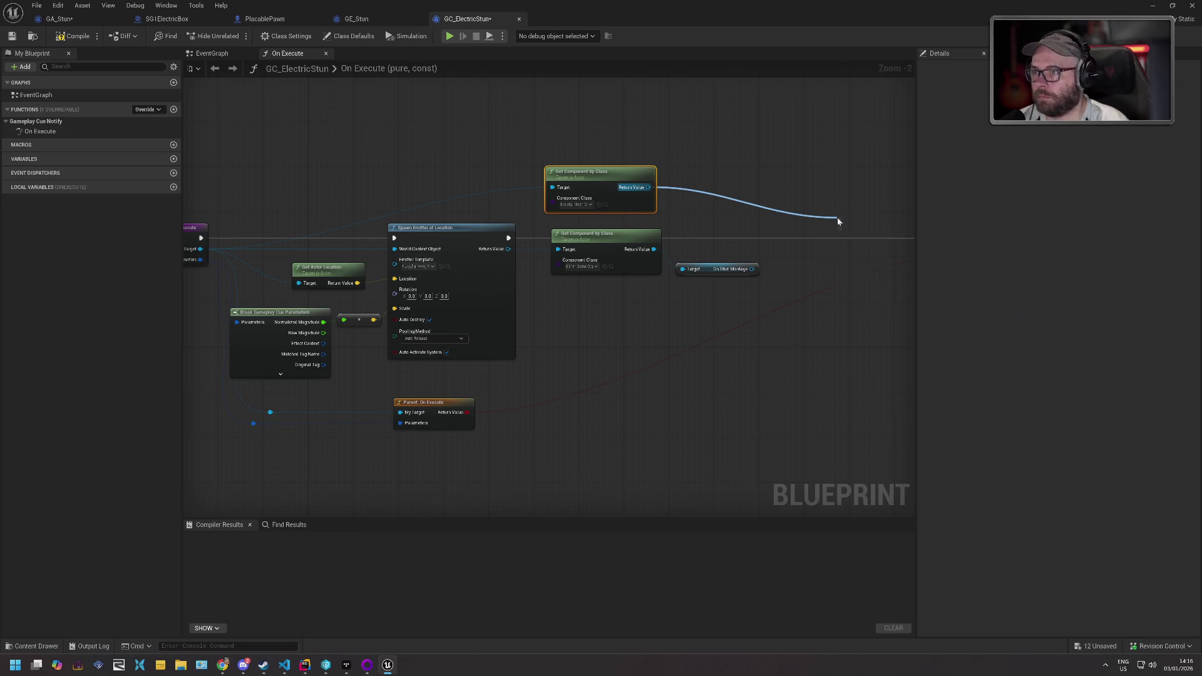
{"action": "left_click_drag", "start_coordinate": [769, 195], "coordinate": [723, 202]}
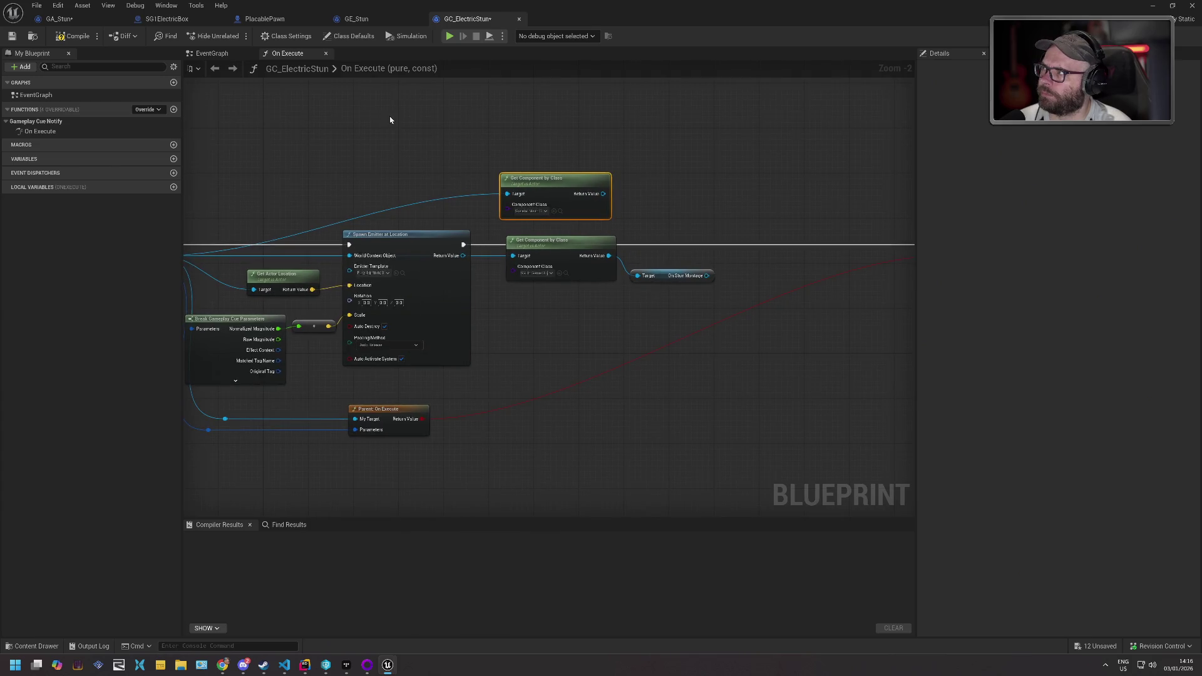
{"action": "left_click", "coordinate": [81, 20]}
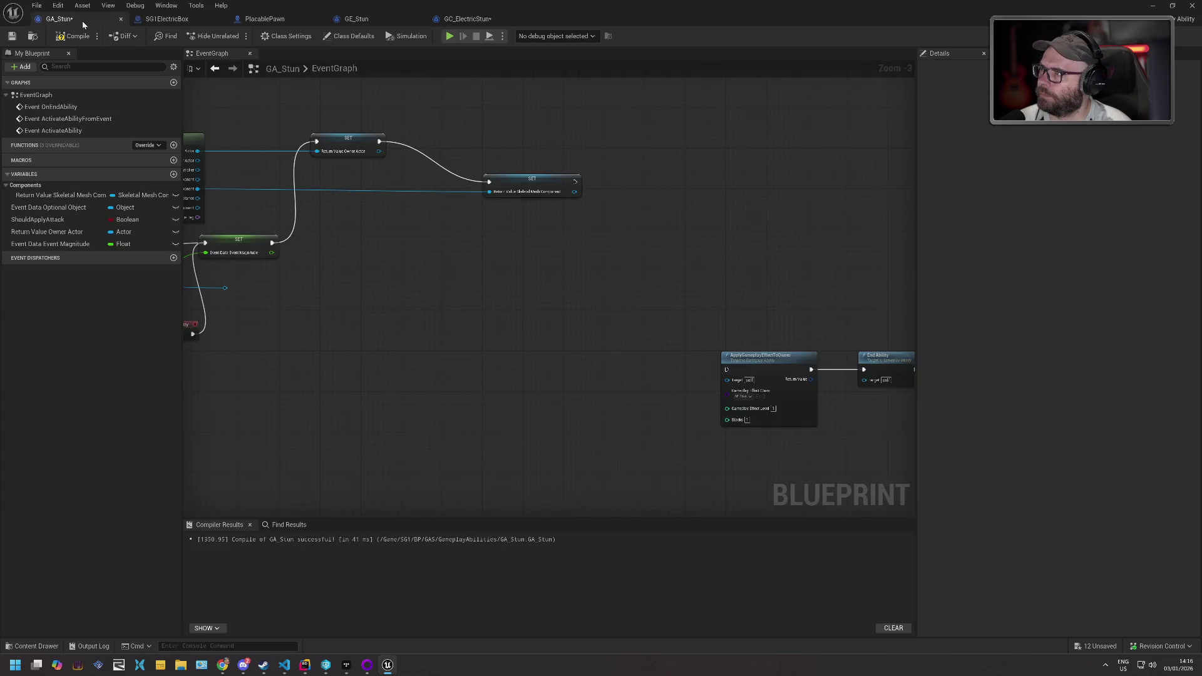
- Restore GA_Stun's node move, inspect its Play Montage node, then go via GE_Stun to GC_ElectricStun
{"action": "key", "text": "ctrl+z"}
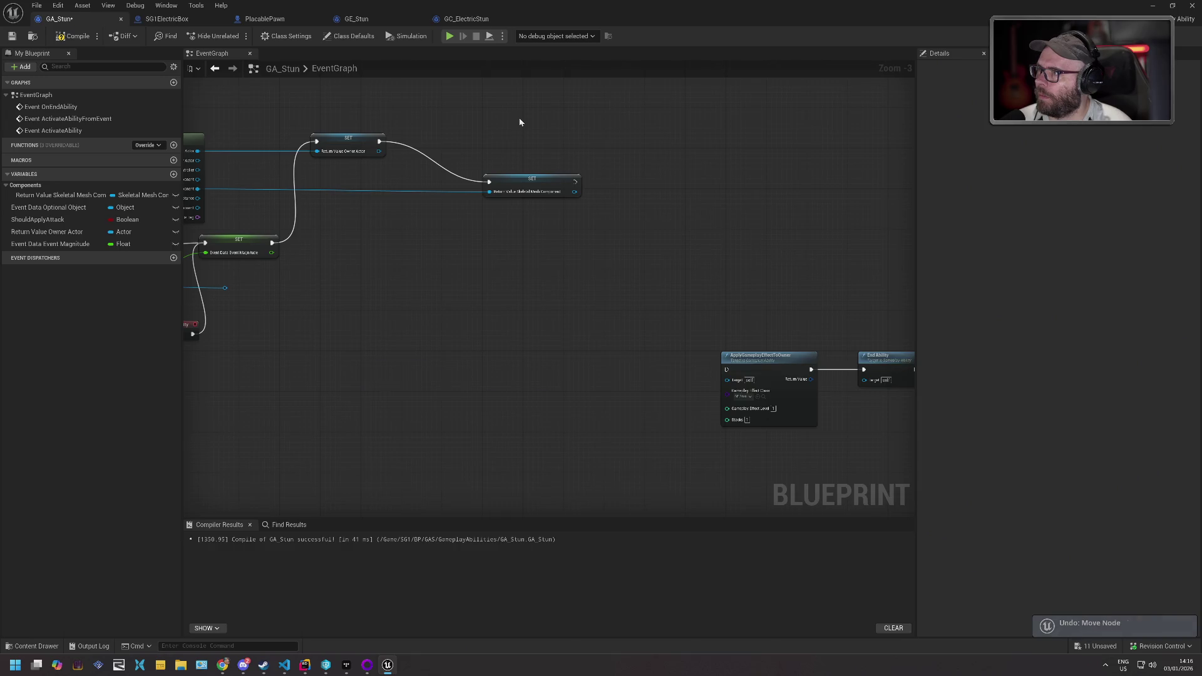
{"action": "key", "text": "ctrl+y"}
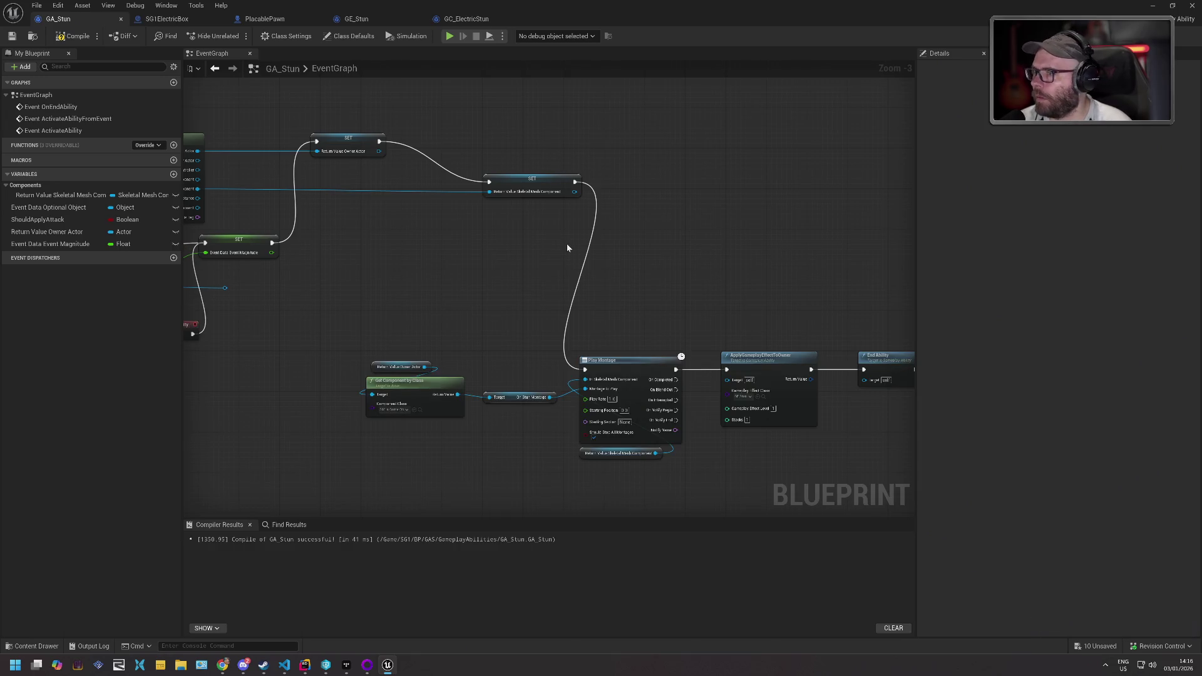
{"action": "left_click", "coordinate": [610, 363]}
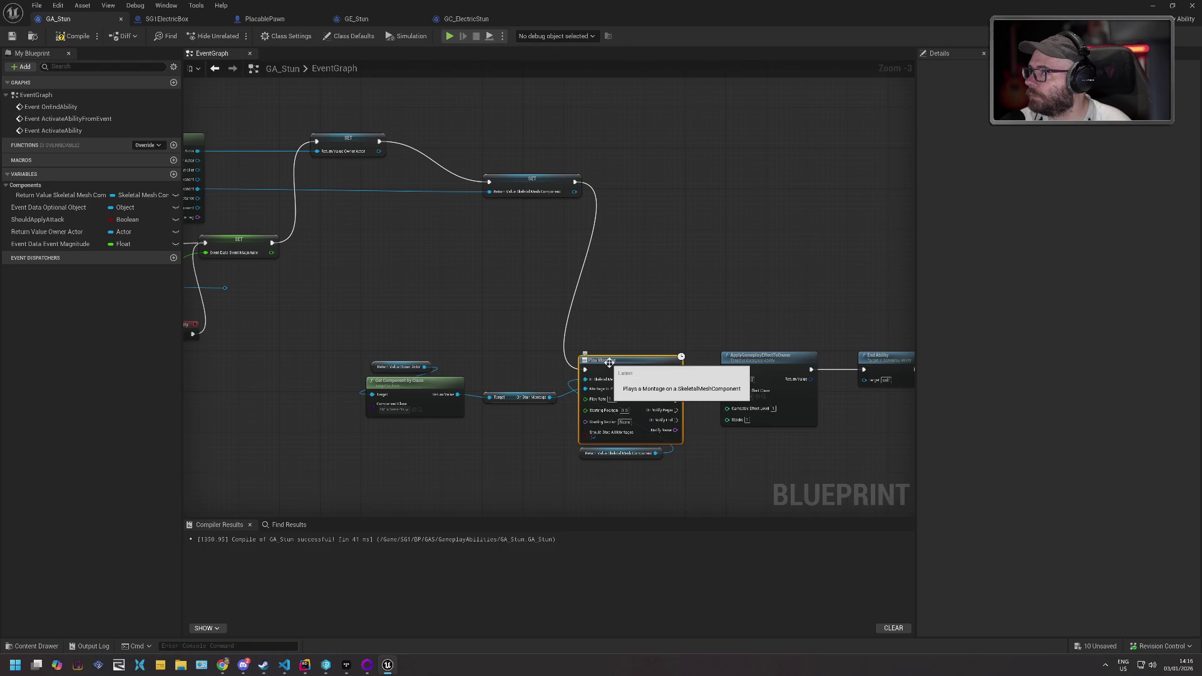
{"action": "left_click", "coordinate": [376, 20]}
{"action": "left_click", "coordinate": [458, 19]}
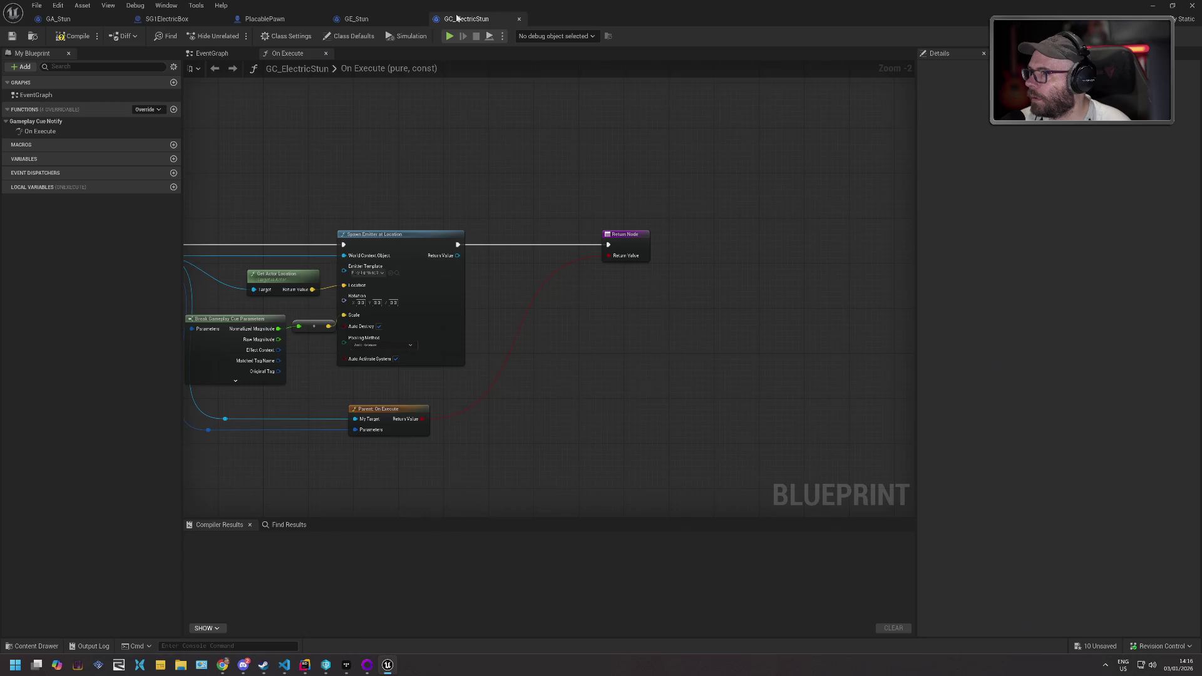
- Compile GC_ElectricStun, check it out with Check Out Selected, and save it
{"action": "key", "text": "ctrl+v"}
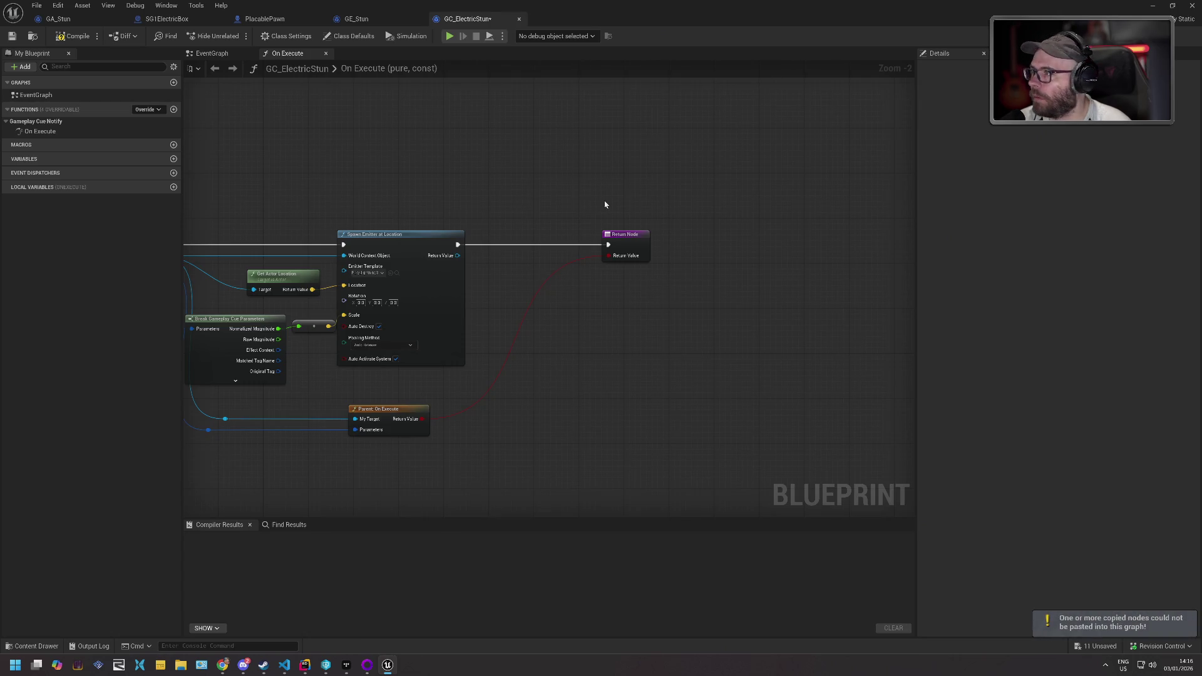
{"action": "left_click_drag", "start_coordinate": [496, 192], "coordinate": [595, 166]}
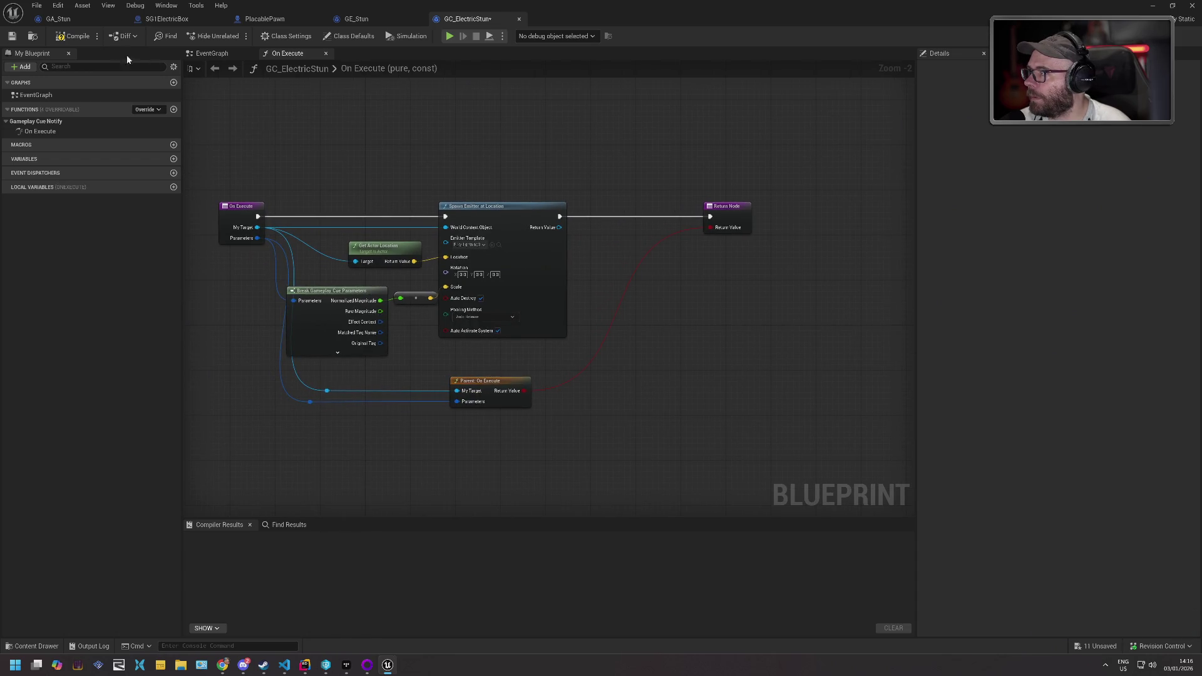
{"action": "left_click", "coordinate": [74, 37]}
{"action": "left_click", "coordinate": [12, 35]}
{"action": "left_click", "coordinate": [632, 439]}
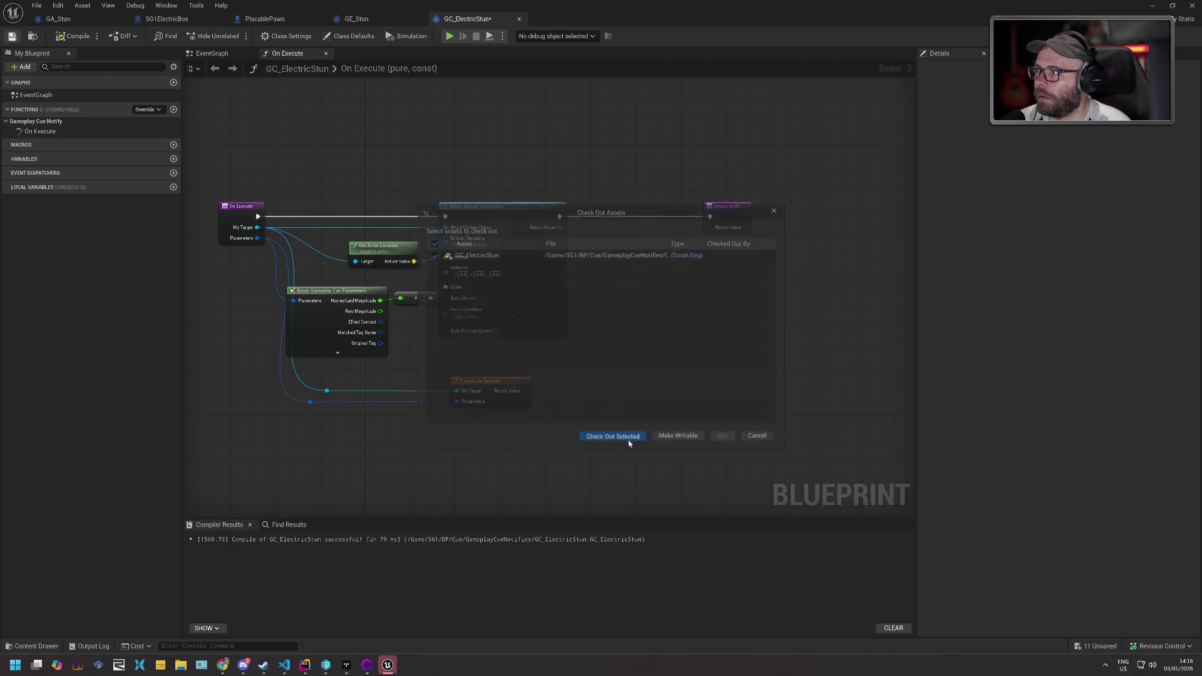
{"action": "key", "text": "alt+Tab"}
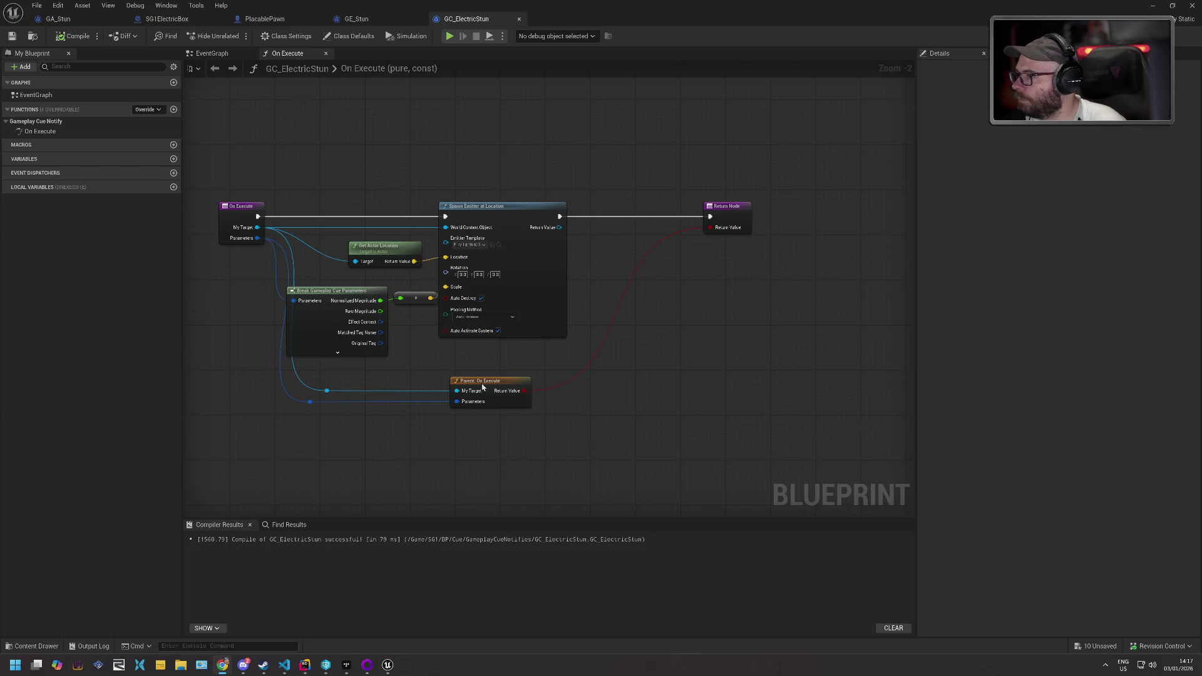
- Expand and reposition the Break Gameplay Cue Parameters node, abandoning a search from its Instigator output
{"action": "left_click", "coordinate": [337, 353]}
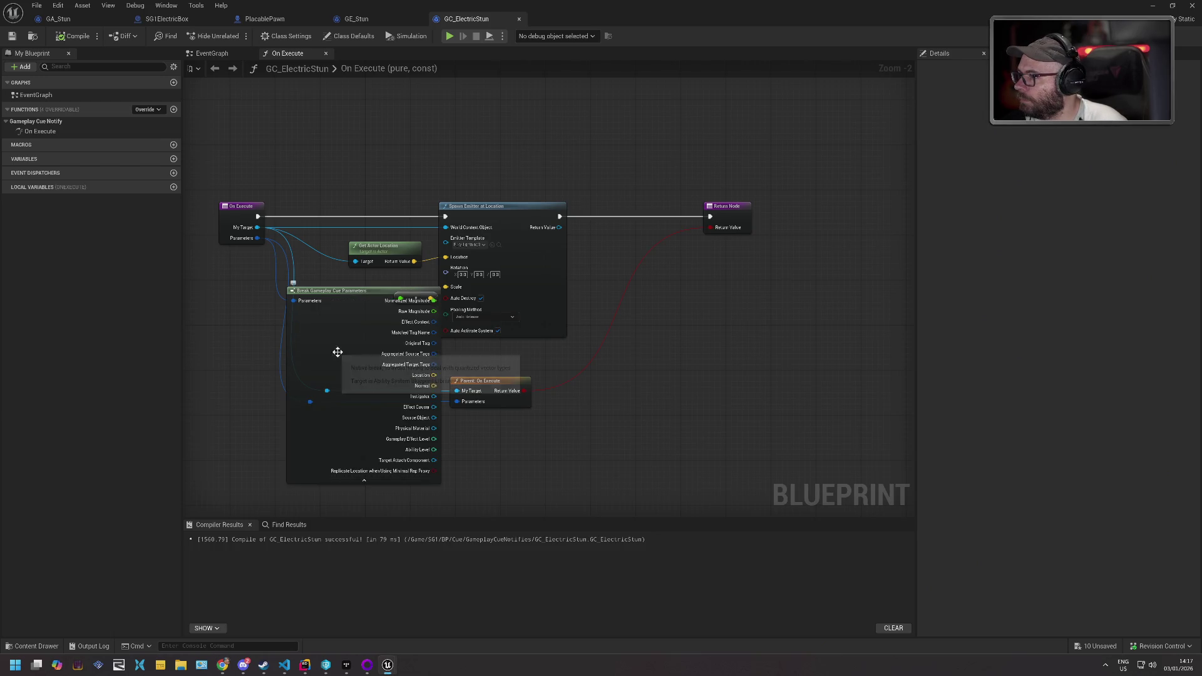
{"action": "mouse_move", "coordinate": [347, 300]}
{"action": "left_mouse_down"}
{"action": "mouse_move", "coordinate": [297, 300]}
{"action": "mouse_move", "coordinate": [312, 317]}
{"action": "left_mouse_up"}
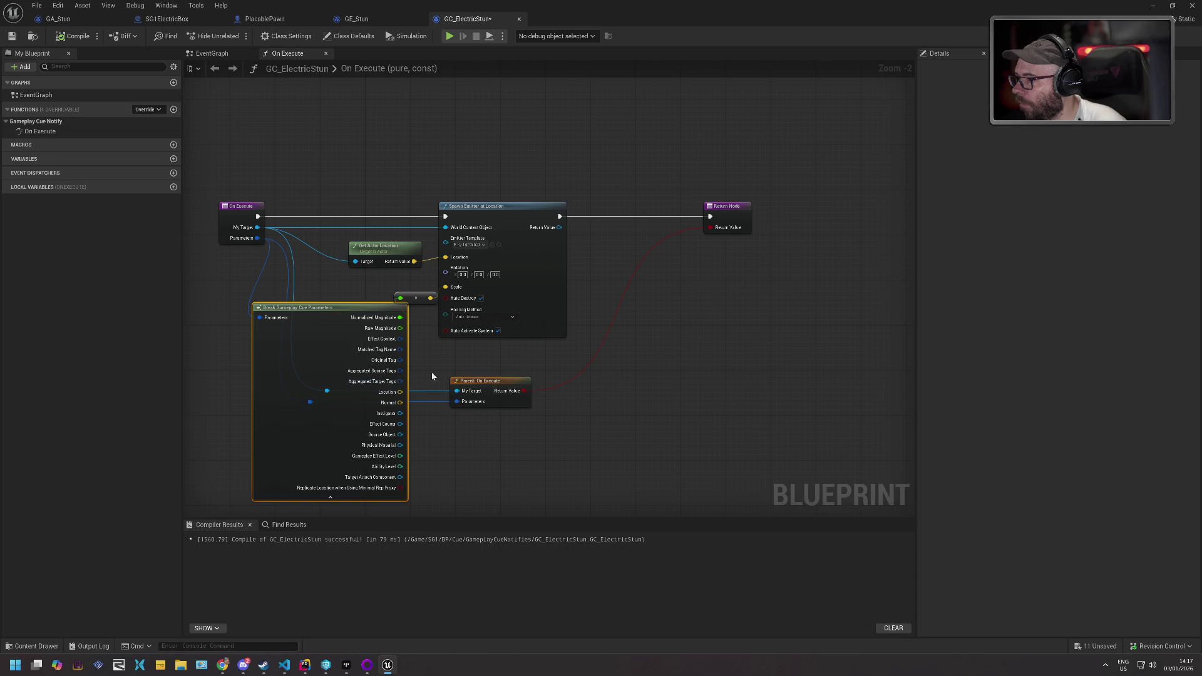
{"action": "left_click_drag", "start_coordinate": [400, 414], "coordinate": [537, 450]}
{"action": "type", "text": "get"}
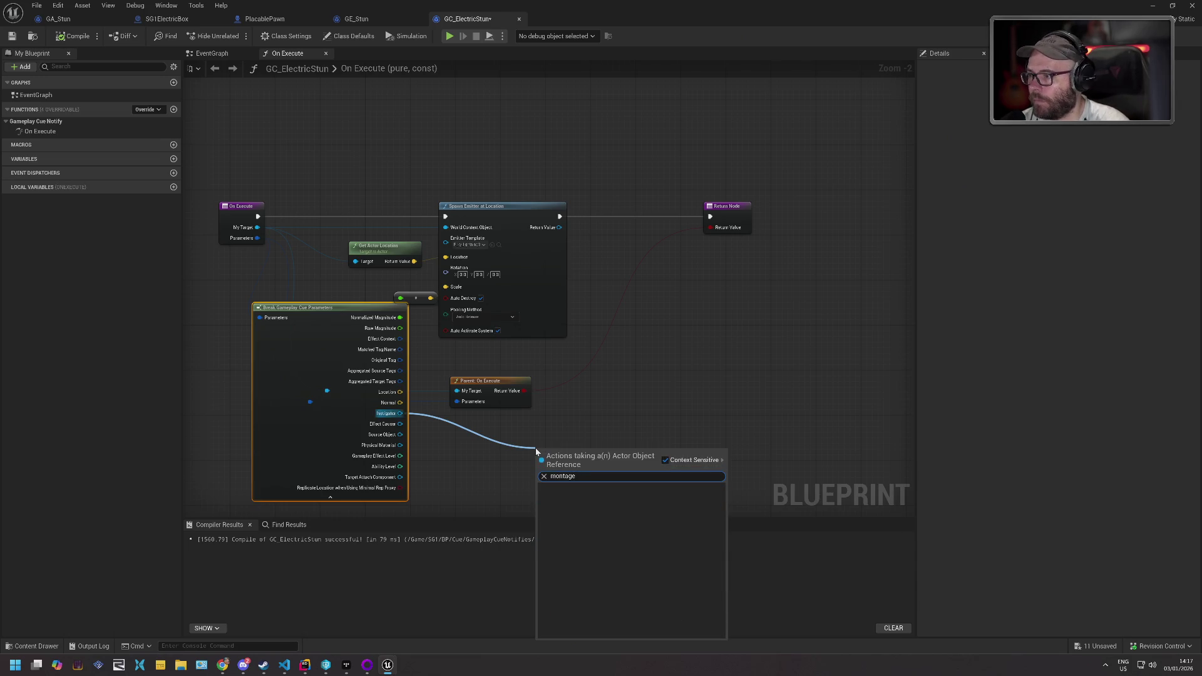
{"action": "key", "text": "Escape"}
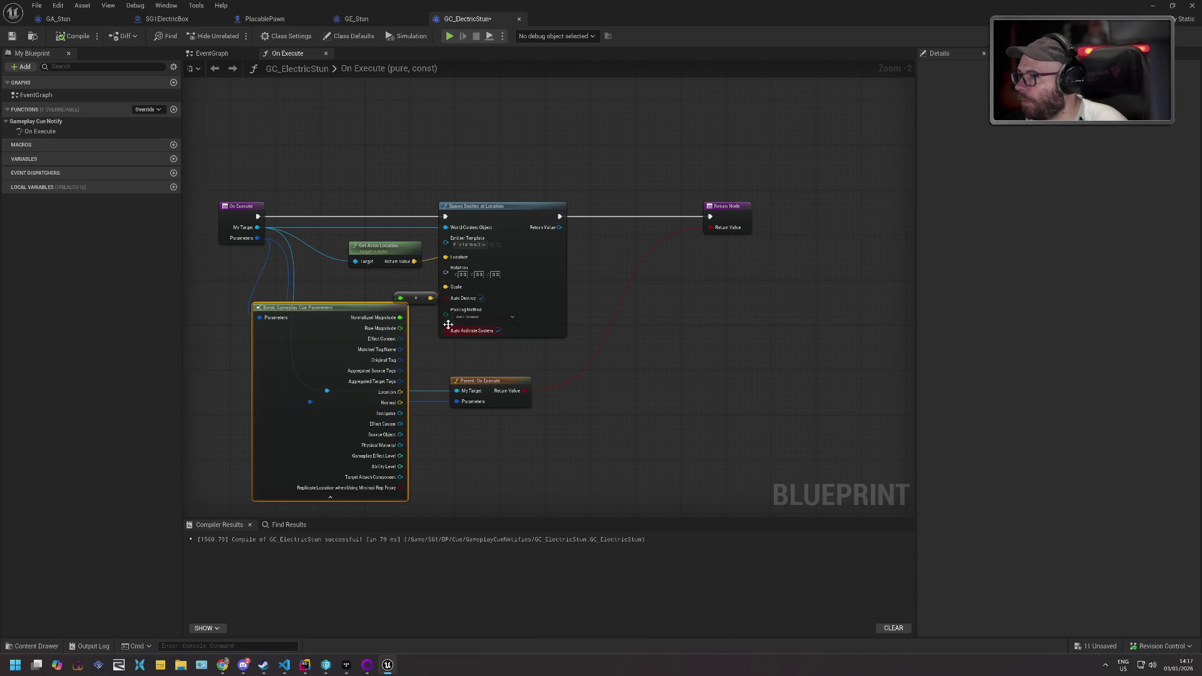
{"action": "left_click_drag", "start_coordinate": [374, 308], "coordinate": [408, 293]}
- Undo stray edits, shift the Break node left, and revert a trial collapse into a subgraph
{"action": "key", "text": "ctrl+z"}
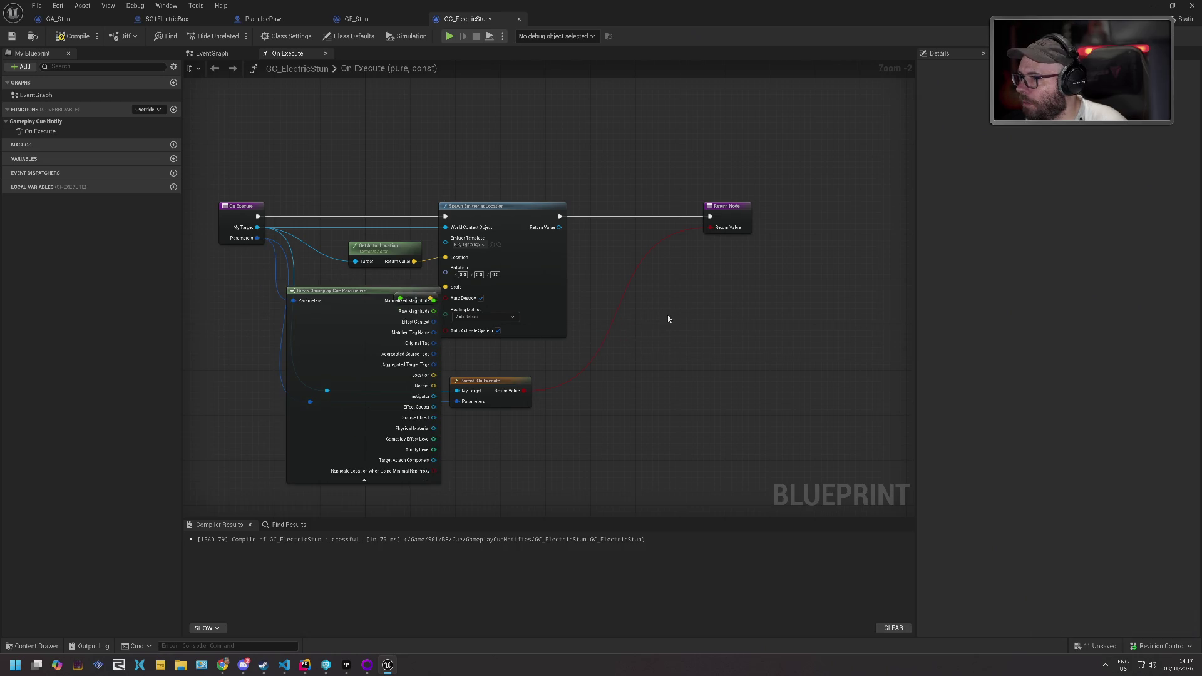
{"action": "key", "text": "ctrl+z"}
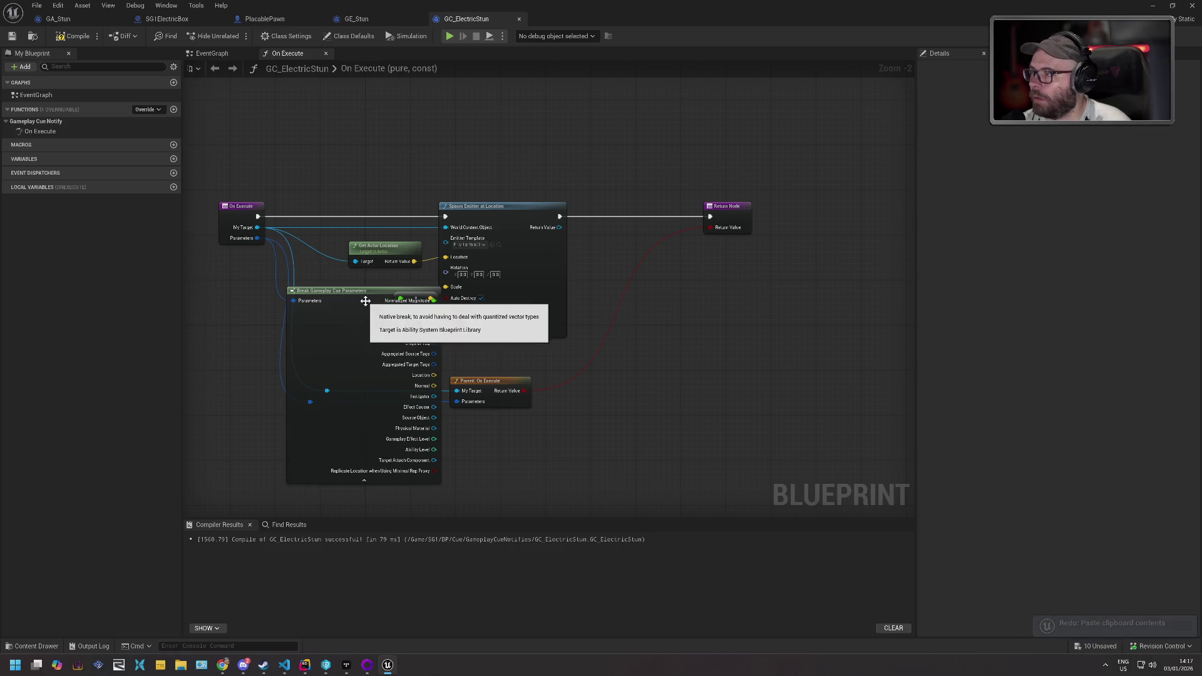
{"action": "key", "text": "ctrl+z"}
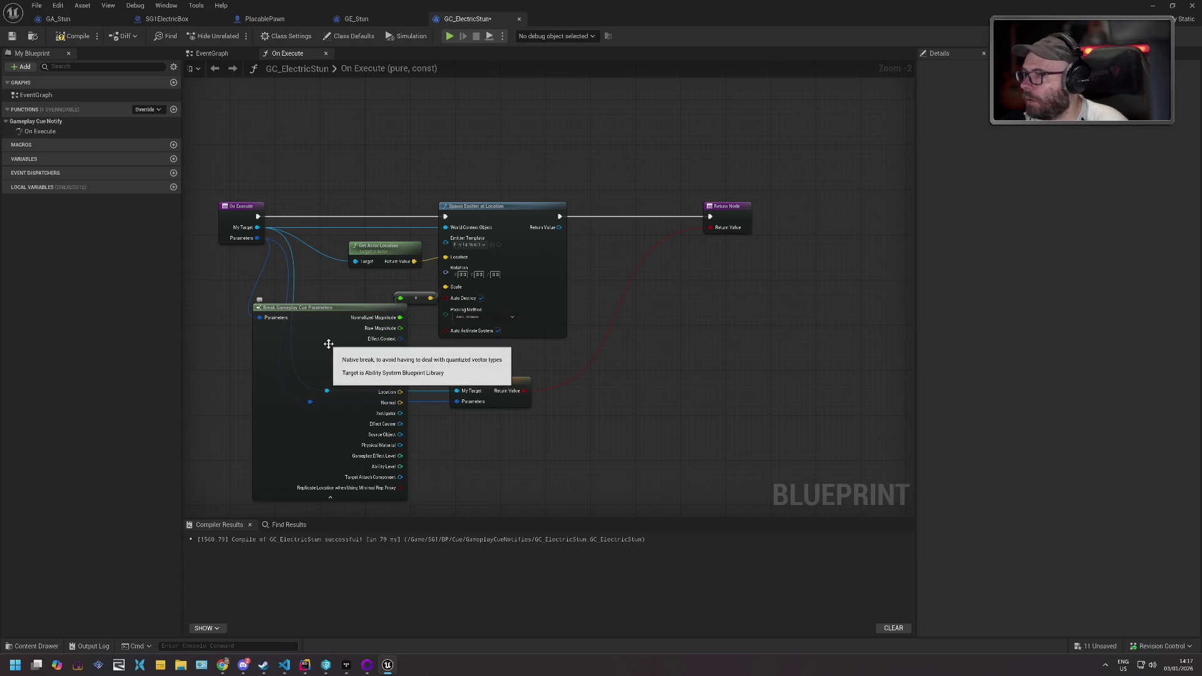
{"action": "left_click_drag", "start_coordinate": [335, 322], "coordinate": [296, 322]}
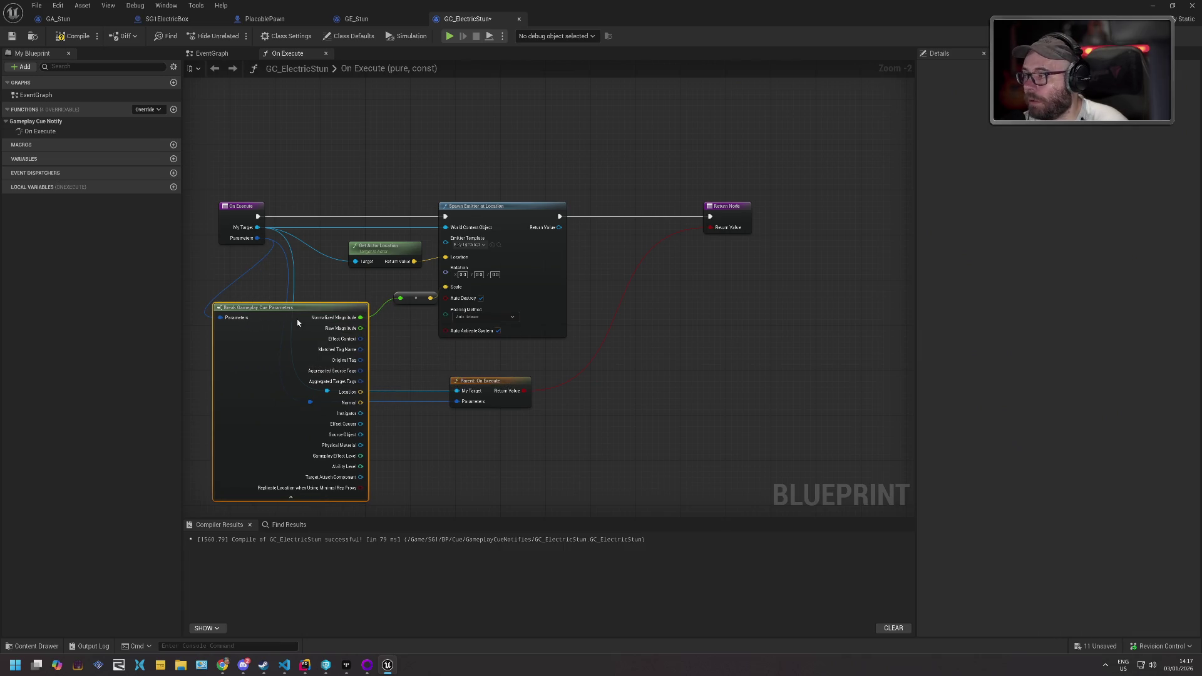
{"action": "right_click", "coordinate": [298, 323]}
{"action": "left_click", "coordinate": [338, 471]}
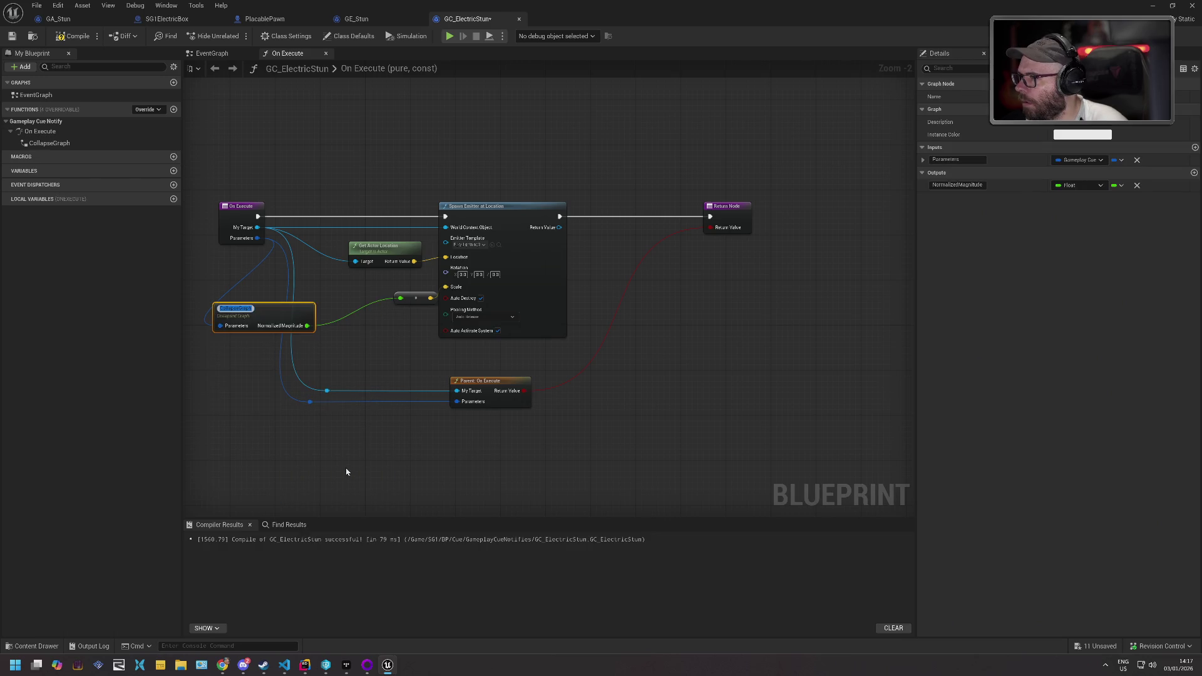
{"action": "key", "text": "Return"}
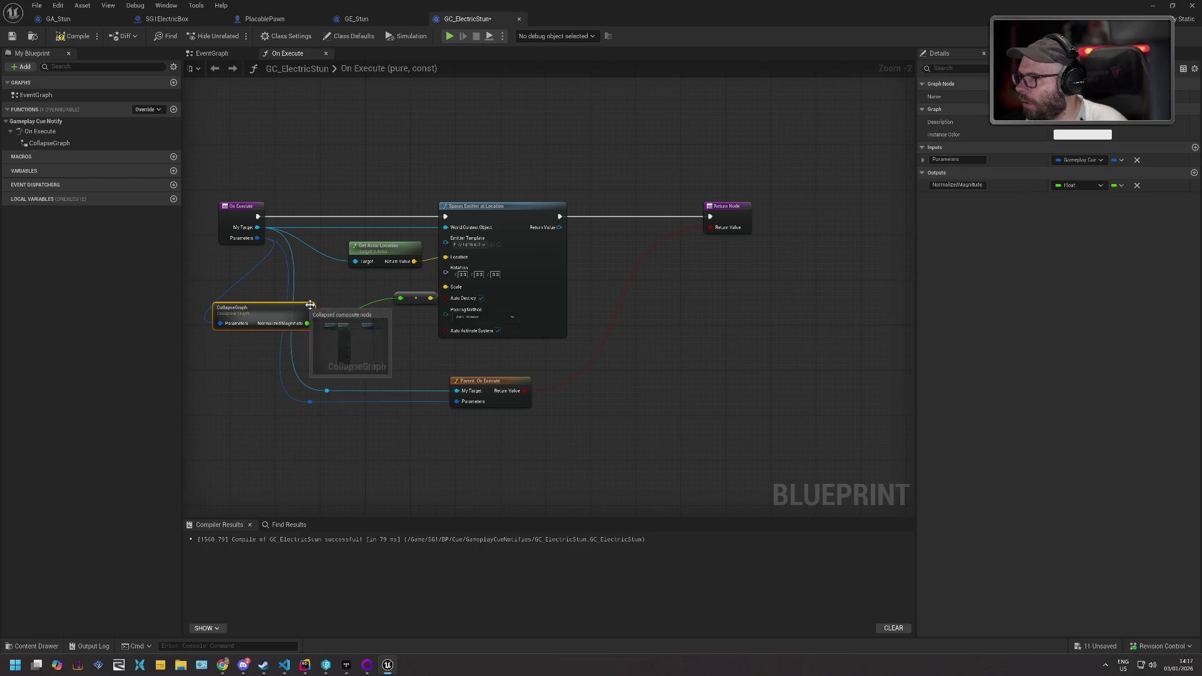
{"action": "key", "text": "ctrl+z"}
- Refresh the Break node, hide its advanced outputs, then compile and save GC_ElectricStun
{"action": "right_click", "coordinate": [274, 321]}
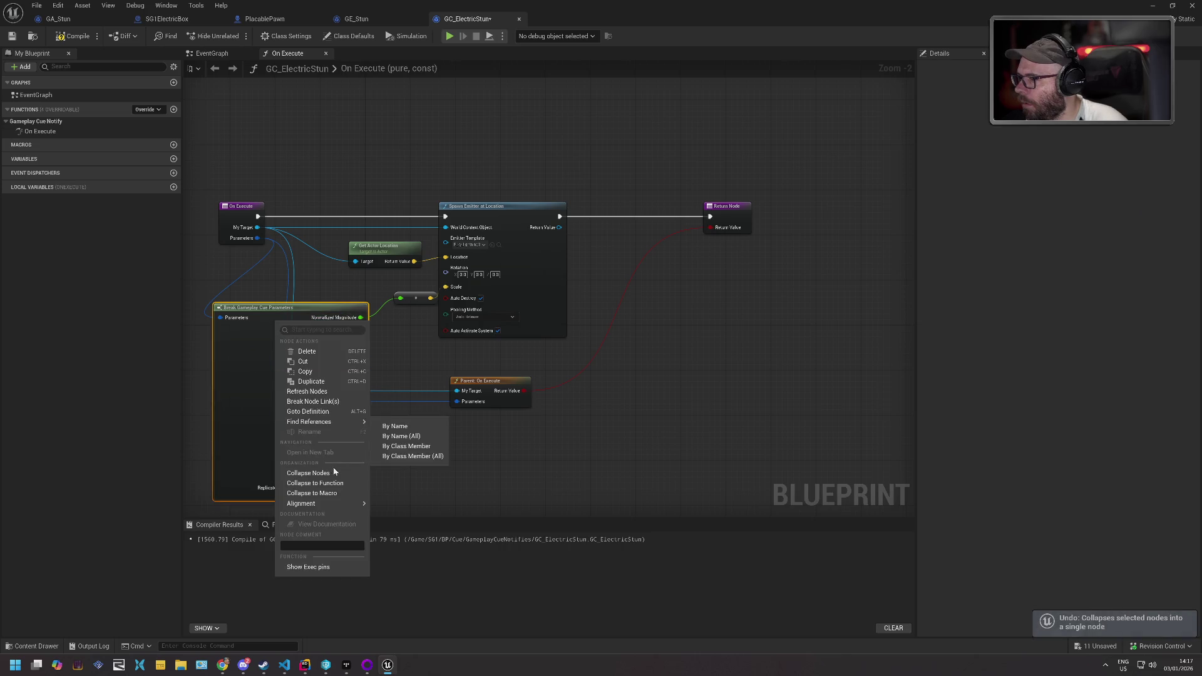
{"action": "mouse_move", "coordinate": [328, 422]}
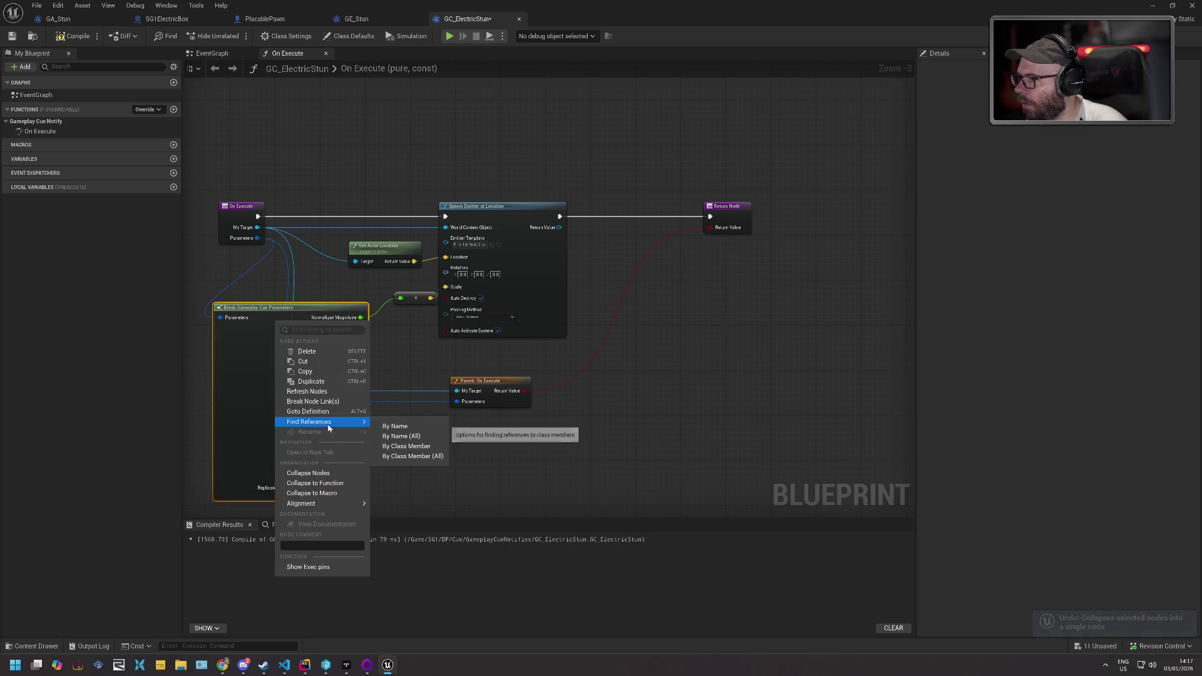
{"action": "left_click", "coordinate": [330, 393]}
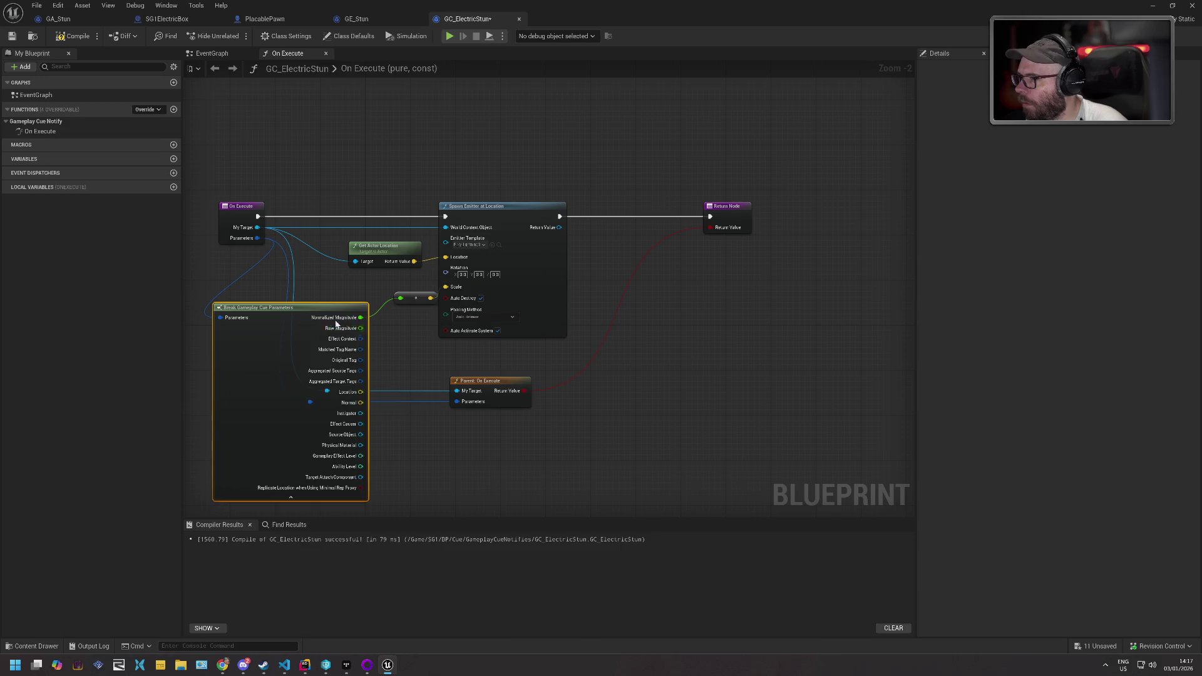
{"action": "right_click", "coordinate": [338, 319]}
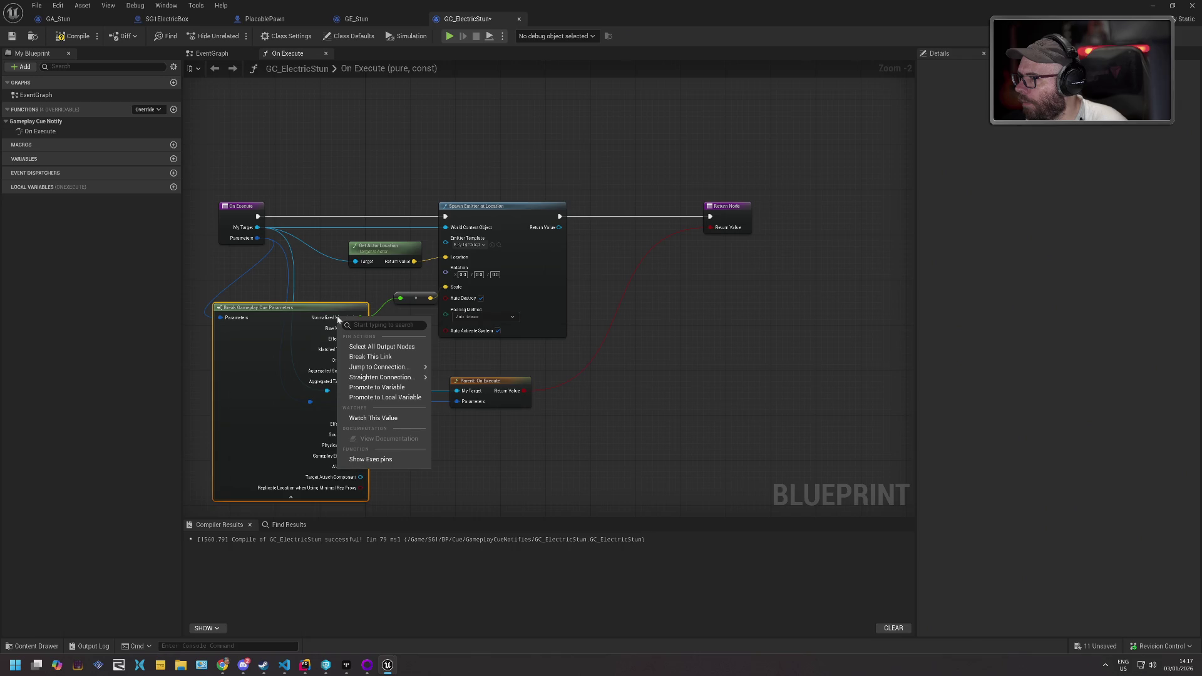
{"action": "left_click", "coordinate": [285, 315]}
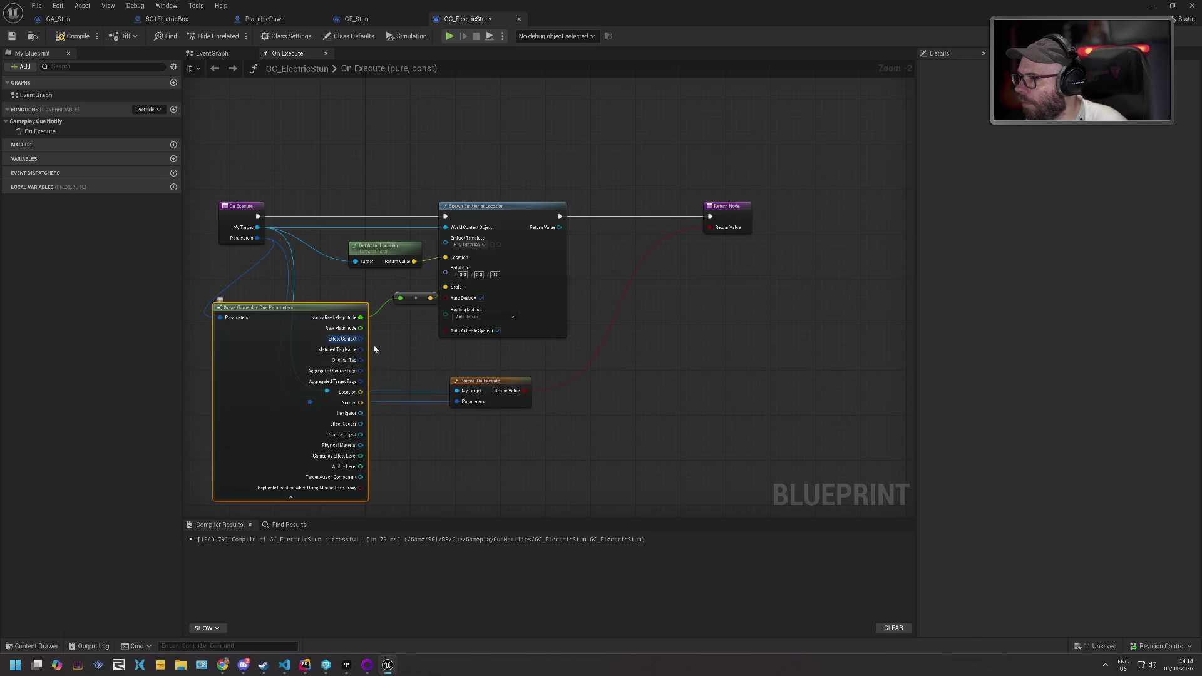
{"action": "left_click", "coordinate": [290, 498]}
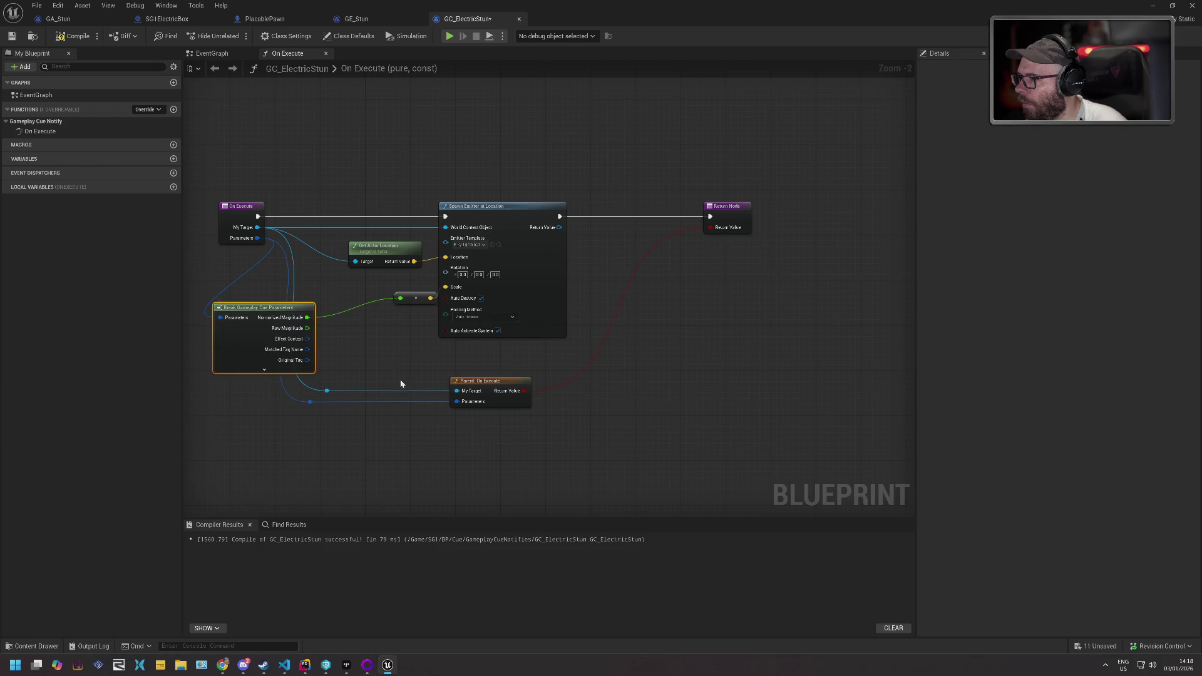
{"action": "left_click", "coordinate": [72, 35]}
{"action": "left_click", "coordinate": [11, 36]}
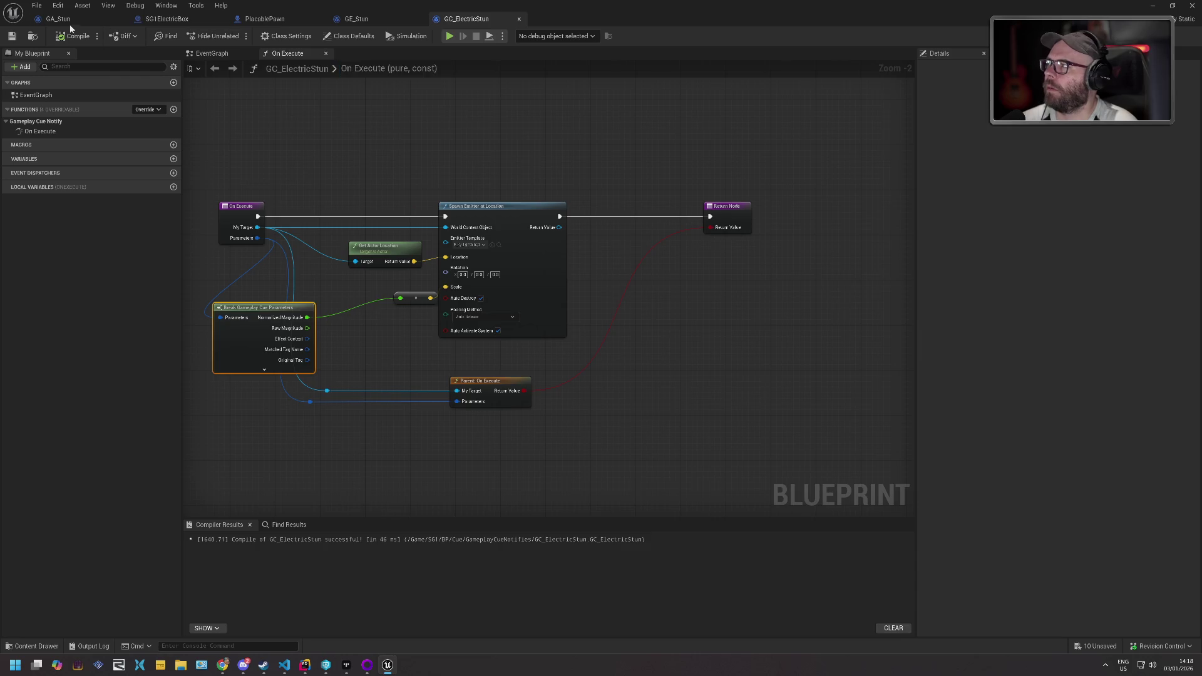
- In GA_Stun's event graph, find and remove the stray reroute node
{"action": "left_click", "coordinate": [80, 20]}
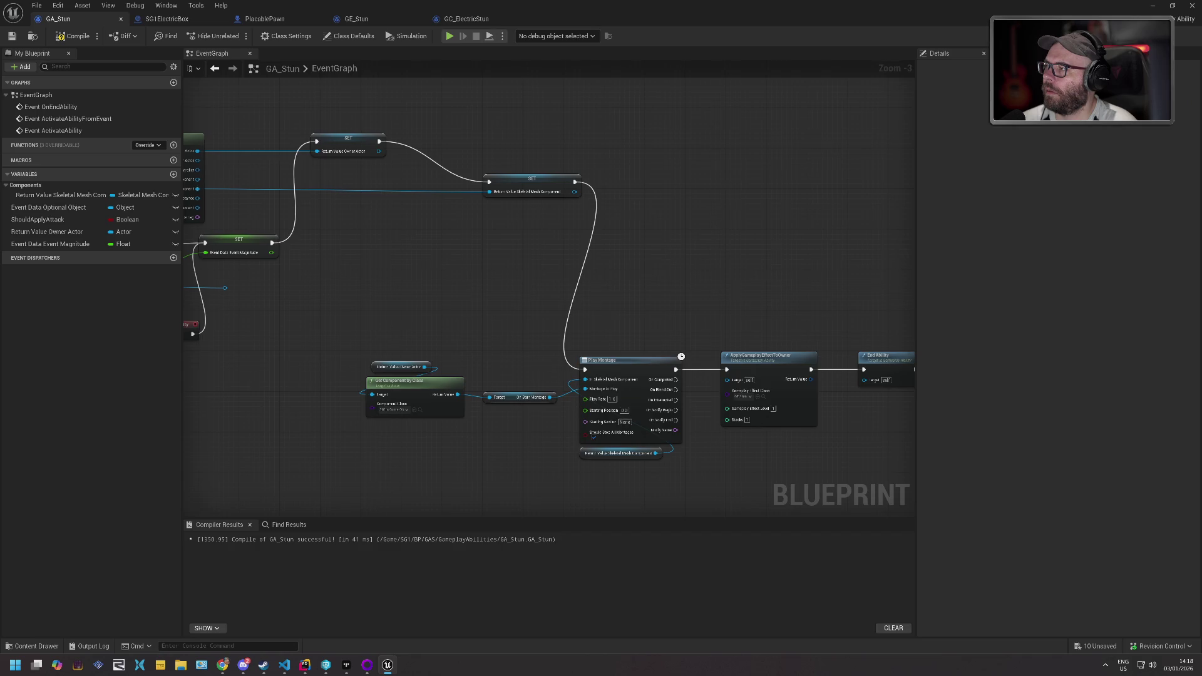
{"action": "left_click_drag", "start_coordinate": [333, 255], "coordinate": [592, 243]}
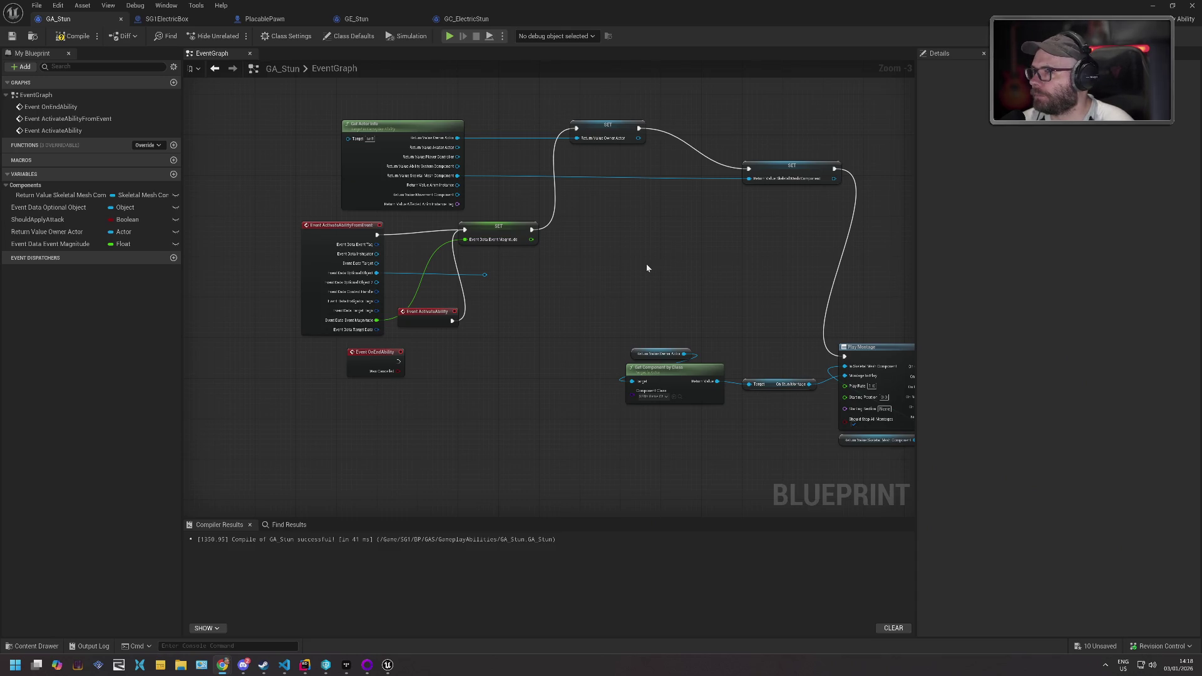
{"action": "scroll", "coordinate": [517, 268], "scroll_direction": "down", "scroll_amount": 2}
{"action": "scroll", "coordinate": [517, 268], "scroll_direction": "up", "scroll_amount": 2}
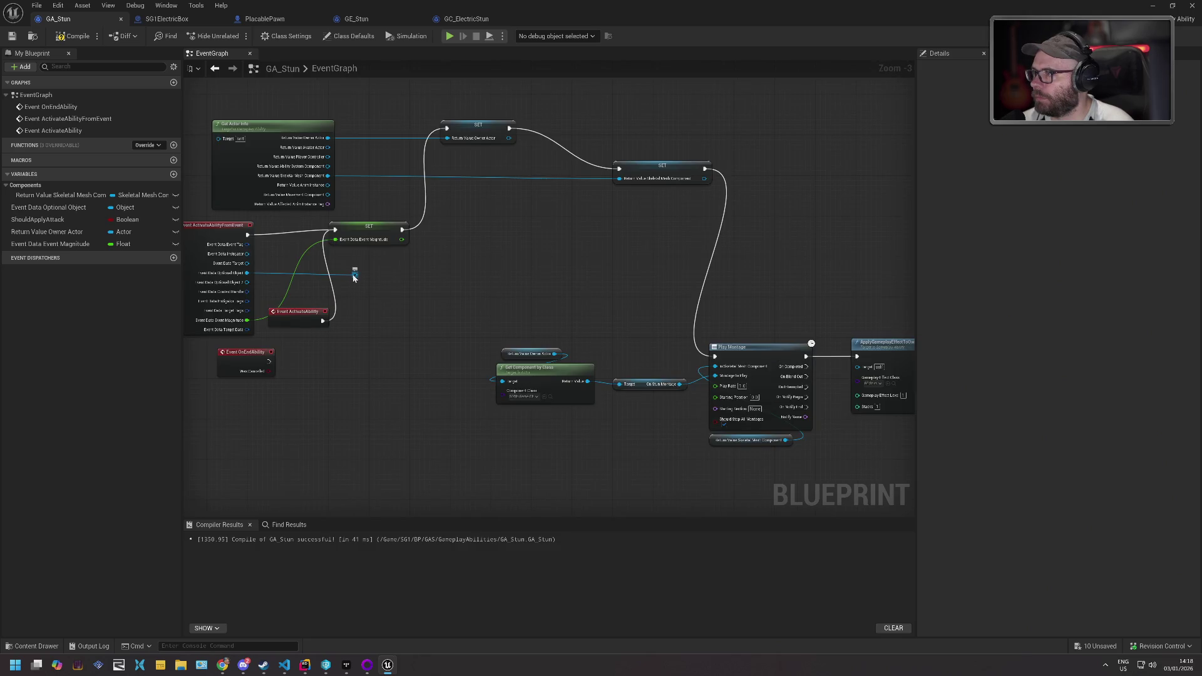
{"action": "right_click", "coordinate": [355, 276]}
{"action": "key", "text": "Escape"}
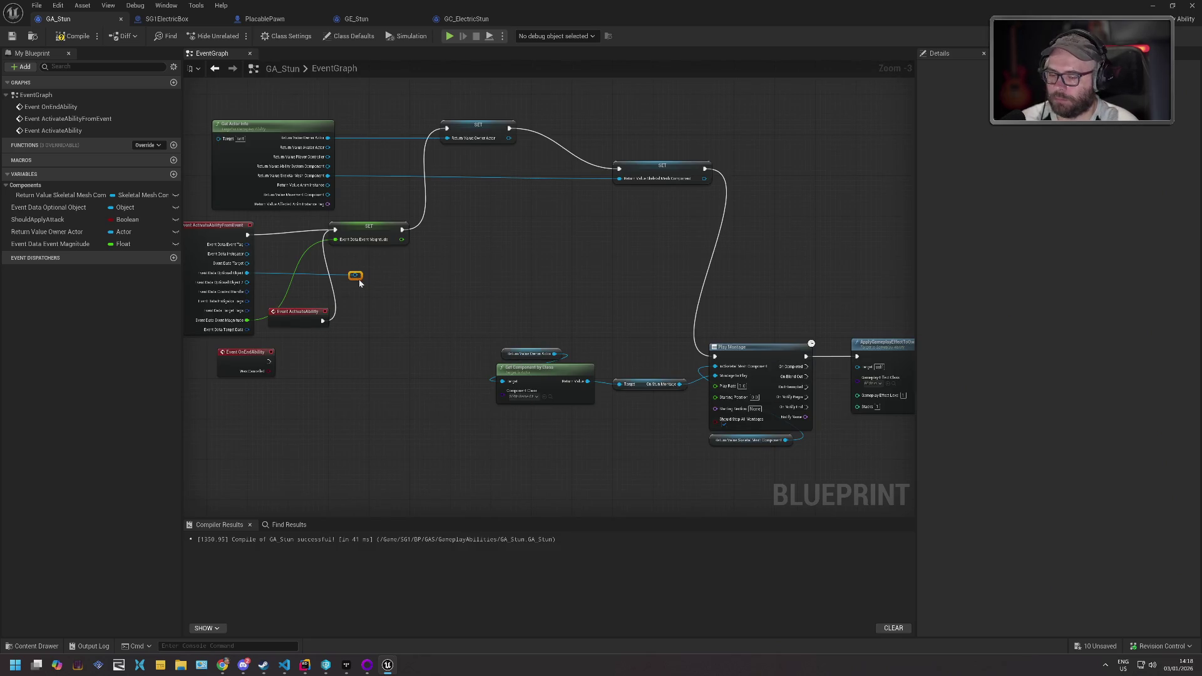
- Compile and save GA_Stun, then go to the SG1ElectricBox blueprint
{"action": "left_click", "coordinate": [74, 35]}
{"action": "left_click", "coordinate": [12, 36]}
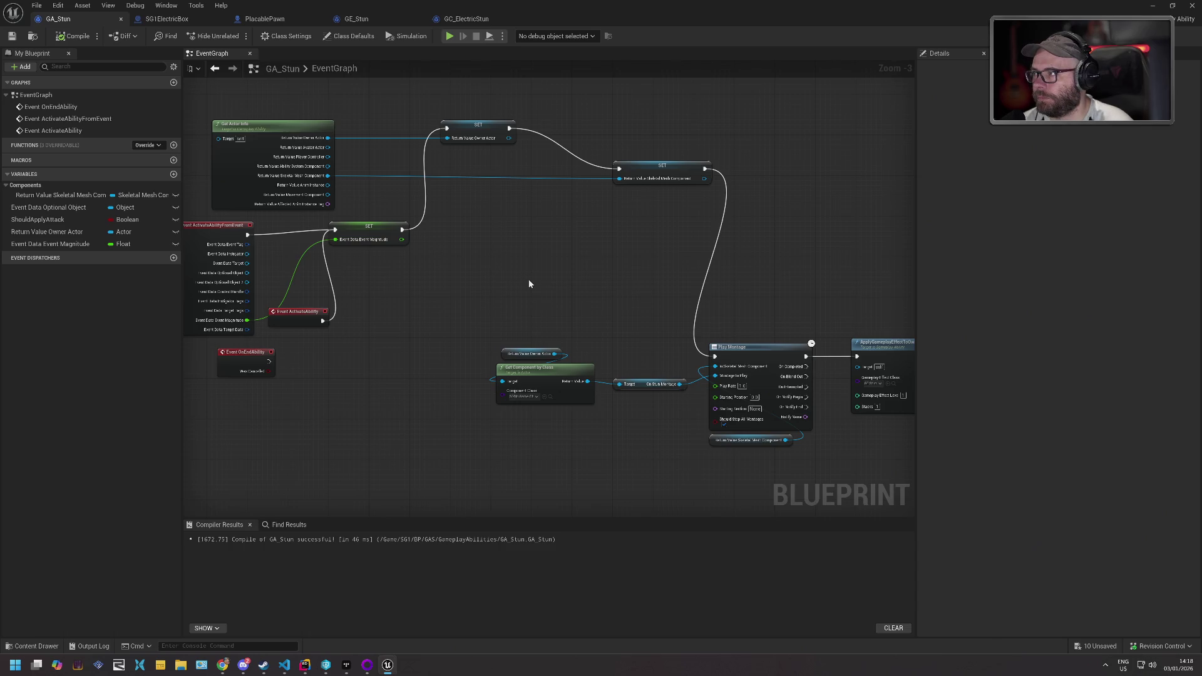
{"action": "mouse_move", "coordinate": [518, 275]}
{"action": "left_mouse_down"}
{"action": "mouse_move", "coordinate": [461, 268]}
{"action": "mouse_move", "coordinate": [621, 294]}
{"action": "left_mouse_up"}
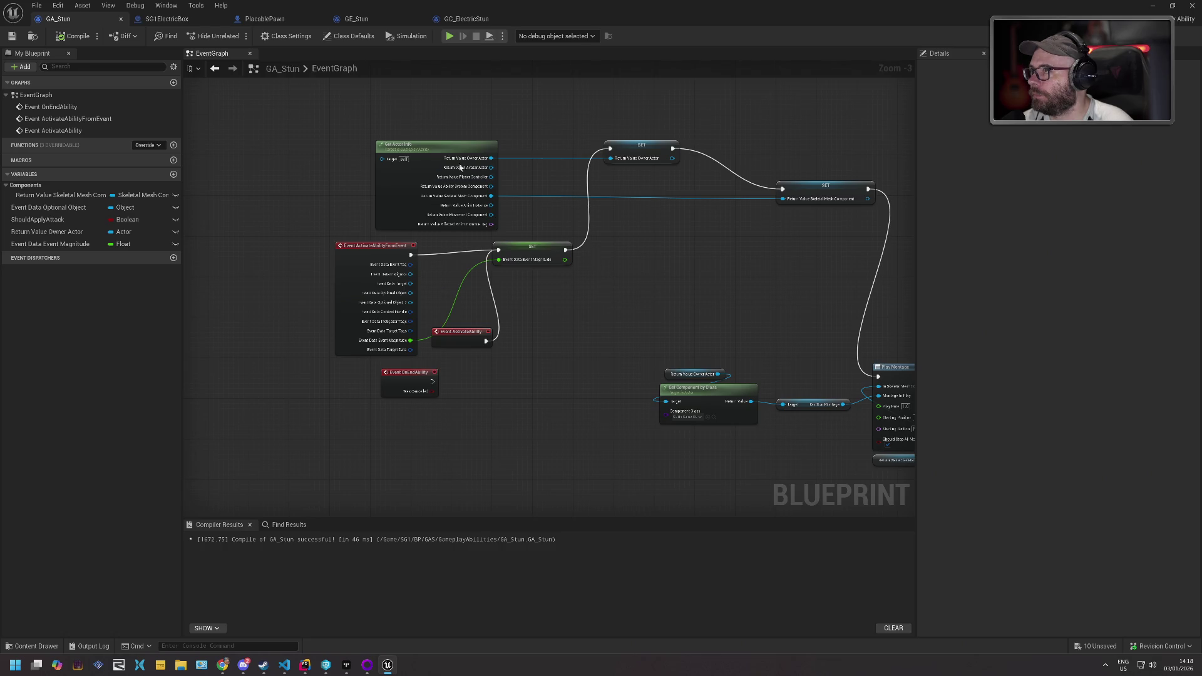
{"action": "left_click", "coordinate": [166, 18]}
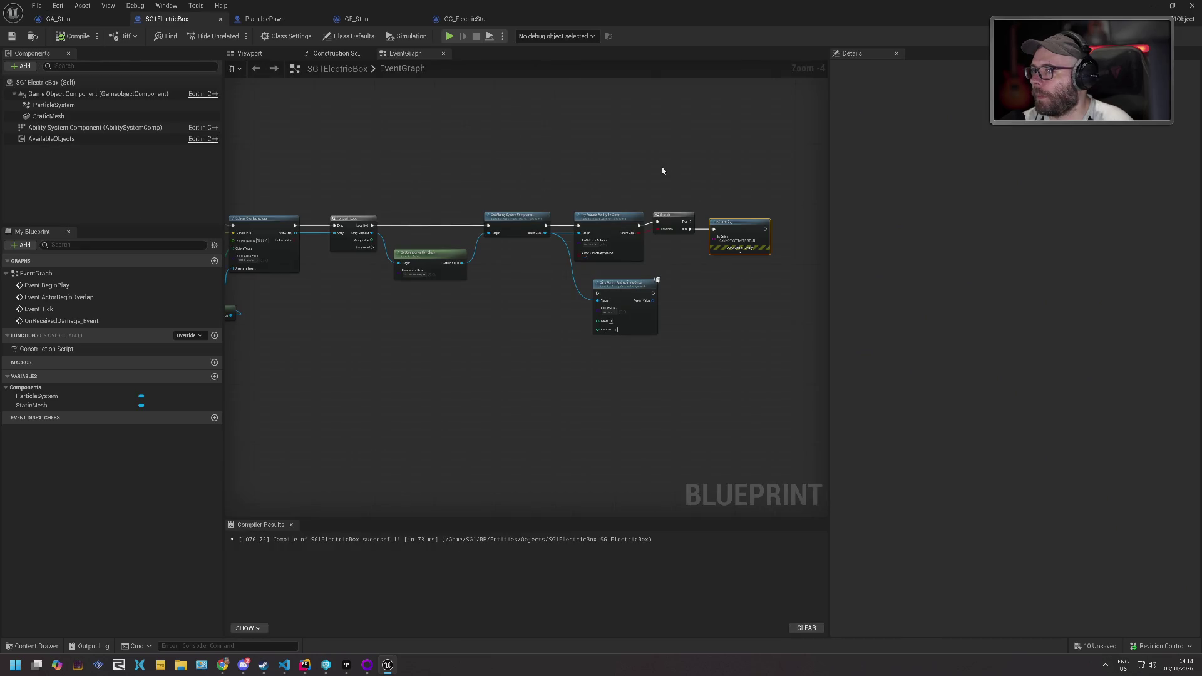
- Delete the Grant Ability node from SG1ElectricBox's event graph
{"action": "left_click_drag", "start_coordinate": [603, 187], "coordinate": [615, 216]}
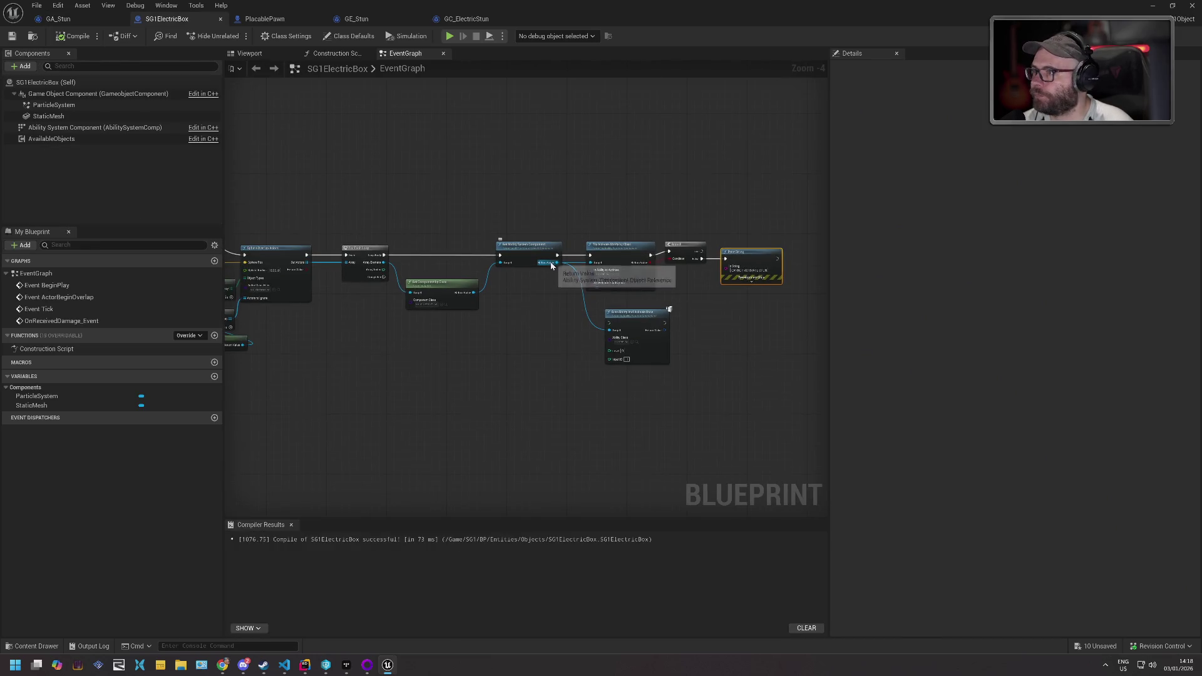
{"action": "left_click", "coordinate": [637, 317]}
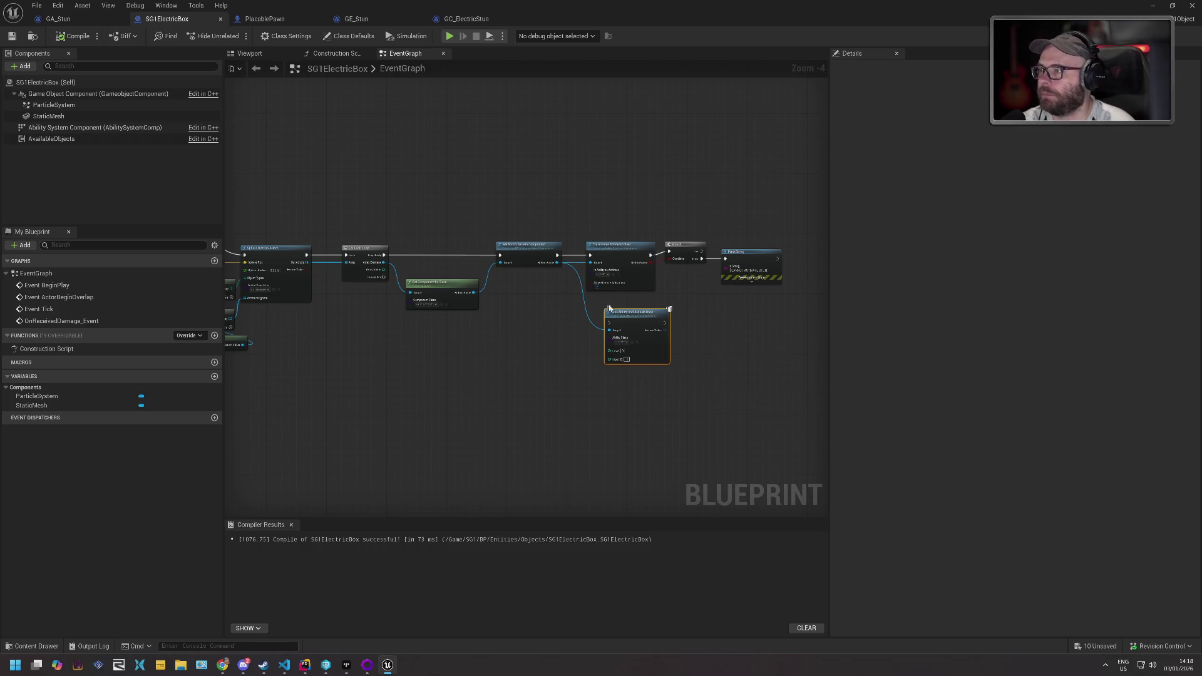
{"action": "key", "text": "Delete"}
- Add a Make Gameplay Event Data node from Get Ability System Component's Return Value
{"action": "left_click_drag", "start_coordinate": [557, 262], "coordinate": [585, 319]}
{"action": "type", "text": "abi"}
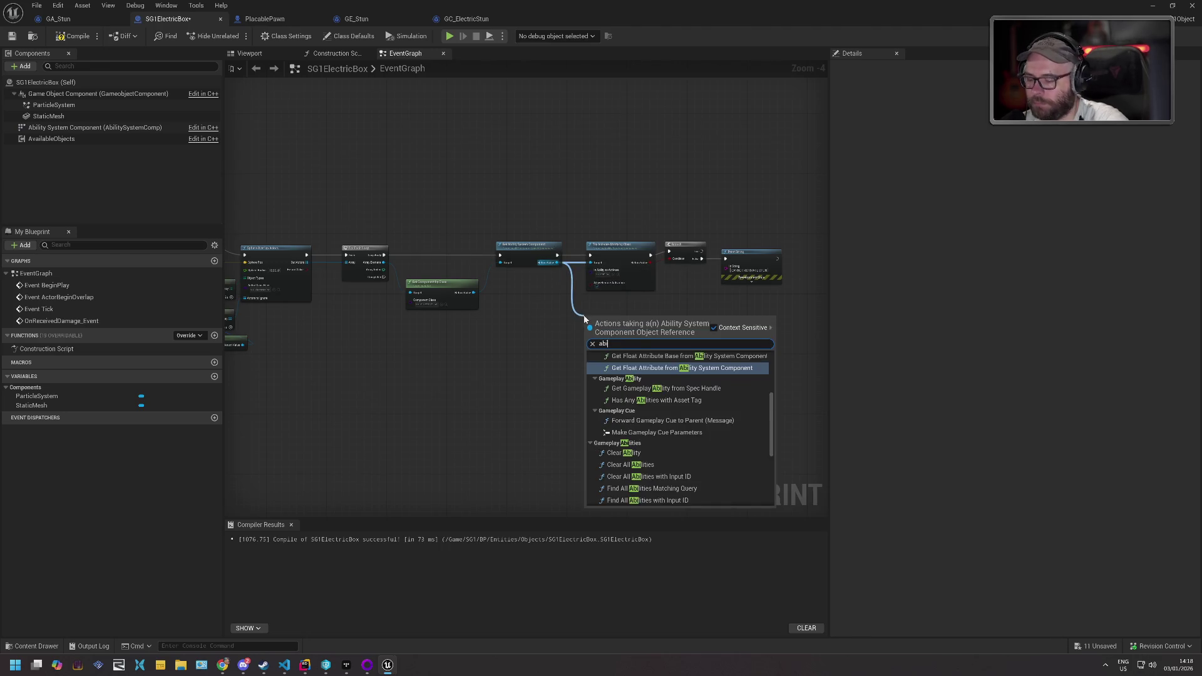
{"action": "type", "text": "lity even"}
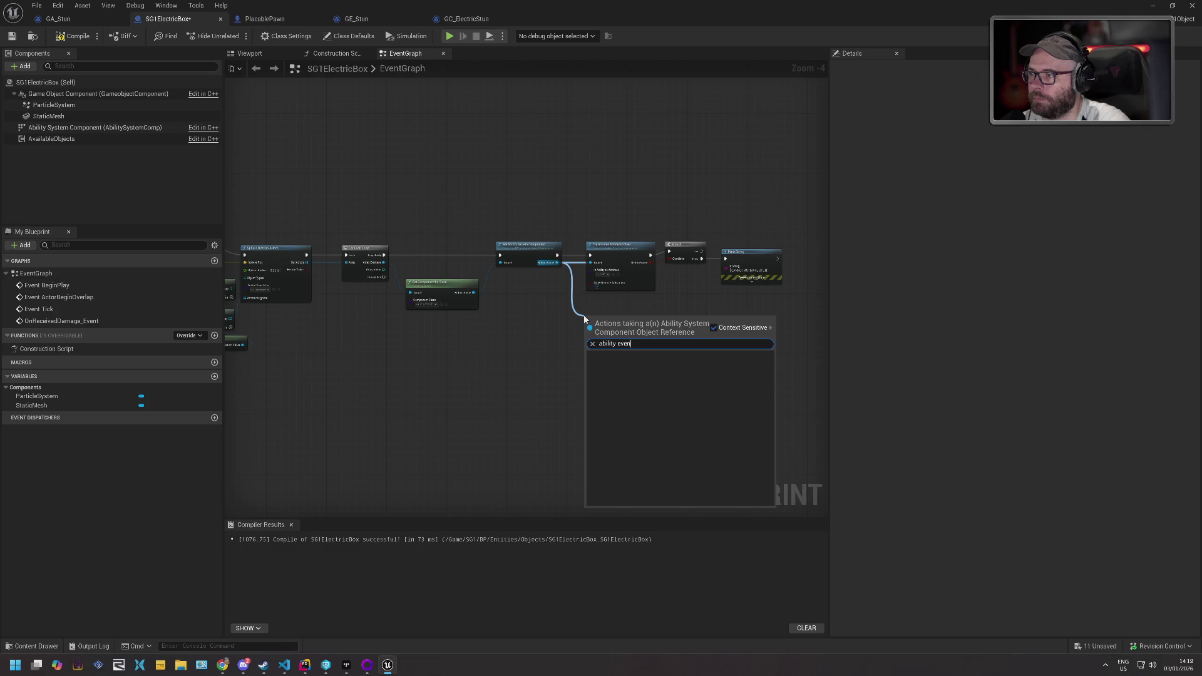
{"action": "type", "text": "event"}
{"action": "key", "text": "ctrl+a"}
{"action": "type", "text": "event"}
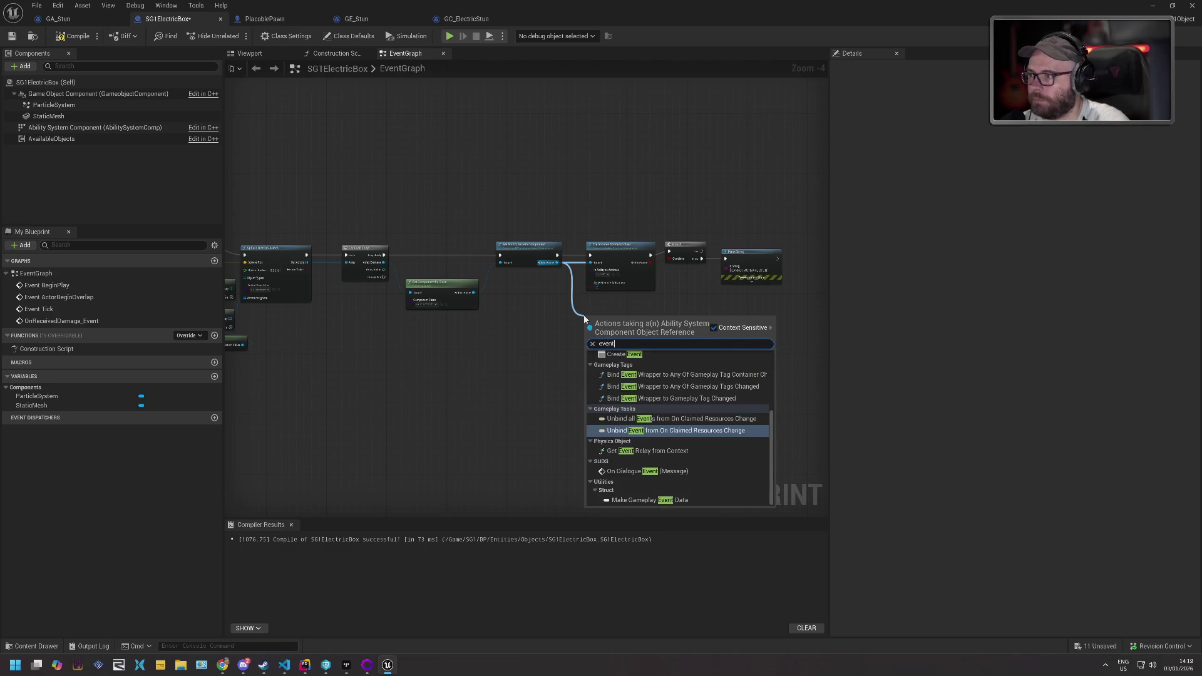
{"action": "scroll", "coordinate": [645, 377], "scroll_direction": "up", "scroll_amount": 1}
{"action": "scroll", "coordinate": [655, 376], "scroll_direction": "up", "scroll_amount": 1}
{"action": "scroll", "coordinate": [654, 375], "scroll_direction": "down", "scroll_amount": 1}
{"action": "scroll", "coordinate": [652, 379], "scroll_direction": "down", "scroll_amount": 2}
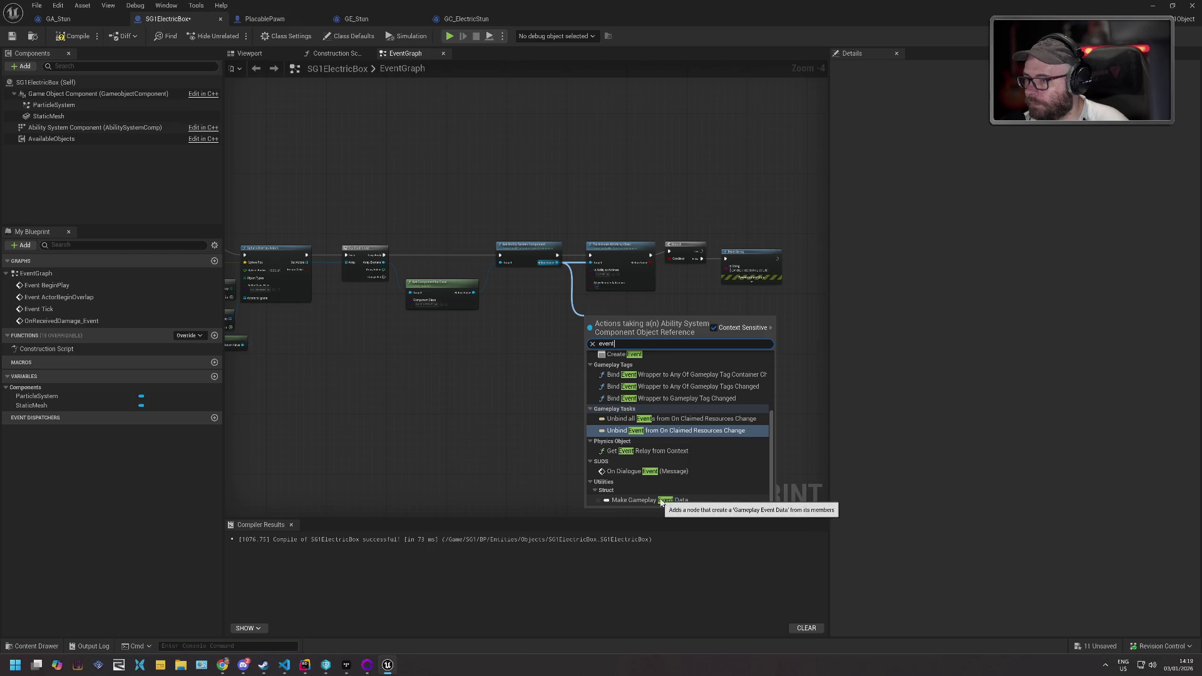
{"action": "left_click", "coordinate": [662, 501]}
{"action": "scroll", "coordinate": [652, 308], "scroll_direction": "up", "scroll_amount": 3}
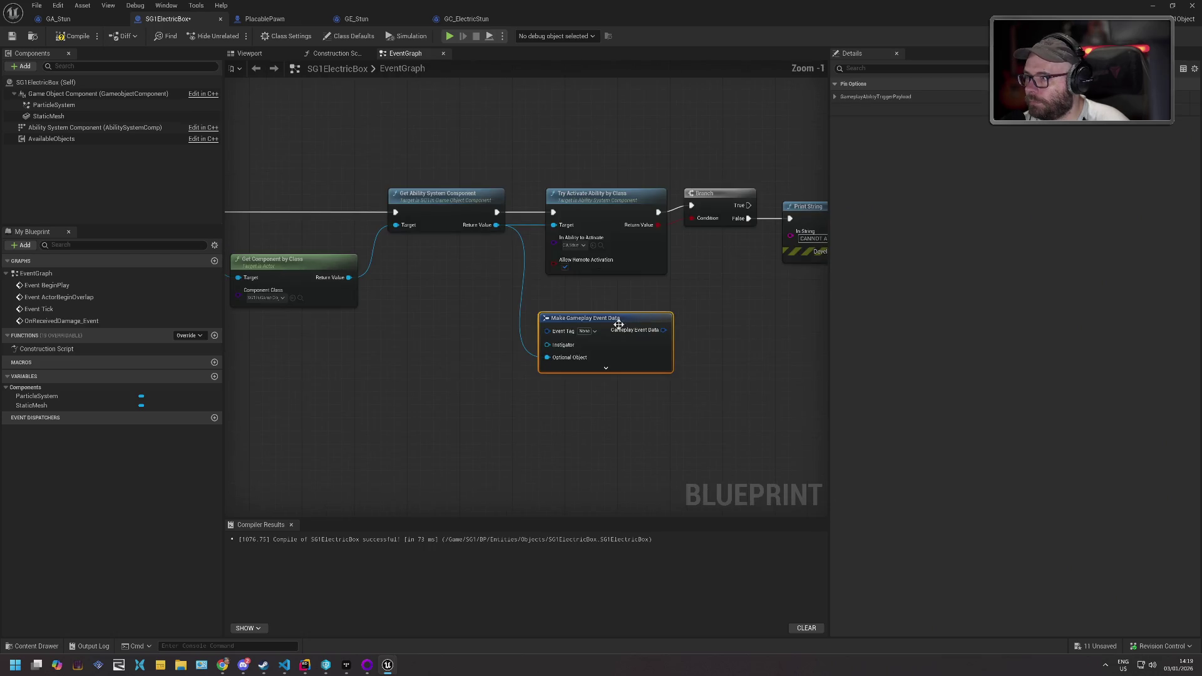
- Open the Gameplay Tag Manager from the Event Tag dropdown and browse the SG1.RPG tags
{"action": "left_click", "coordinate": [595, 332]}
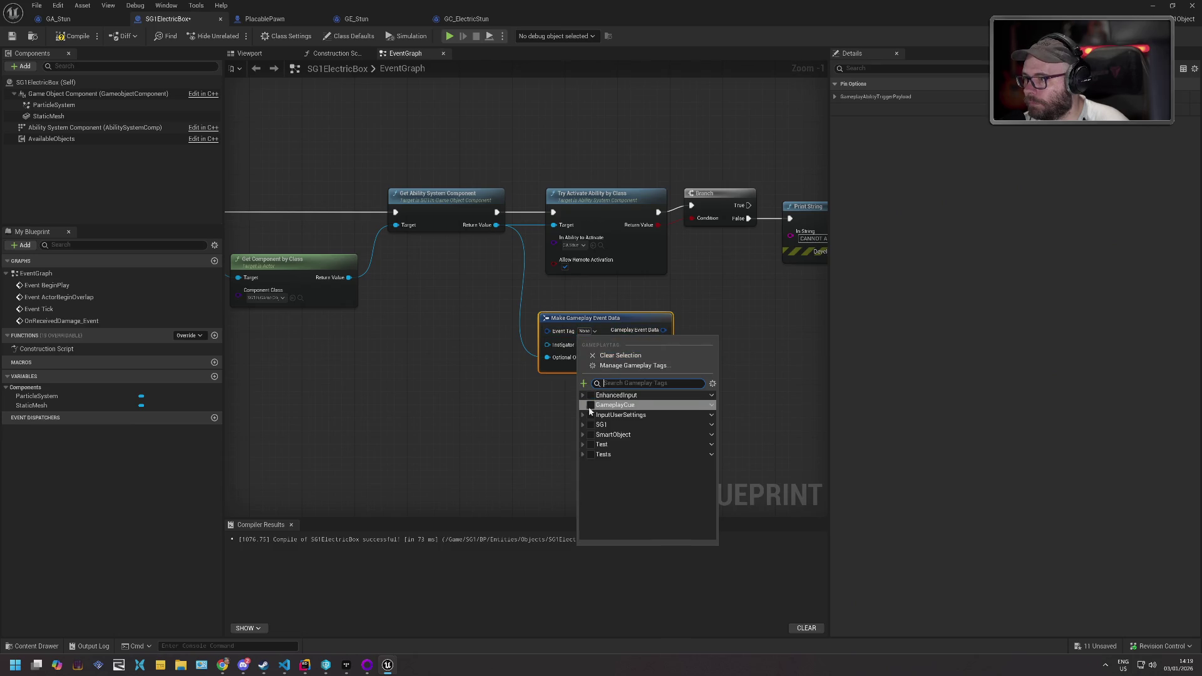
{"action": "left_click", "coordinate": [583, 425]}
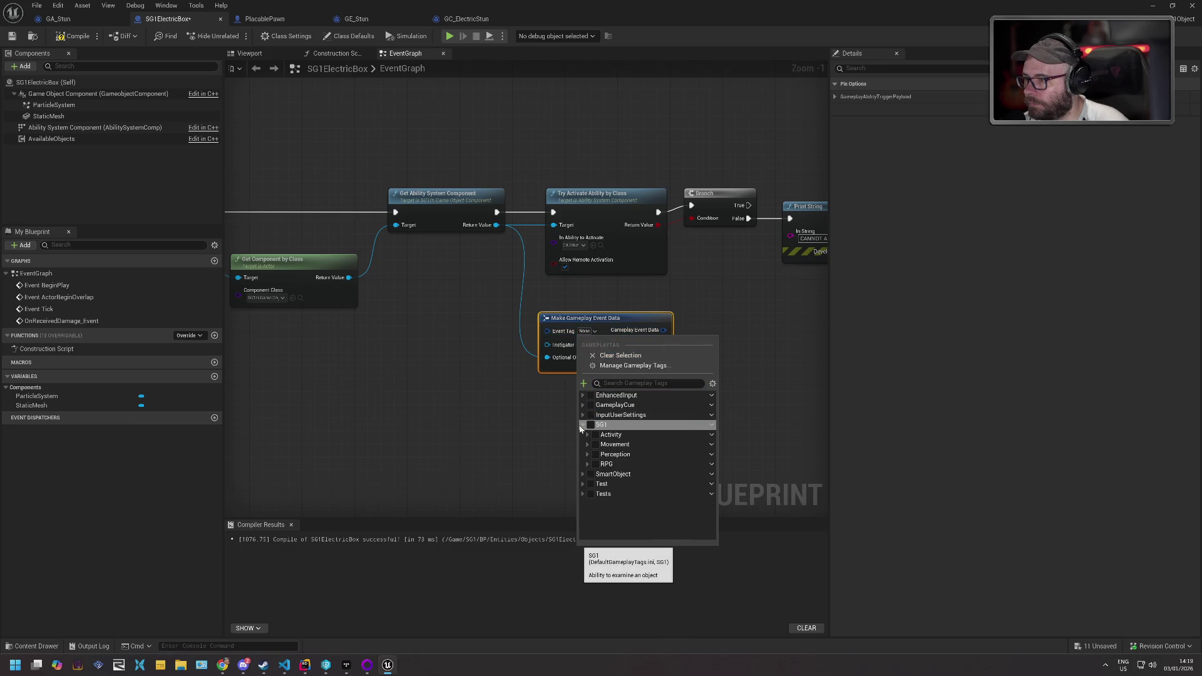
{"action": "left_click", "coordinate": [631, 366]}
{"action": "left_click", "coordinate": [423, 196]}
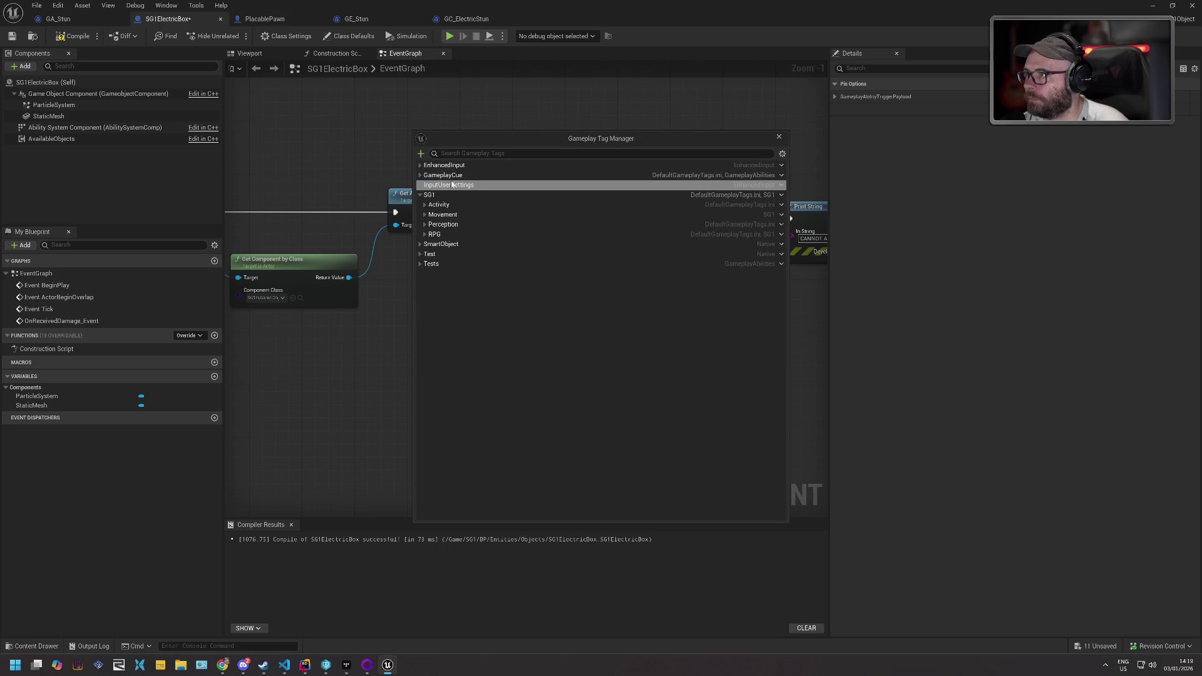
{"action": "left_click", "coordinate": [425, 235]}
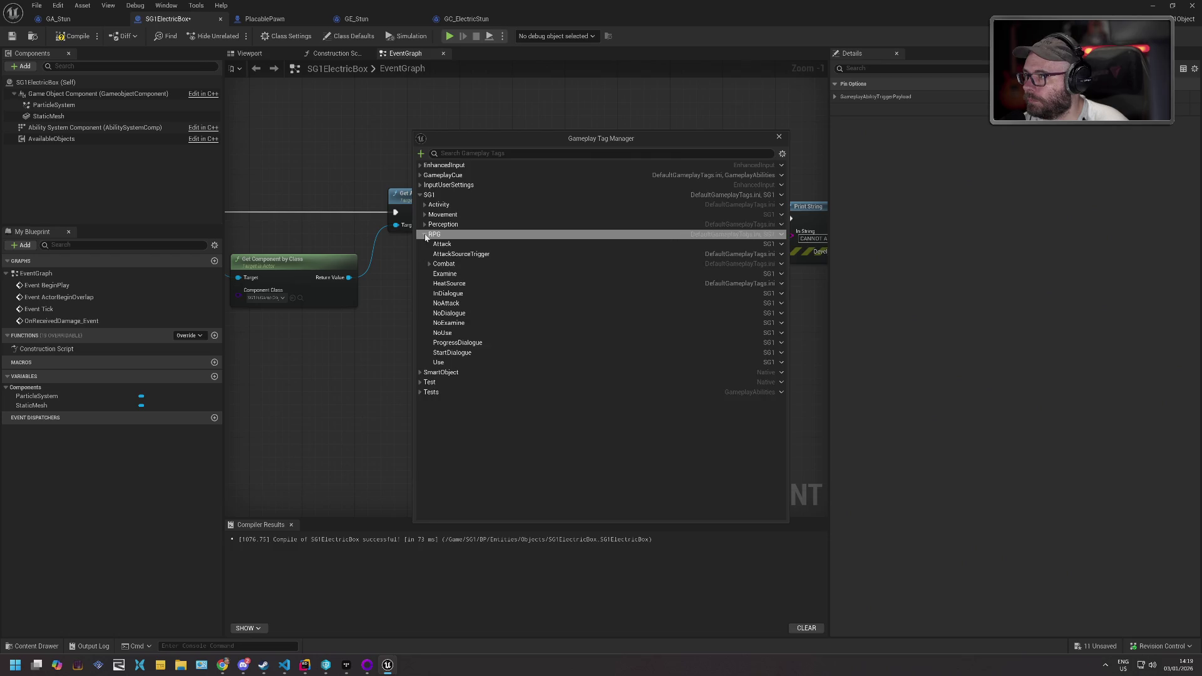
{"action": "left_click", "coordinate": [430, 265]}
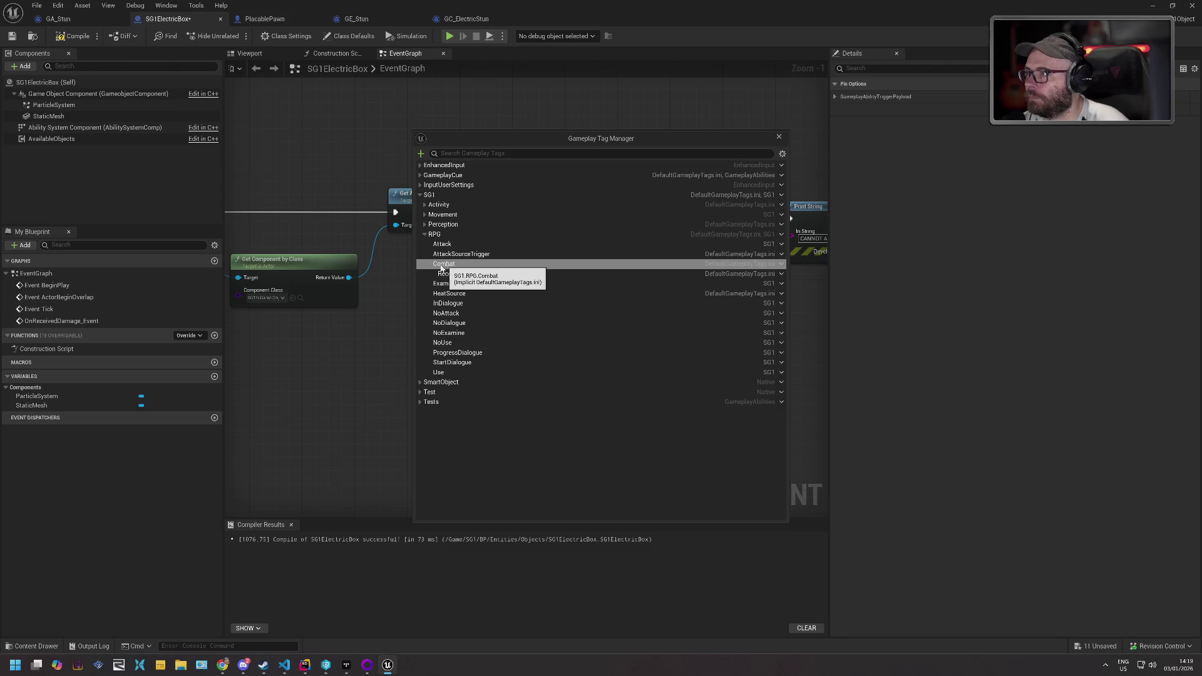
{"action": "left_click", "coordinate": [432, 264]}
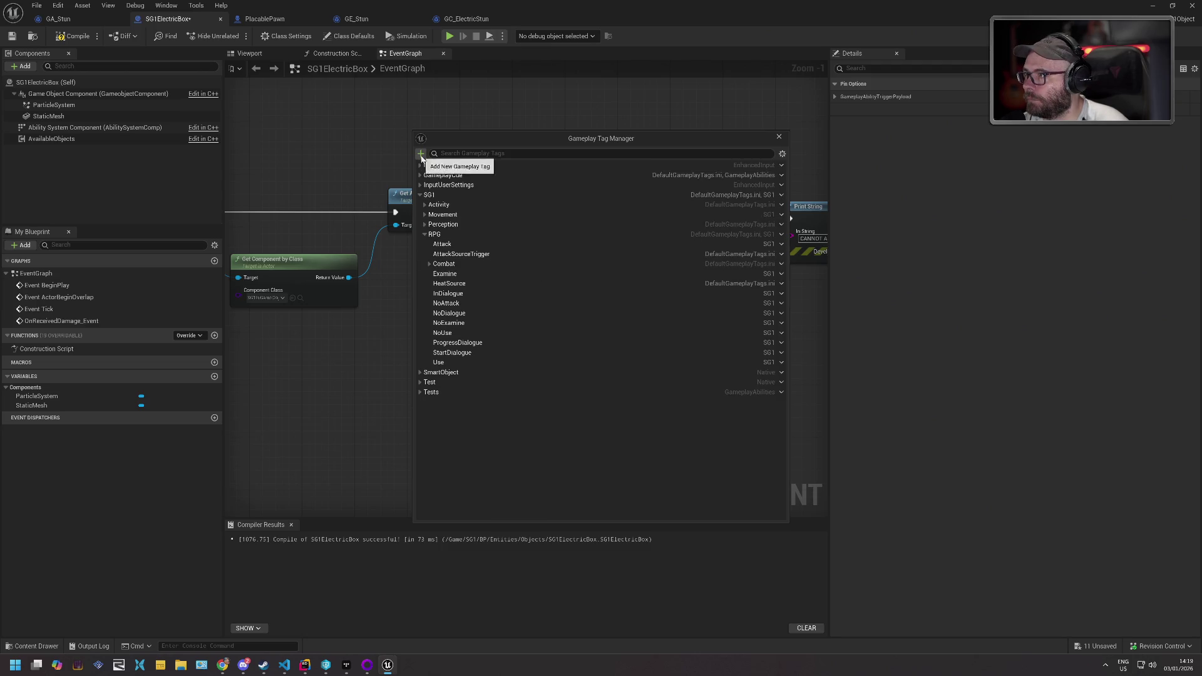
- Create the tag SG1.RPG.Stun under SG1.RPG and save the blueprint
{"action": "left_click", "coordinate": [438, 234]}
{"action": "left_click", "coordinate": [421, 153]}
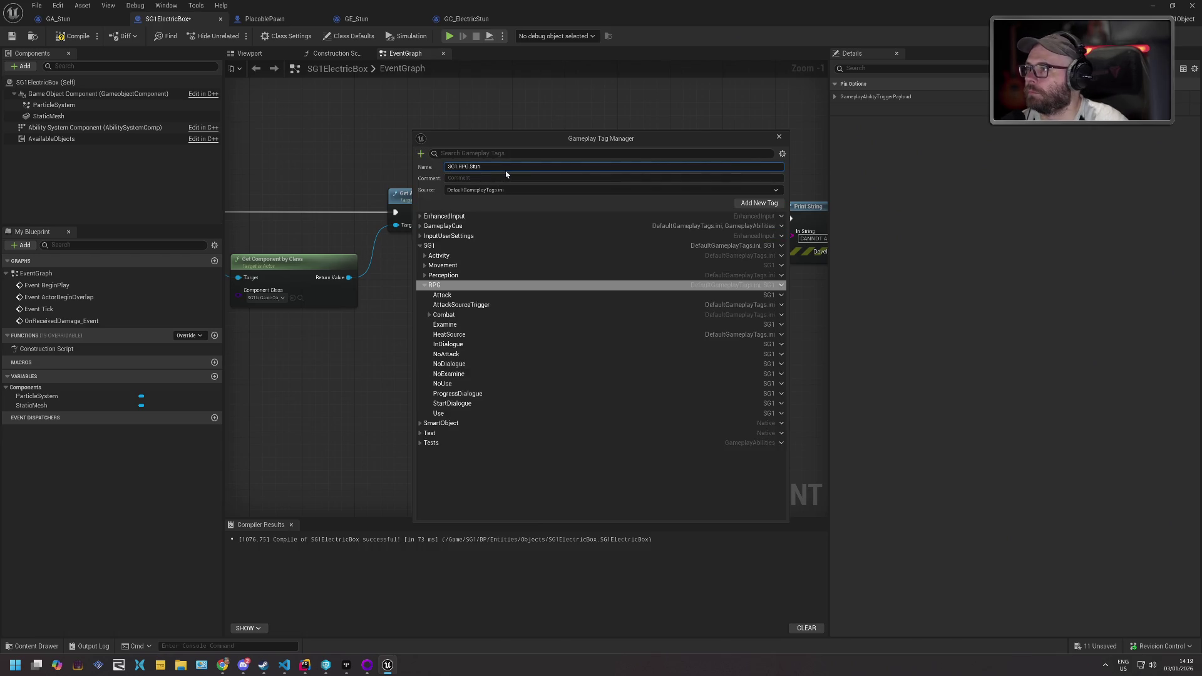
{"action": "key", "text": "Return"}
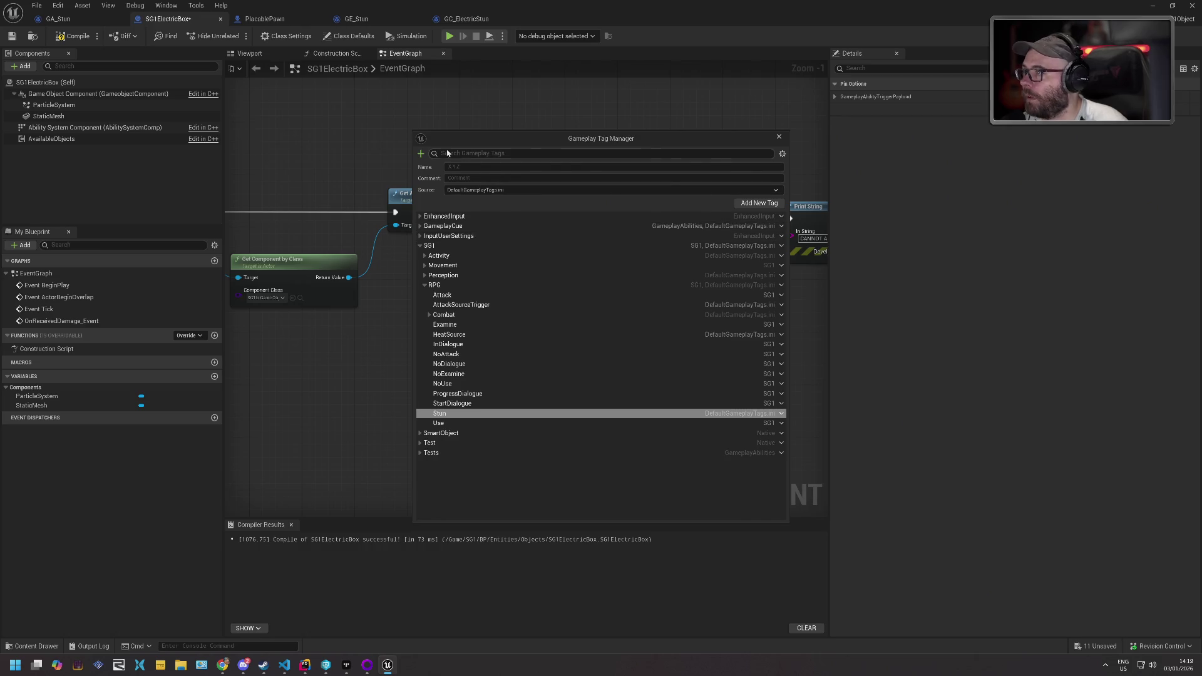
{"action": "left_click", "coordinate": [779, 137]}
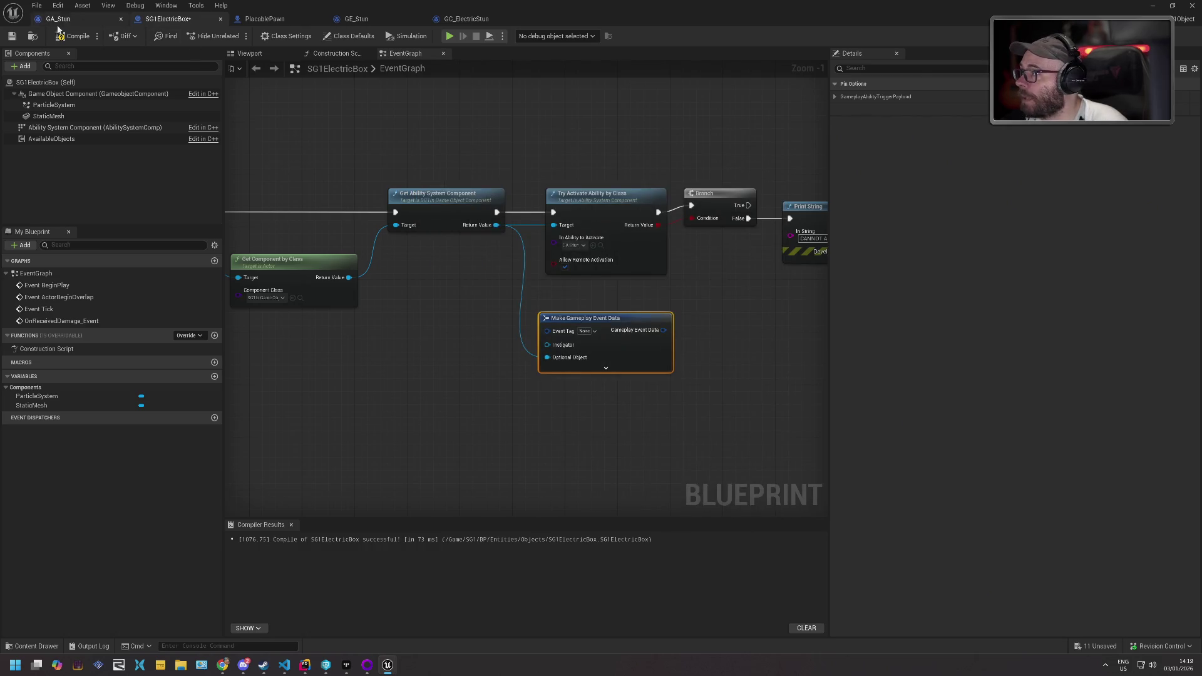
{"action": "left_click", "coordinate": [12, 36]}
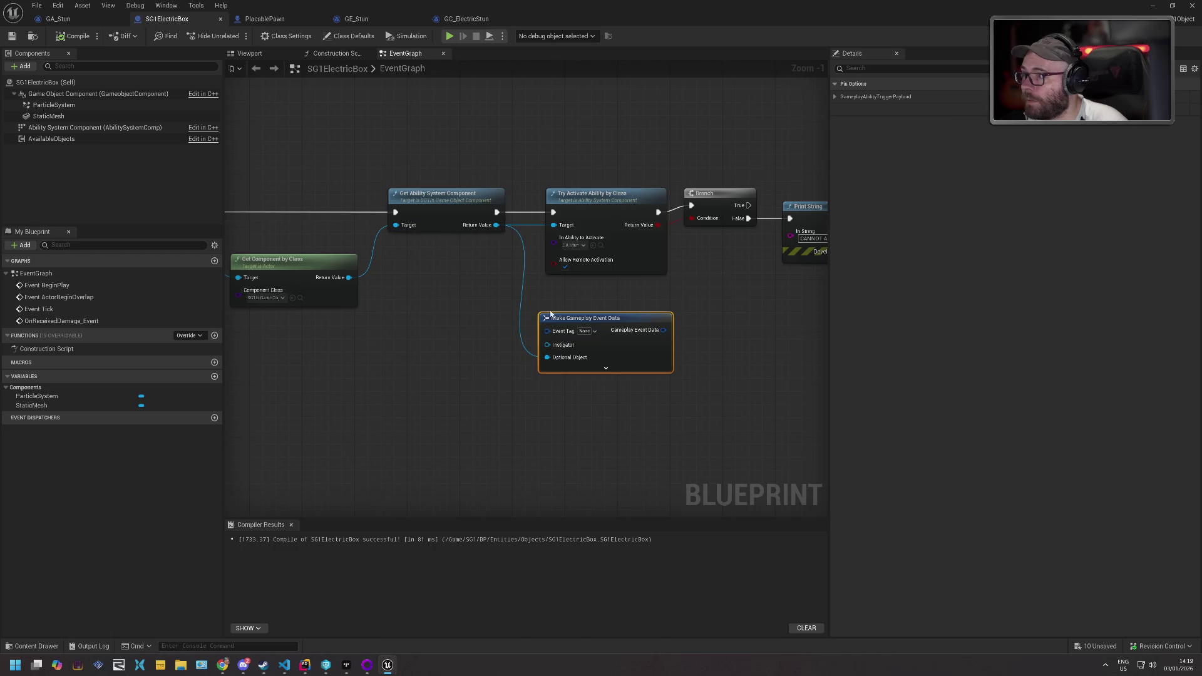
- Set the Make Gameplay Event Data node's Event Tag to SG1.RPG.Stun
{"action": "left_click", "coordinate": [587, 331]}
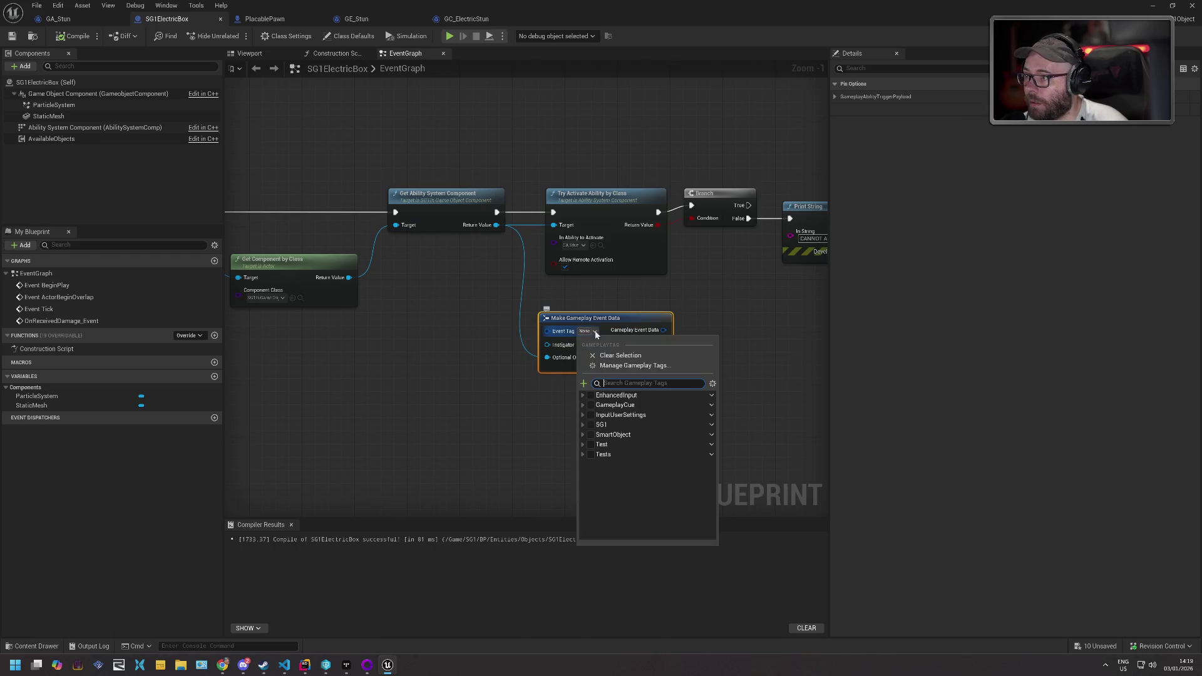
{"action": "left_click", "coordinate": [587, 464]}
{"action": "scroll", "coordinate": [605, 512], "scroll_direction": "down", "scroll_amount": 2}
{"action": "left_click", "coordinate": [605, 518]}
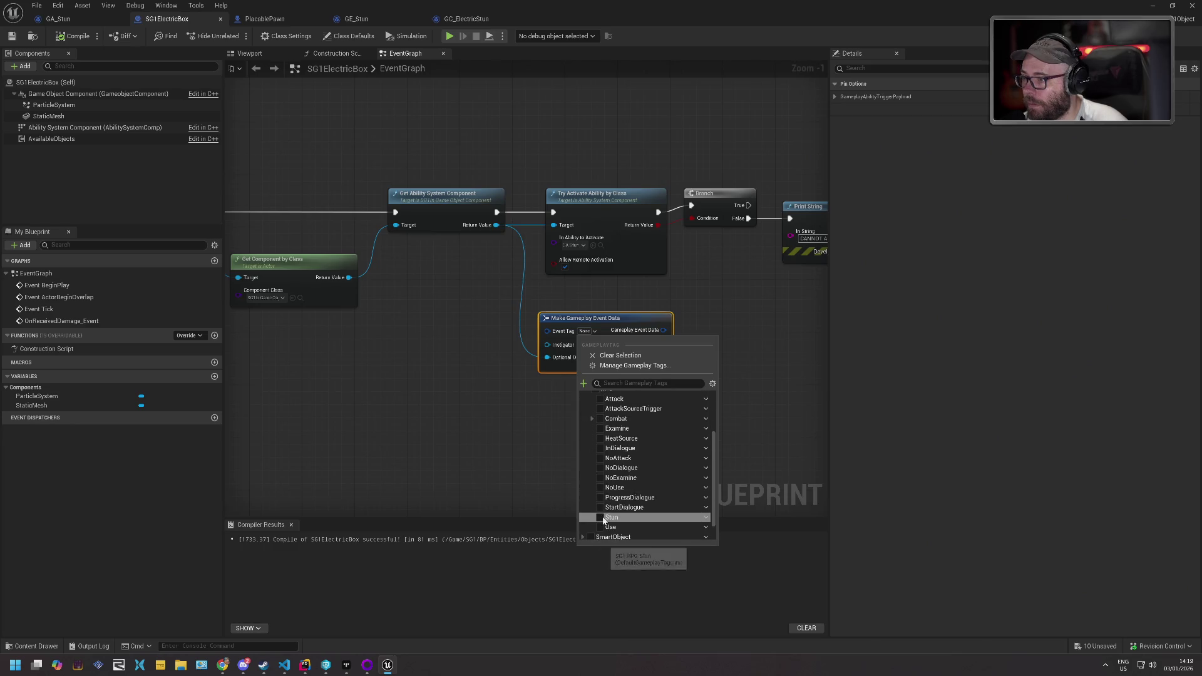
{"action": "left_click", "coordinate": [602, 319]}
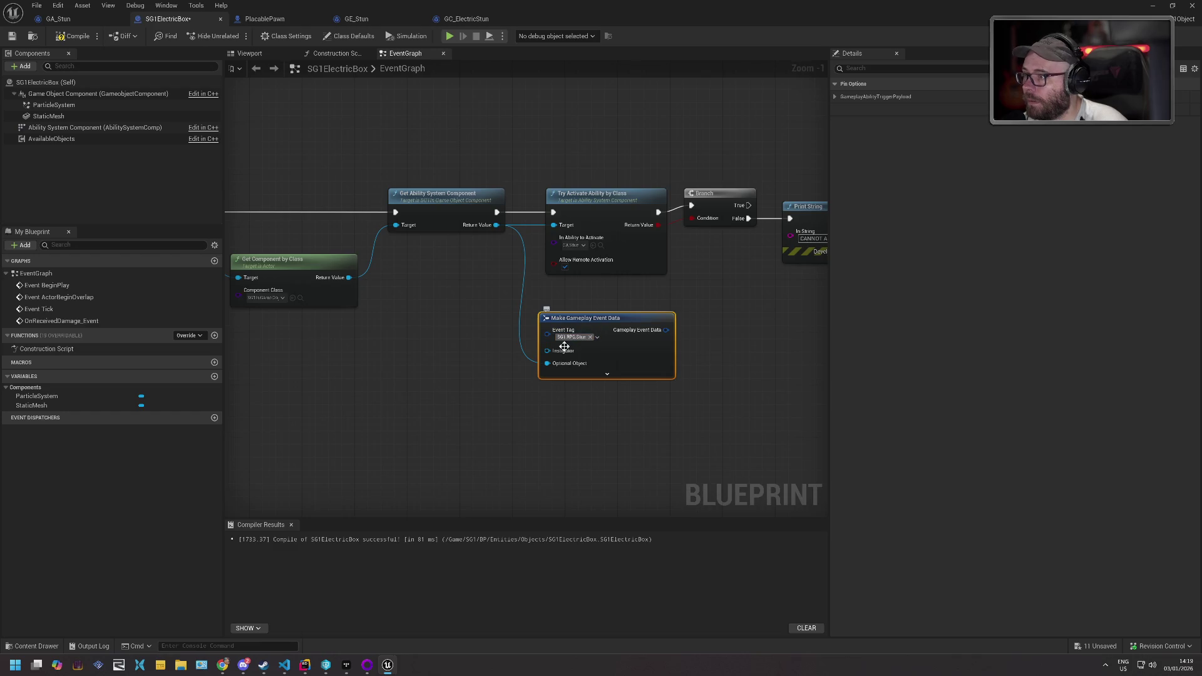
- Feed a Self node into the node's Instigator input
{"action": "scroll", "coordinate": [583, 303], "scroll_direction": "down", "scroll_amount": 4}
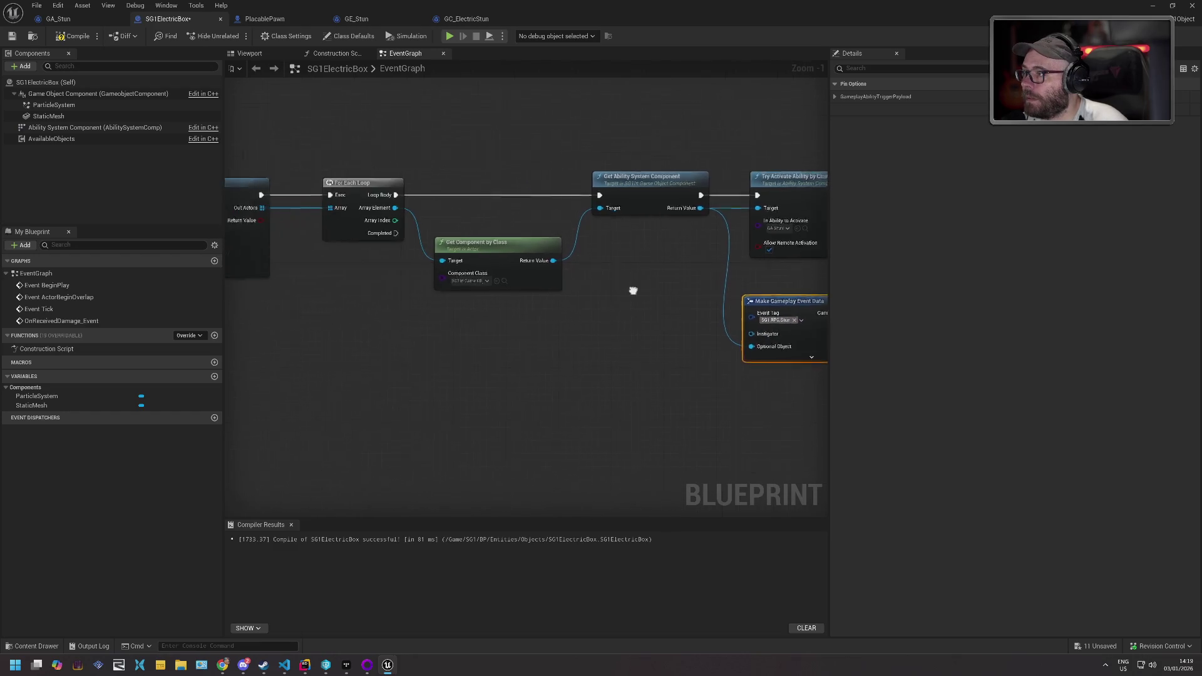
{"action": "left_click_drag", "start_coordinate": [427, 169], "coordinate": [400, 227]}
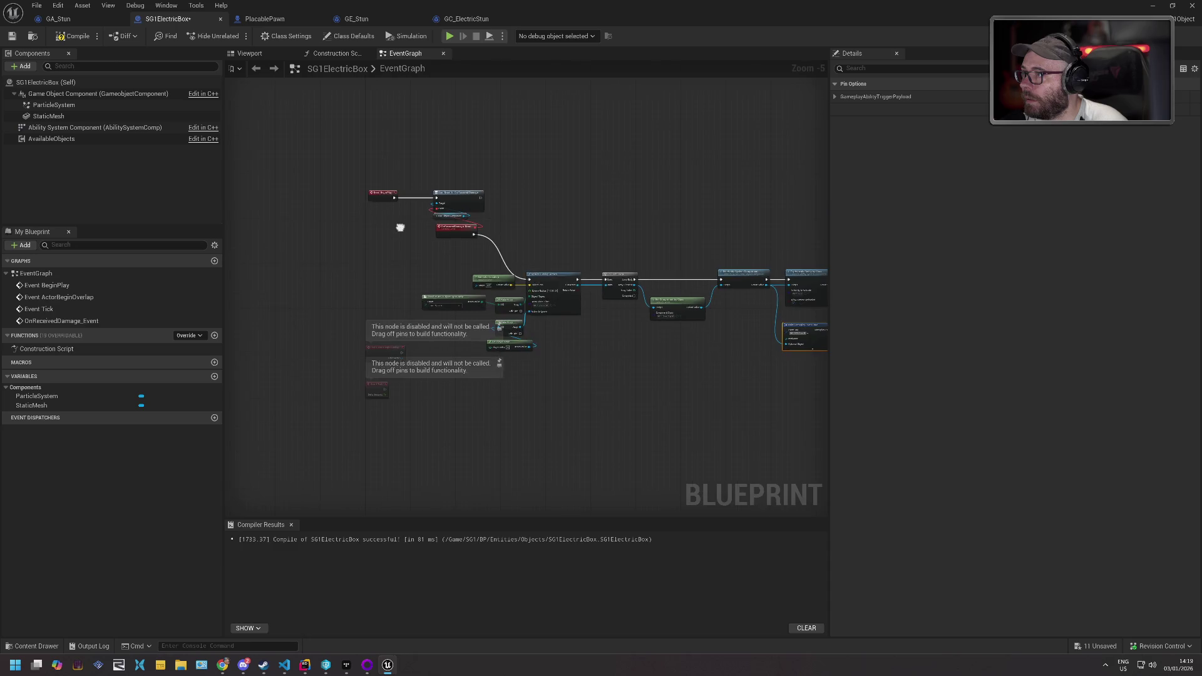
{"action": "scroll", "coordinate": [494, 253], "scroll_direction": "up", "scroll_amount": 1}
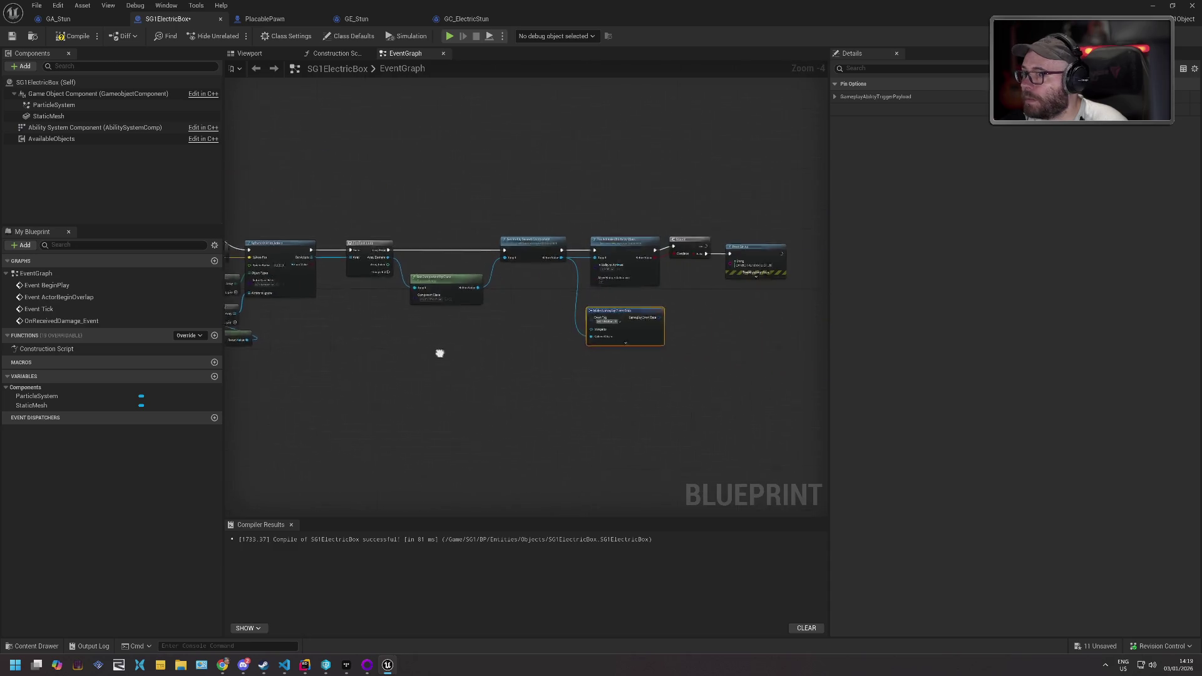
{"action": "left_click_drag", "start_coordinate": [721, 388], "coordinate": [440, 351]}
{"action": "left_click_drag", "start_coordinate": [577, 333], "coordinate": [533, 339]}
{"action": "type", "text": "self"}
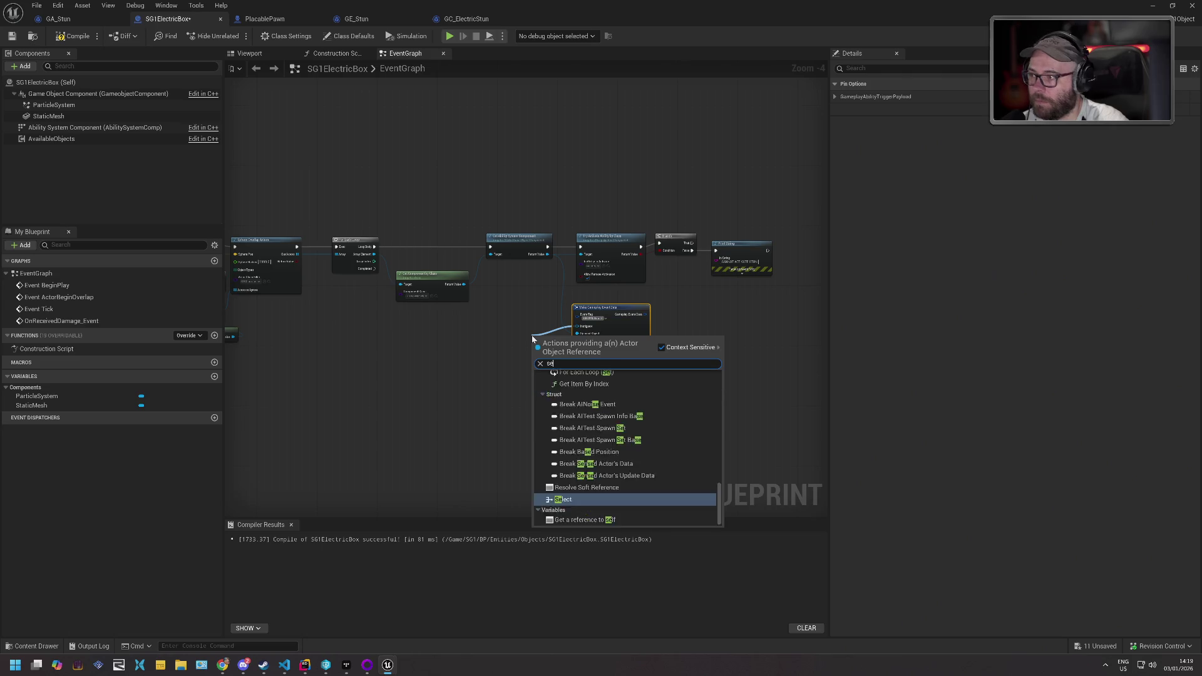
{"action": "key", "text": "Return"}
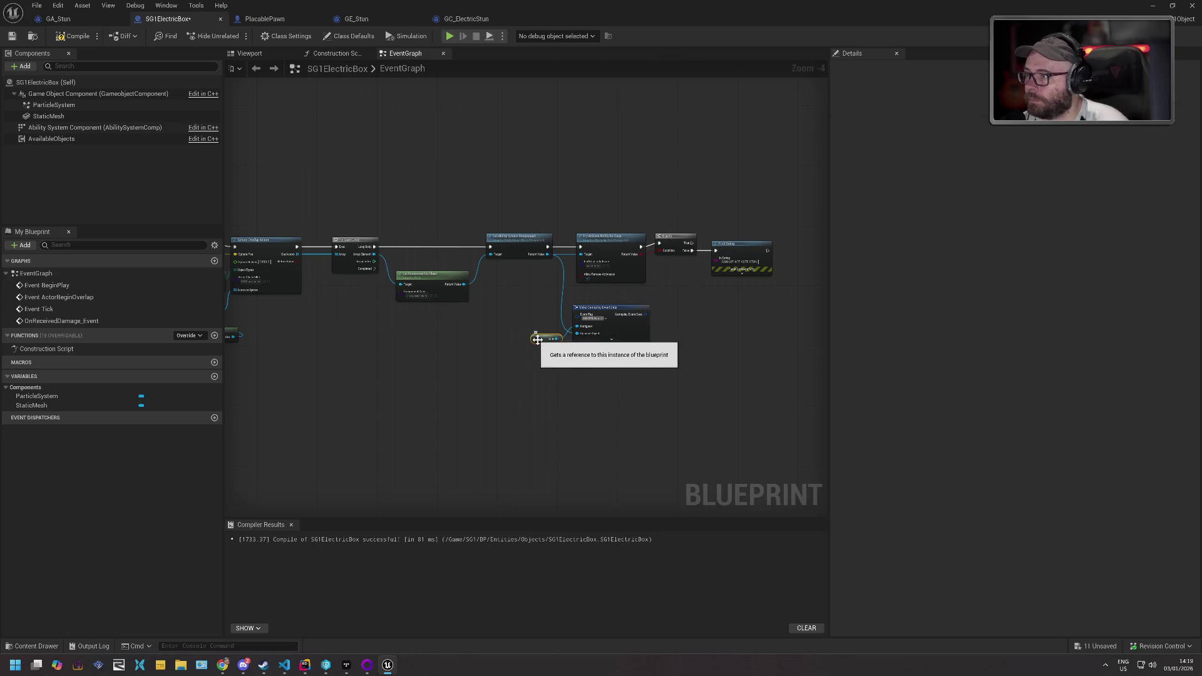
- Show the Make Gameplay Event Data node's advanced pins and select it
{"action": "left_click_drag", "start_coordinate": [618, 303], "coordinate": [571, 310]}
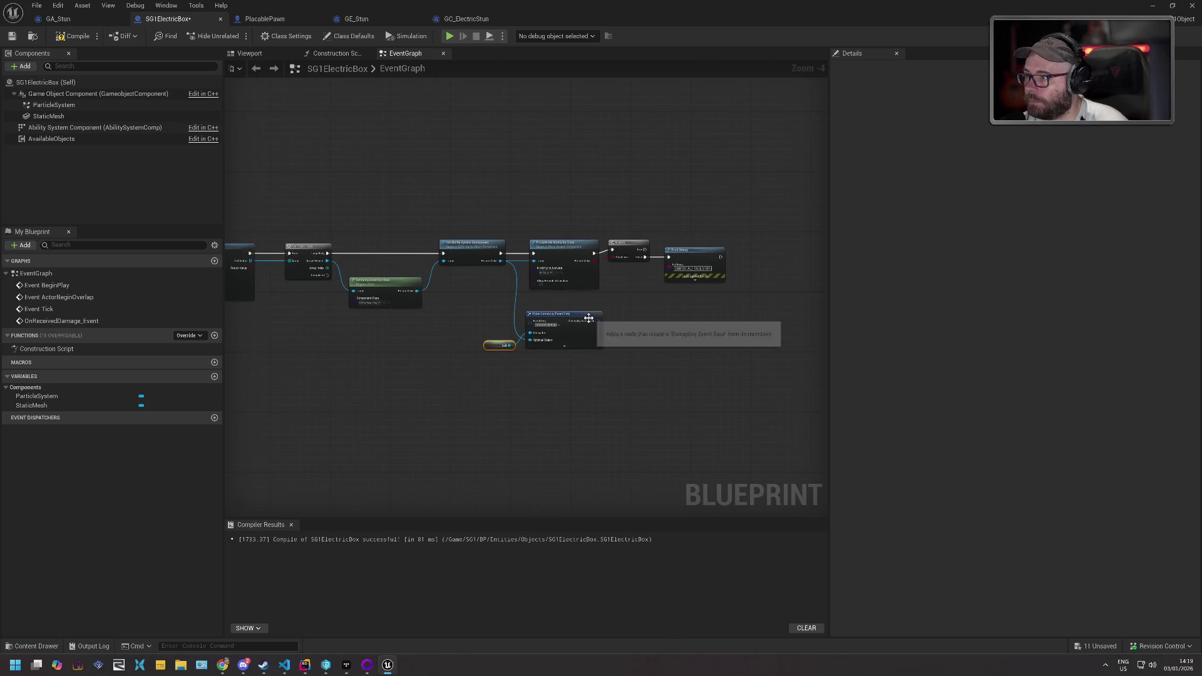
{"action": "left_click", "coordinate": [565, 347]}
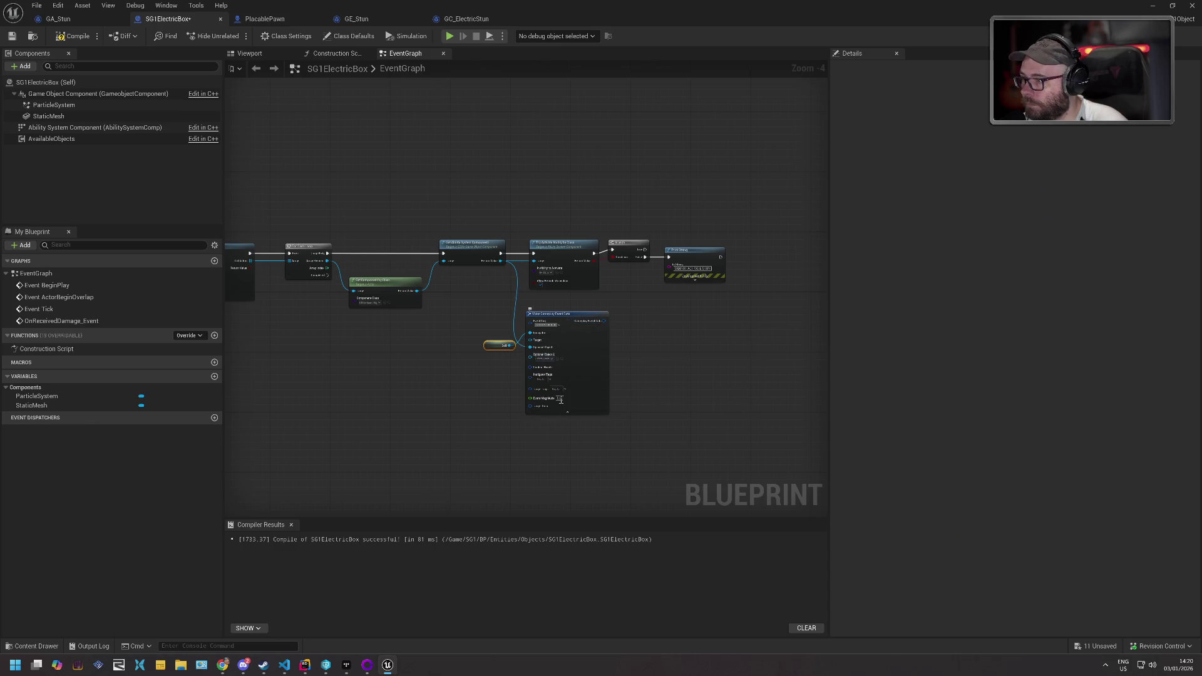
{"action": "mouse_move", "coordinate": [429, 370]}
{"action": "left_mouse_down"}
{"action": "mouse_move", "coordinate": [696, 343]}
{"action": "mouse_move", "coordinate": [481, 341]}
{"action": "left_mouse_up"}
{"action": "mouse_move", "coordinate": [647, 305]}
{"action": "left_mouse_down"}
{"action": "mouse_move", "coordinate": [563, 299]}
{"action": "mouse_move", "coordinate": [509, 320]}
{"action": "mouse_move", "coordinate": [591, 315]}
{"action": "left_mouse_up"}
{"action": "scroll", "coordinate": [564, 300], "scroll_direction": "up", "scroll_amount": 3}
{"action": "left_click", "coordinate": [531, 326]}
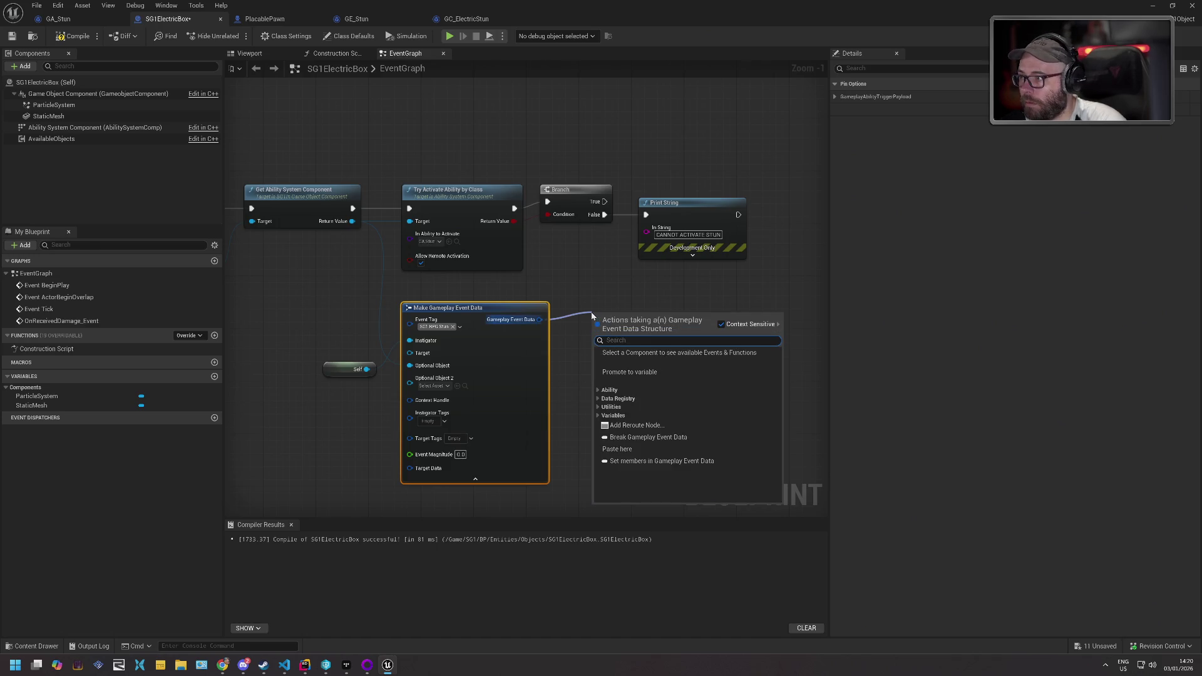
- Search for a gameplay event action from the ability system component output, then cancel
{"action": "key", "text": "Escape"}
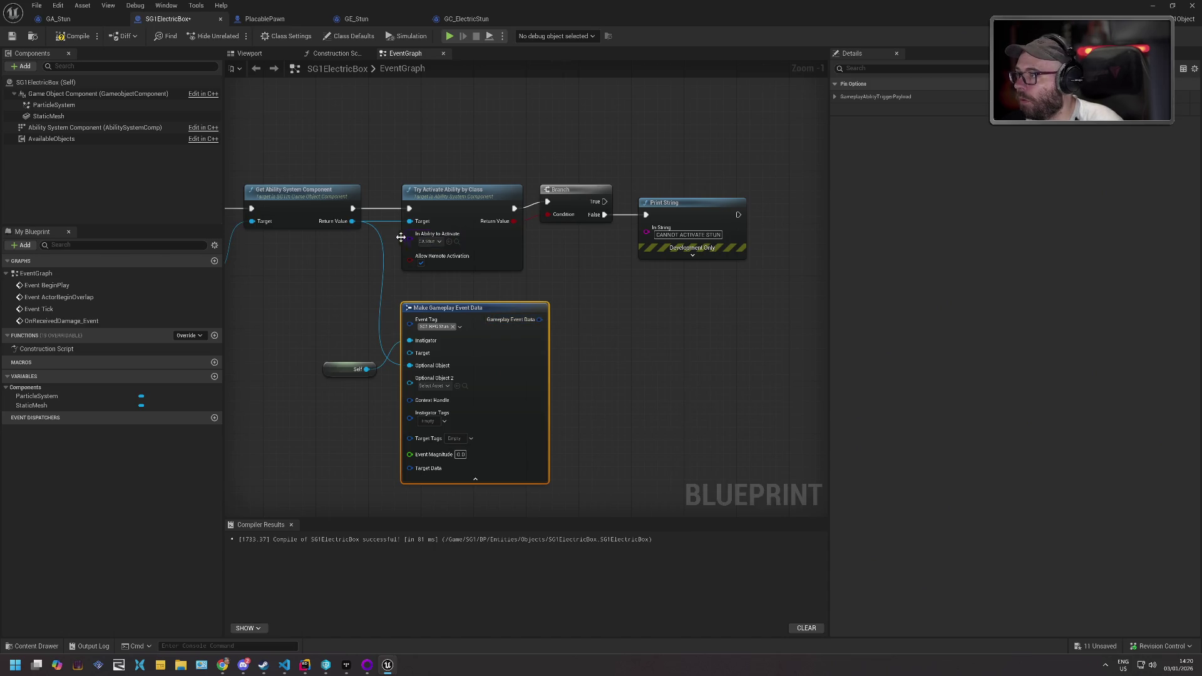
{"action": "mouse_move", "coordinate": [348, 224]}
{"action": "left_mouse_down"}
{"action": "mouse_move", "coordinate": [438, 269]}
{"action": "mouse_move", "coordinate": [570, 293]}
{"action": "left_mouse_up"}
{"action": "type", "text": "trigg"}
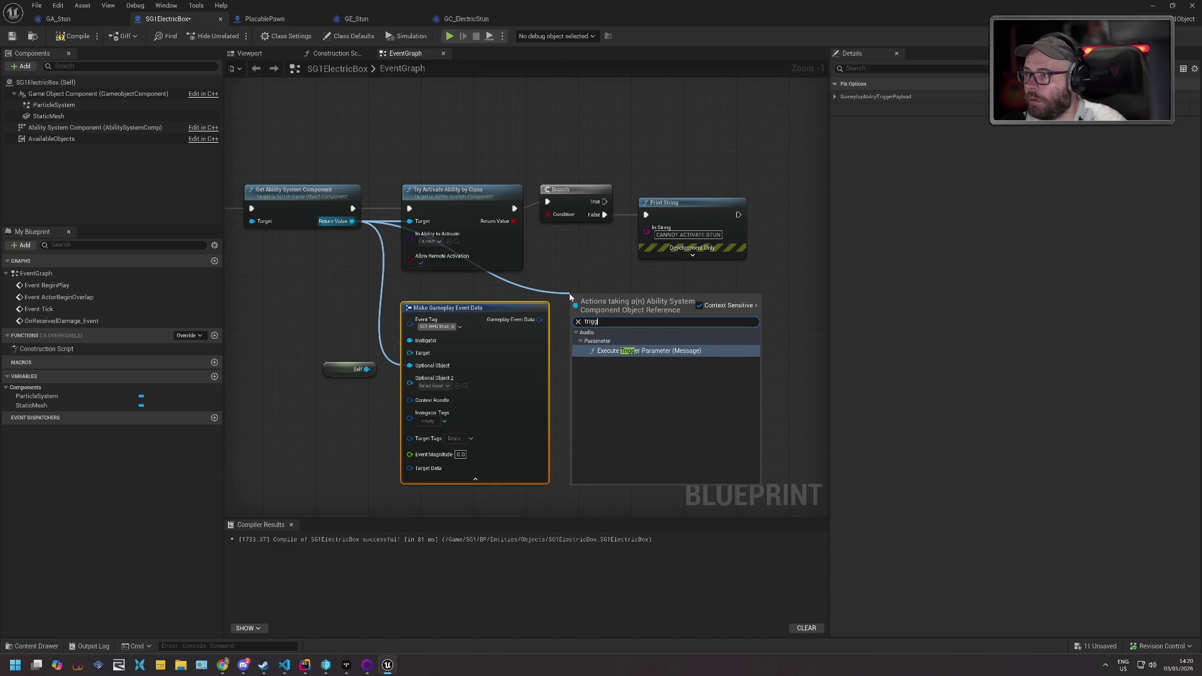
{"action": "key", "text": "BackSpace"}
{"action": "key", "text": "BackSpace"}
{"action": "key", "text": "BackSpace"}
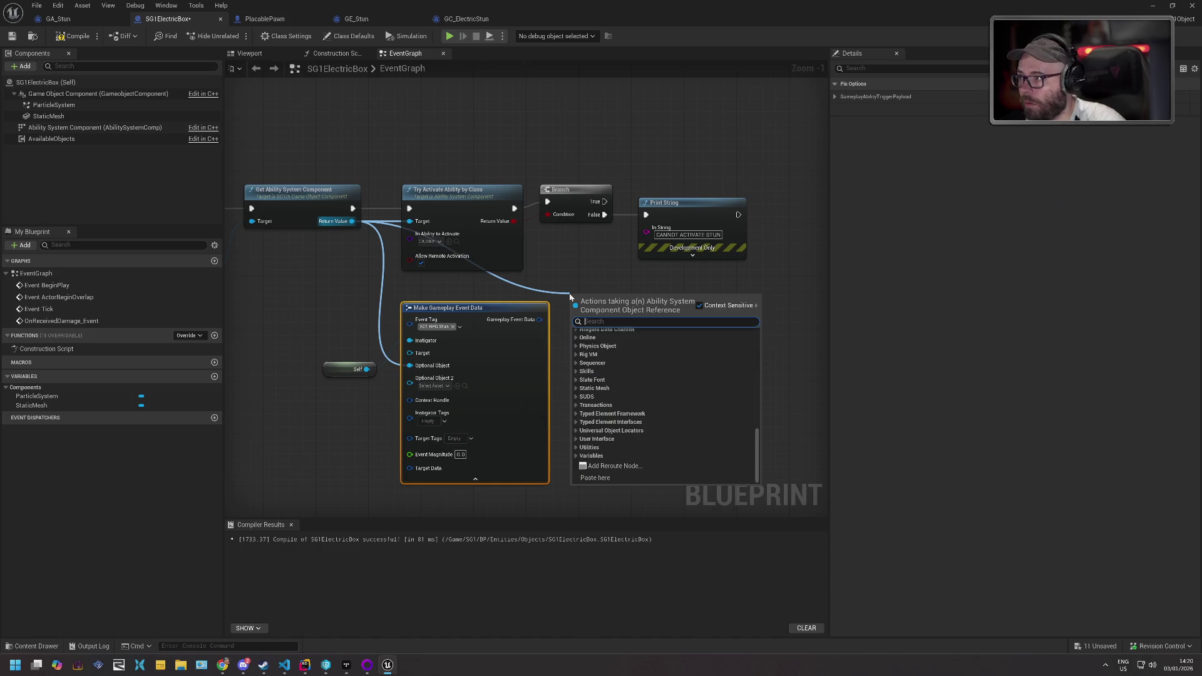
{"action": "type", "text": "gameplayeven"}
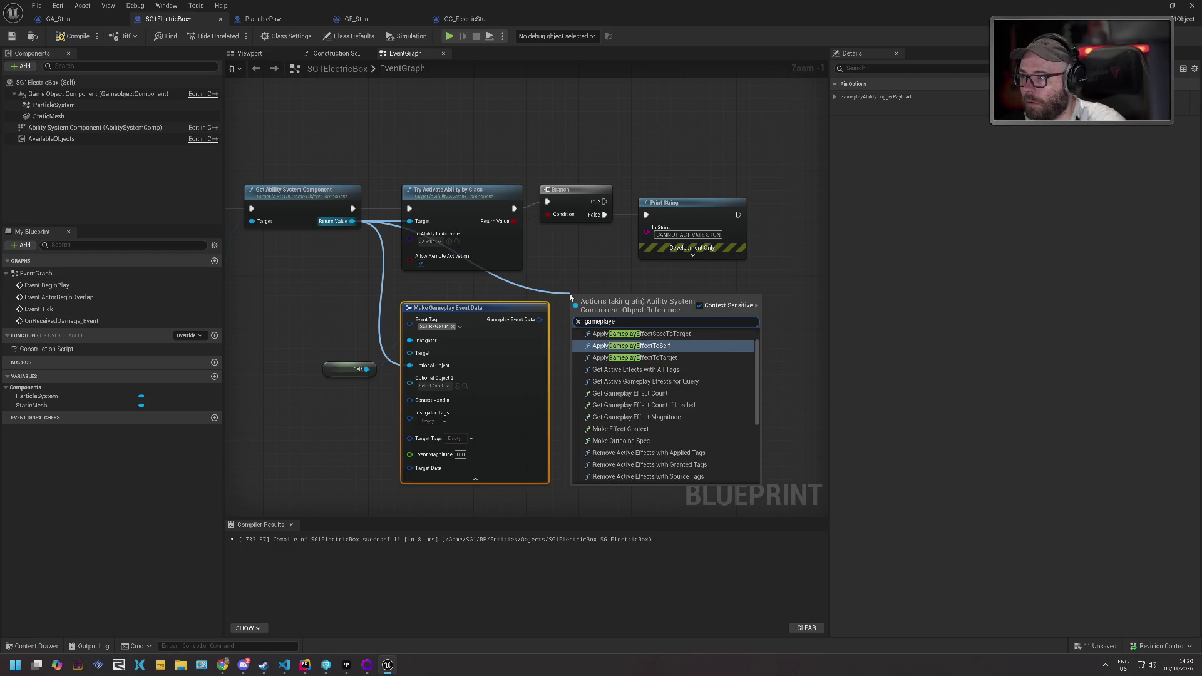
{"action": "key", "text": "BackSpace"}
{"action": "key", "text": "BackSpace"}
{"action": "key", "text": "BackSpace"}
{"action": "key", "text": "BackSpace"}
{"action": "type", "text": "event"}
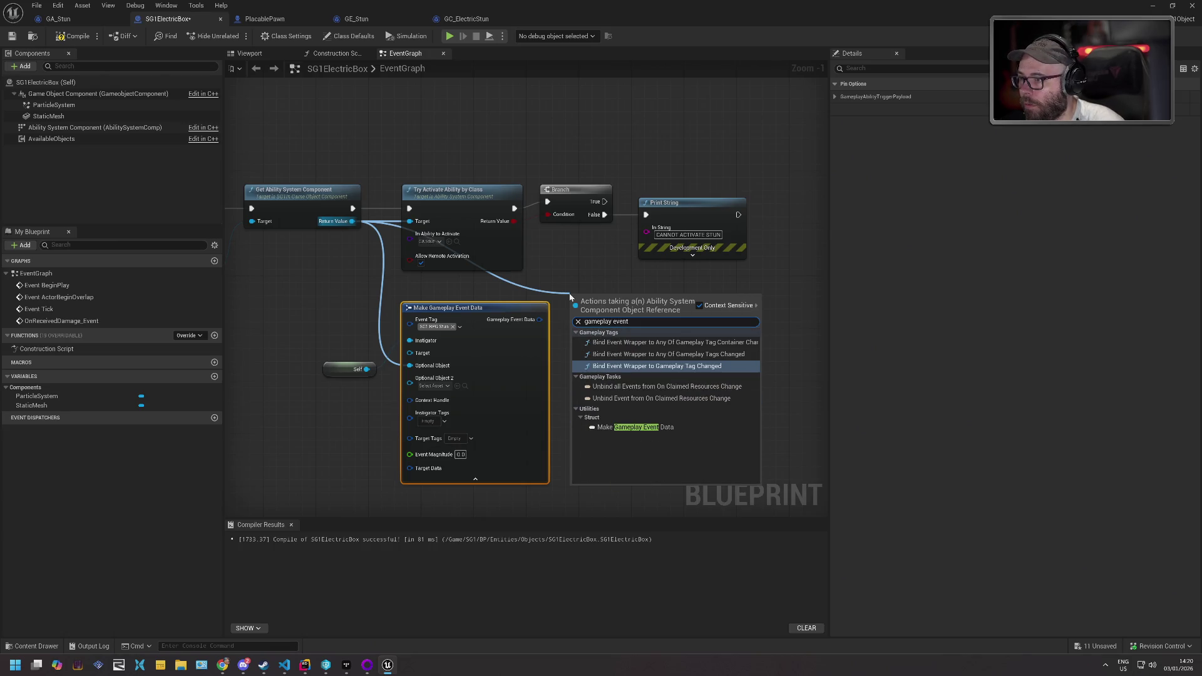
{"action": "key", "text": "Escape"}
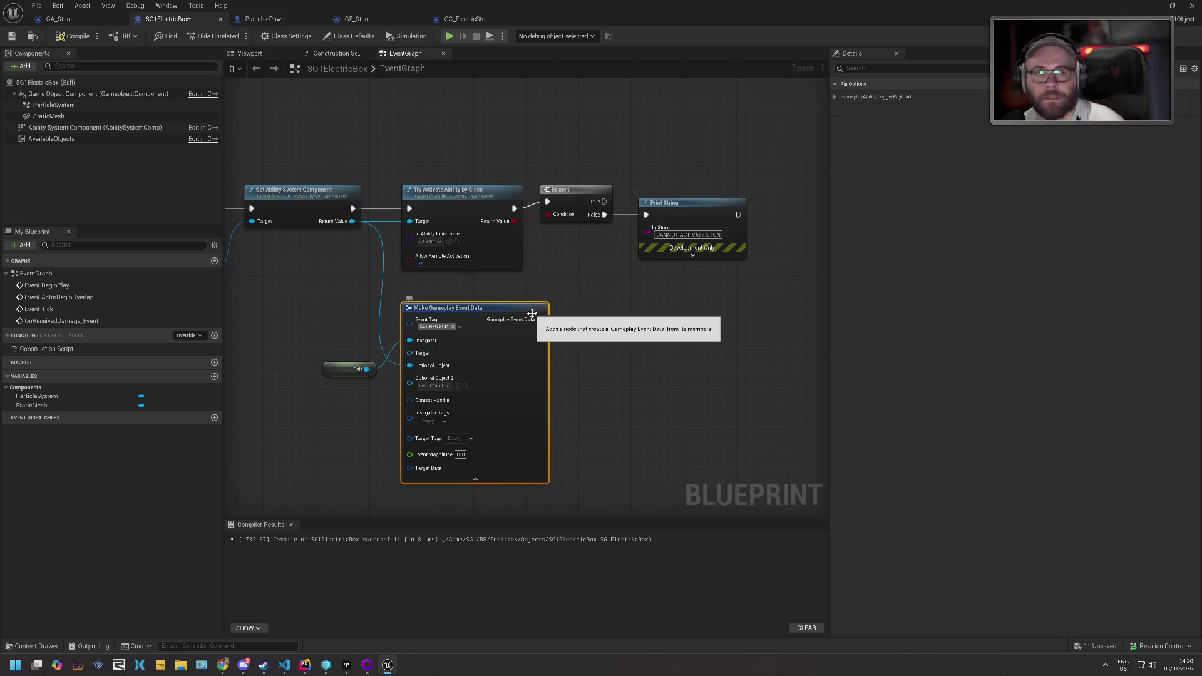
- Add Send Gameplay Event to Actor fed by the event data and move Print String aside
{"action": "left_click_drag", "start_coordinate": [535, 325], "coordinate": [586, 311]}
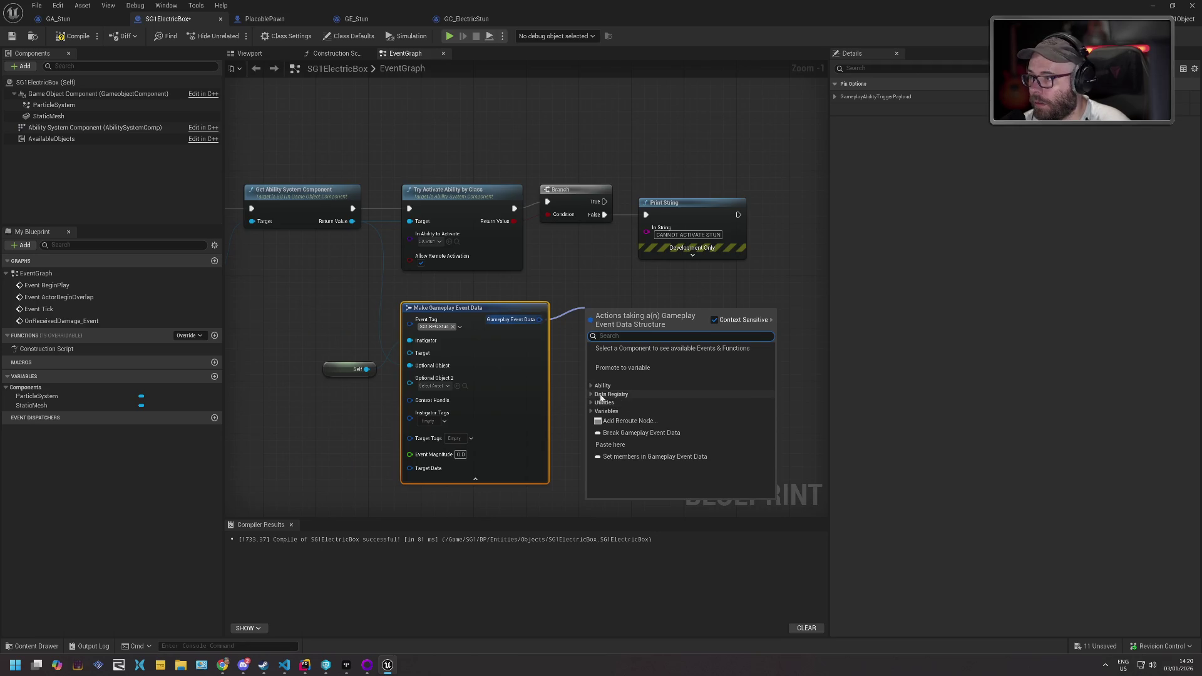
{"action": "left_click", "coordinate": [592, 386]}
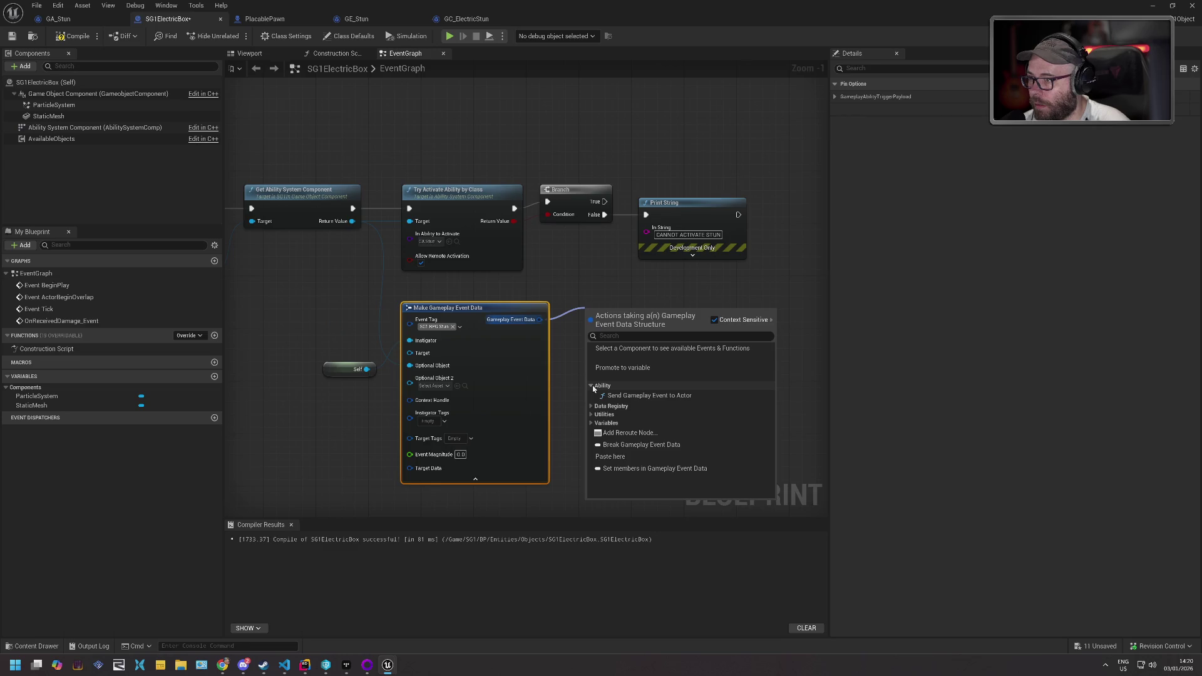
{"action": "left_click", "coordinate": [606, 398]}
{"action": "left_click_drag", "start_coordinate": [605, 315], "coordinate": [591, 263]}
{"action": "left_click_drag", "start_coordinate": [679, 214], "coordinate": [737, 207]}
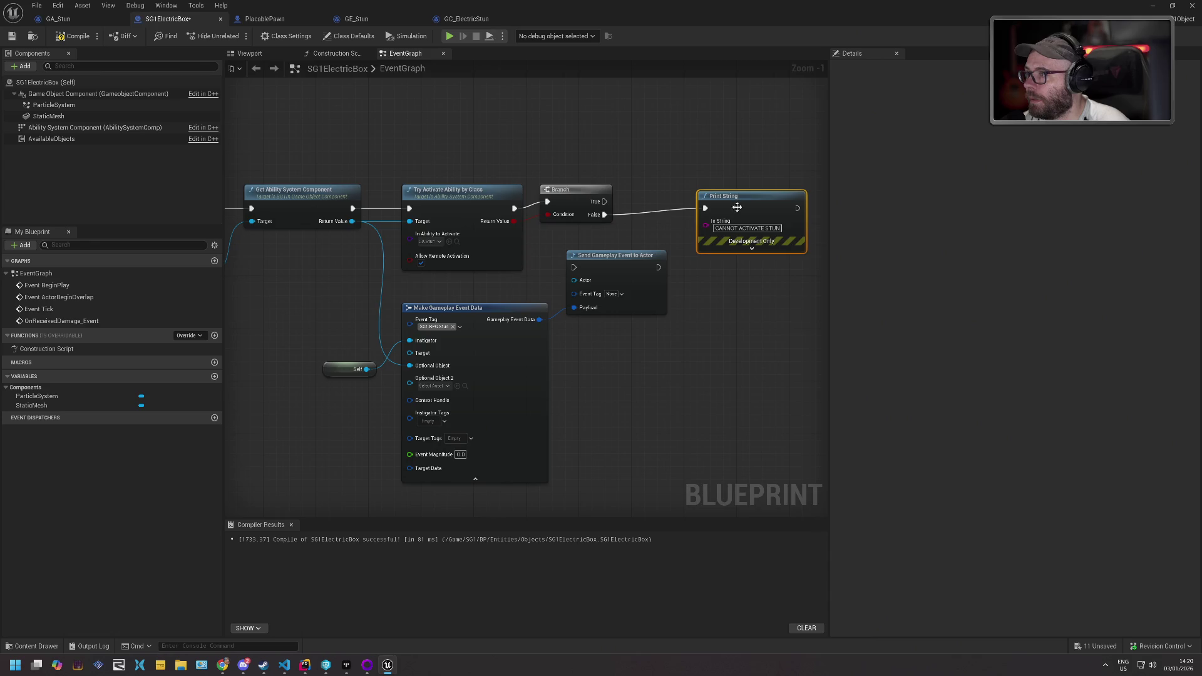
- Set the Send Gameplay Event to Actor node's Event Tag to SG1.RPG.Stun
{"action": "left_click_drag", "start_coordinate": [633, 267], "coordinate": [630, 251]}
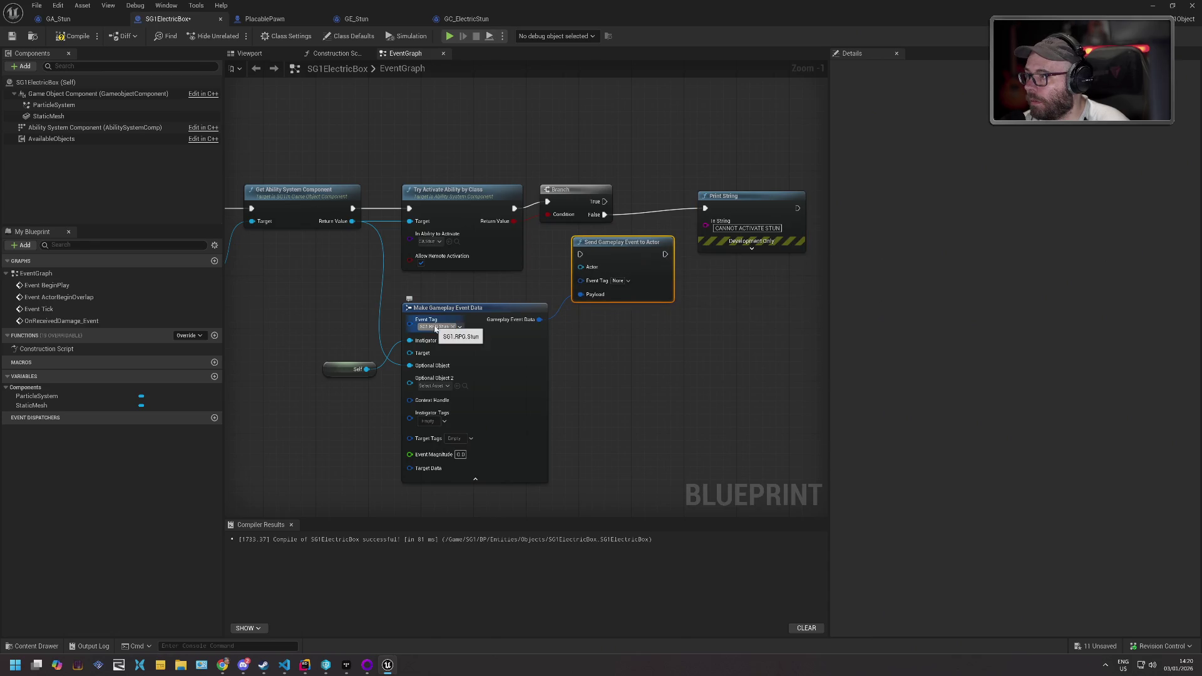
{"action": "left_click", "coordinate": [622, 280]}
{"action": "left_click", "coordinate": [617, 374]}
{"action": "left_click", "coordinate": [622, 414]}
{"action": "scroll", "coordinate": [645, 465], "scroll_direction": "down", "scroll_amount": 1}
{"action": "scroll", "coordinate": [645, 465], "scroll_direction": "down", "scroll_amount": 3}
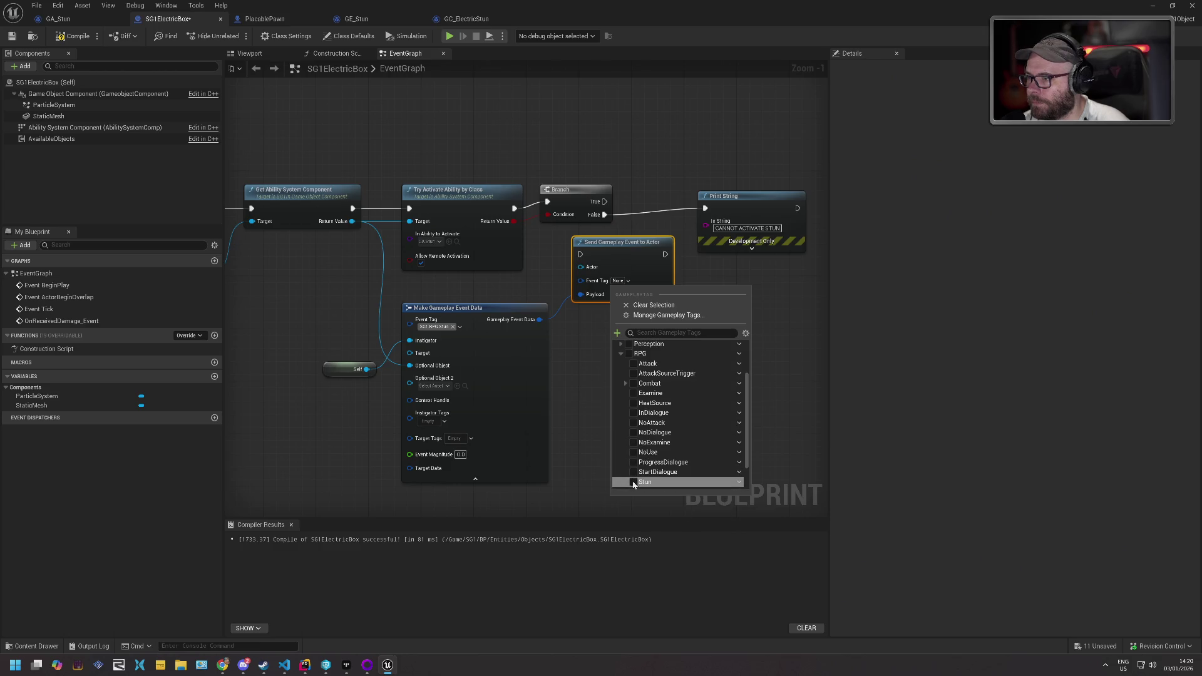
{"action": "left_click", "coordinate": [635, 483]}
{"action": "left_click", "coordinate": [574, 397]}
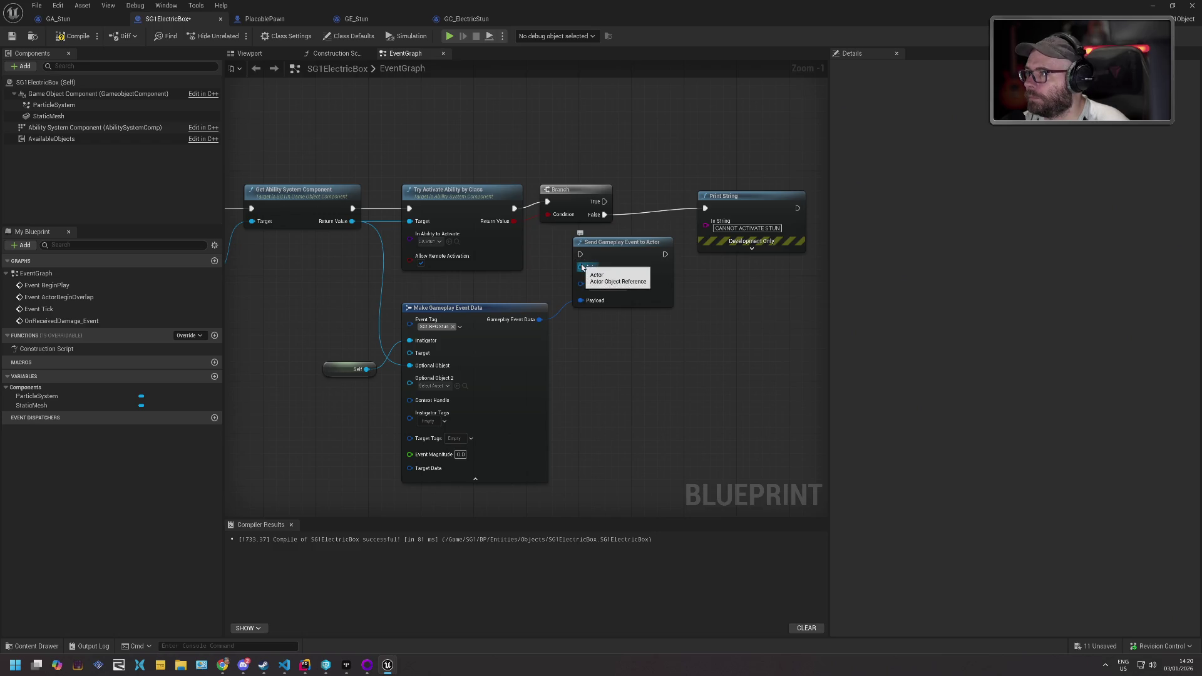
- Wire a copied Self node into Actor and run the send right after getting the component
{"action": "left_click", "coordinate": [349, 369]}
{"action": "key", "text": "ctrl+v"}
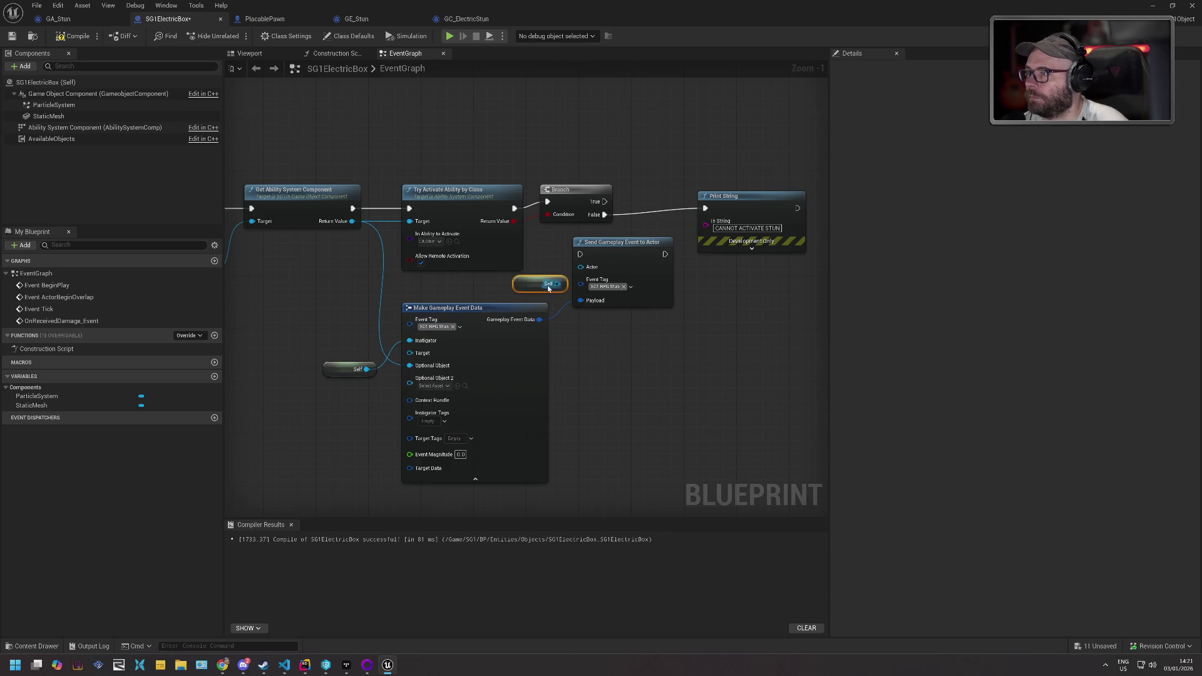
{"action": "left_click_drag", "start_coordinate": [557, 285], "coordinate": [581, 267]}
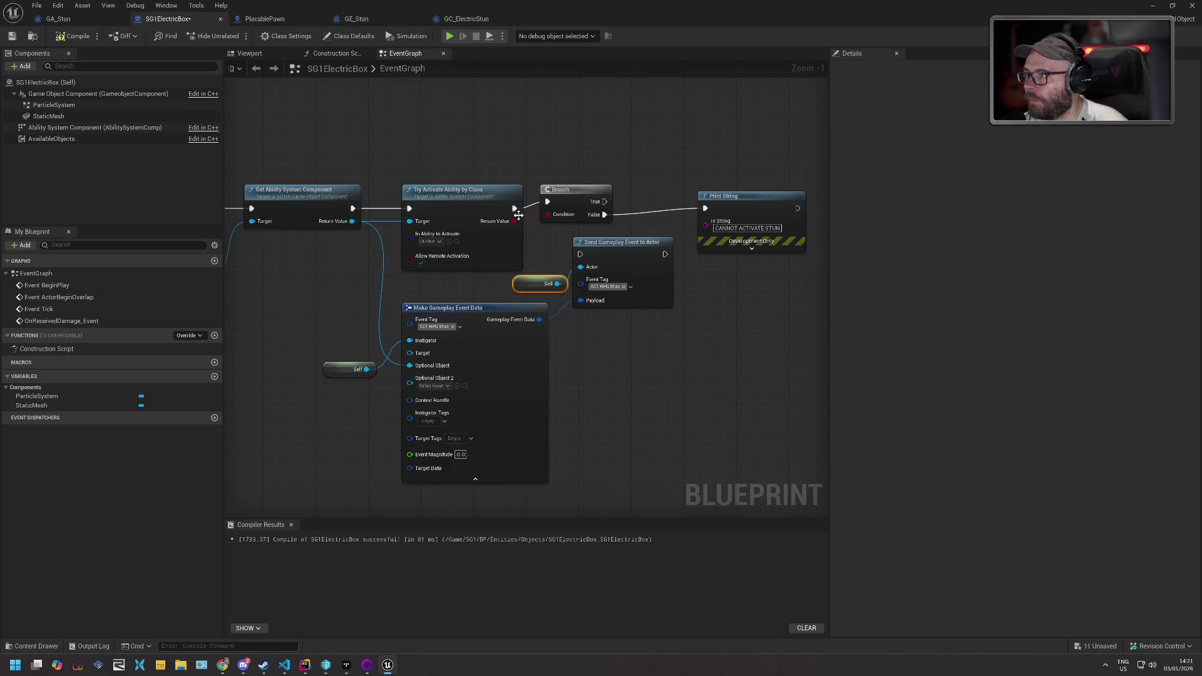
{"action": "left_click_drag", "start_coordinate": [351, 209], "coordinate": [581, 254]}
- Delete the old Try Activate, Branch and Print String nodes and compile SG1ElectricBox
{"action": "mouse_move", "coordinate": [463, 148]}
{"action": "left_mouse_down"}
{"action": "mouse_move", "coordinate": [626, 202]}
{"action": "mouse_move", "coordinate": [734, 203]}
{"action": "left_mouse_up"}
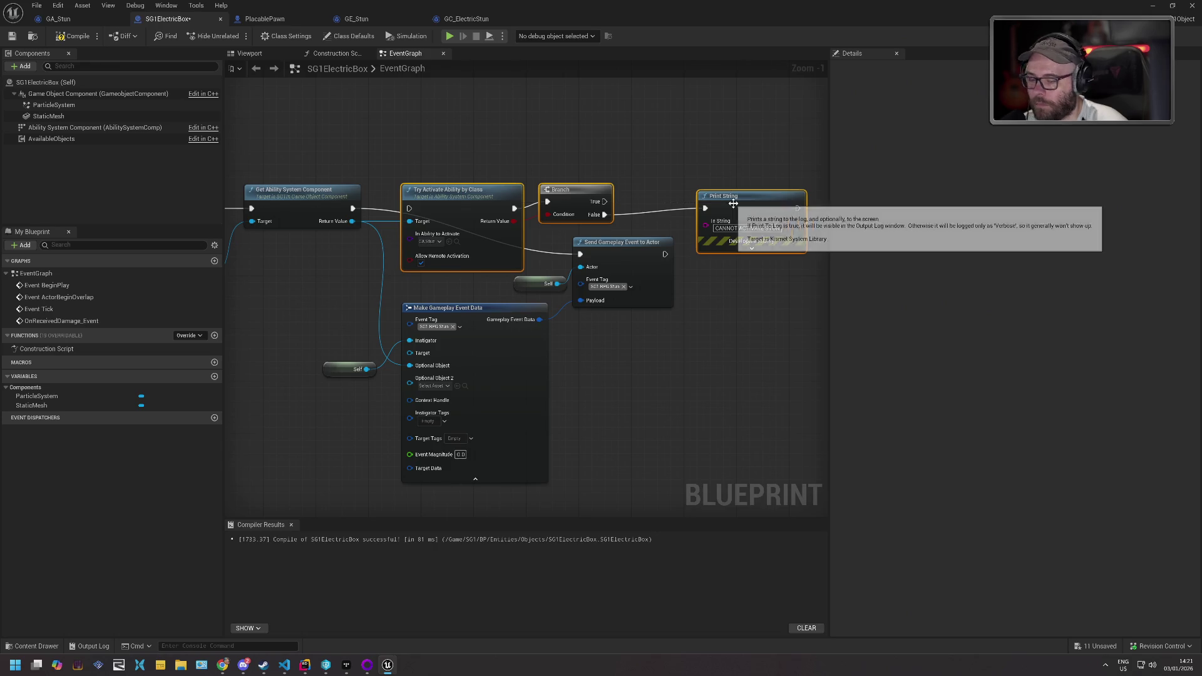
{"action": "key", "text": "Delete"}
{"action": "mouse_move", "coordinate": [498, 204]}
{"action": "left_mouse_down"}
{"action": "mouse_move", "coordinate": [630, 277]}
{"action": "mouse_move", "coordinate": [580, 200]}
{"action": "mouse_move", "coordinate": [602, 206]}
{"action": "left_mouse_up"}
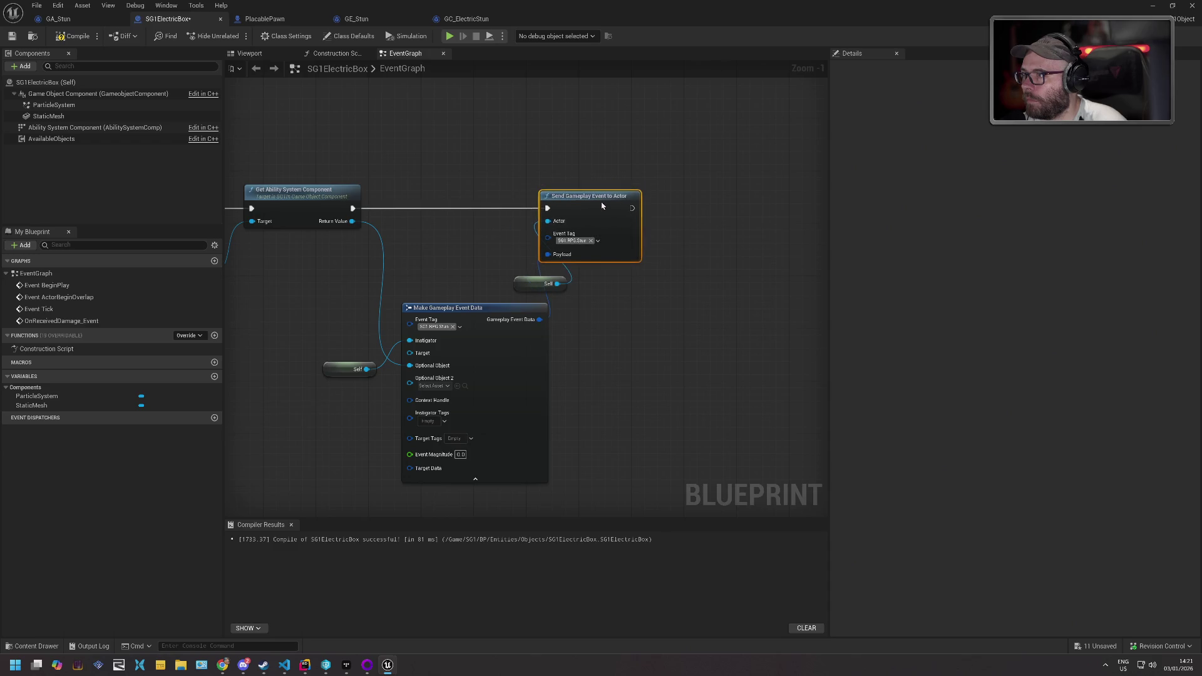
{"action": "left_click_drag", "start_coordinate": [523, 282], "coordinate": [482, 222]}
{"action": "left_click", "coordinate": [73, 36]}
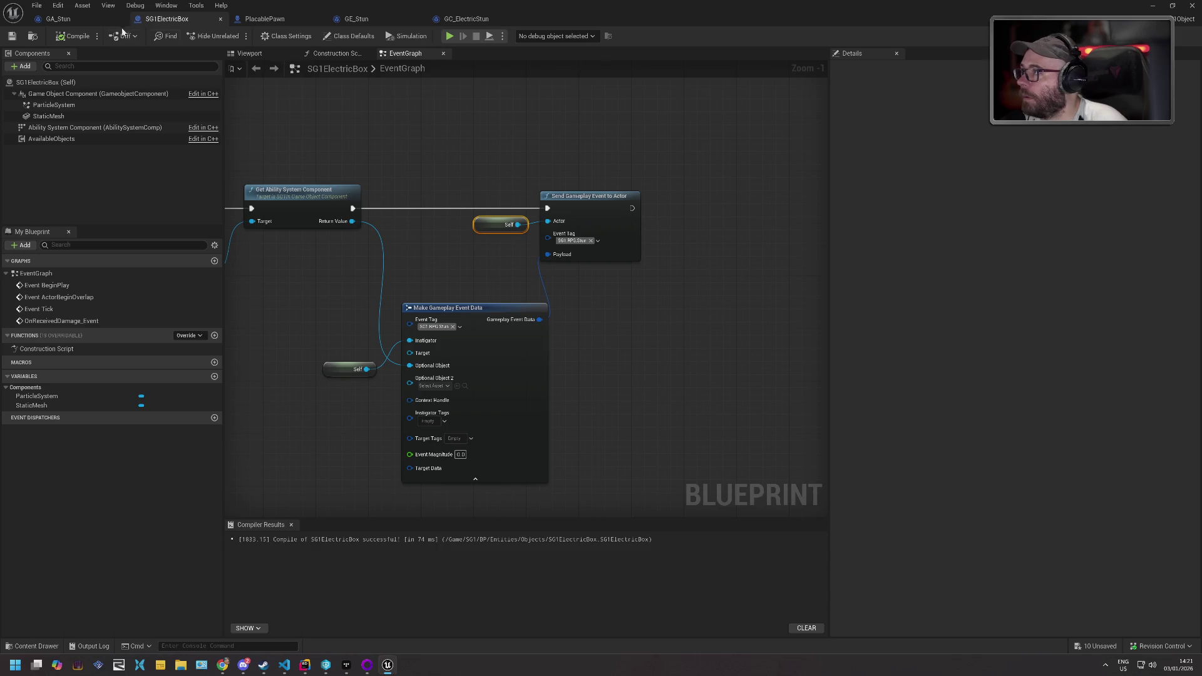
{"action": "left_click", "coordinate": [50, 18]}
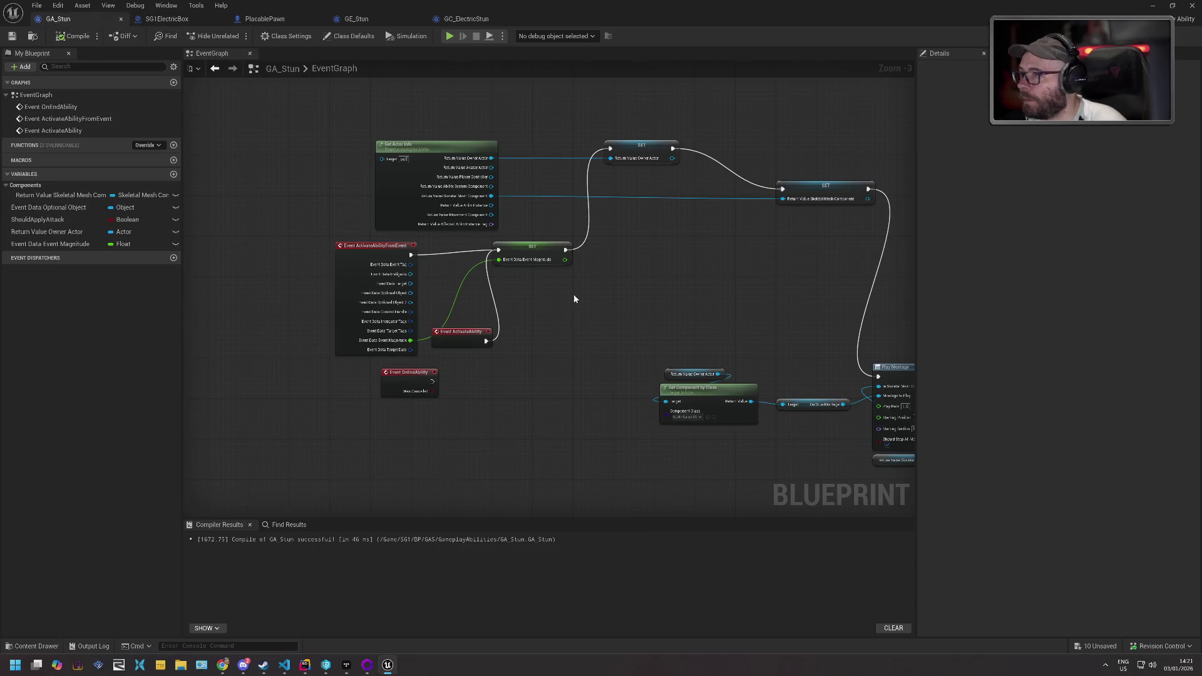
- Delete GA_Stun's Event ActivateAbility node and save the blueprint
{"action": "left_click_drag", "start_coordinate": [574, 299], "coordinate": [498, 326]}
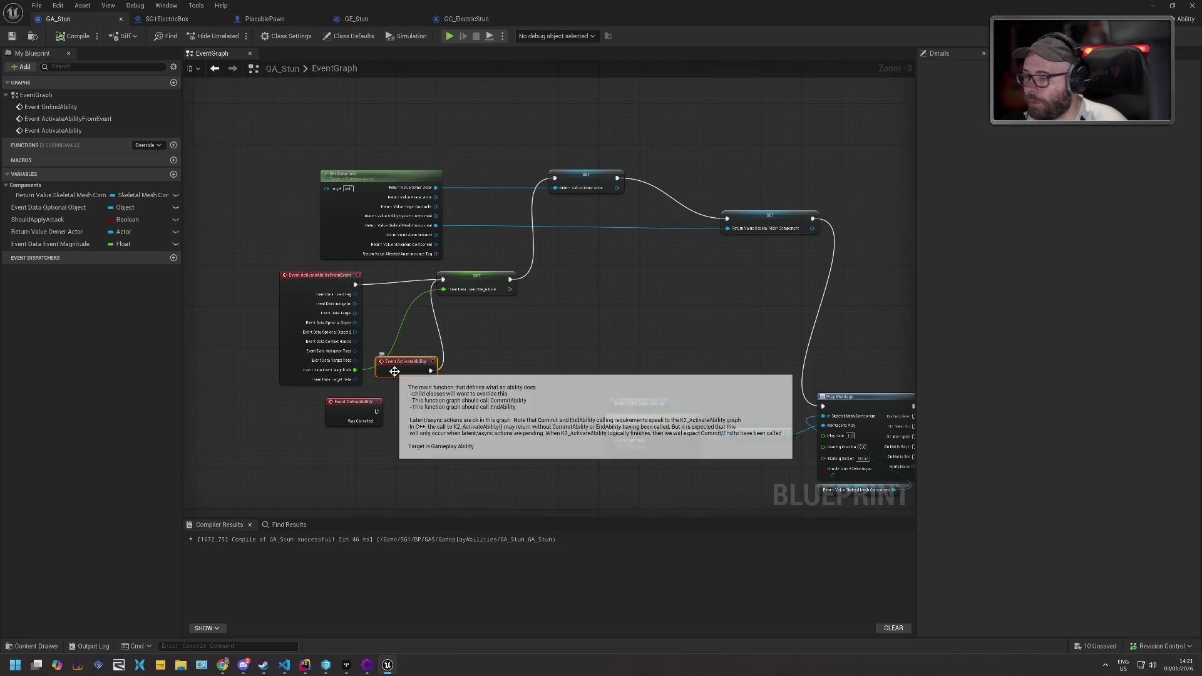
{"action": "key", "text": "Delete"}
{"action": "left_click", "coordinate": [12, 36]}
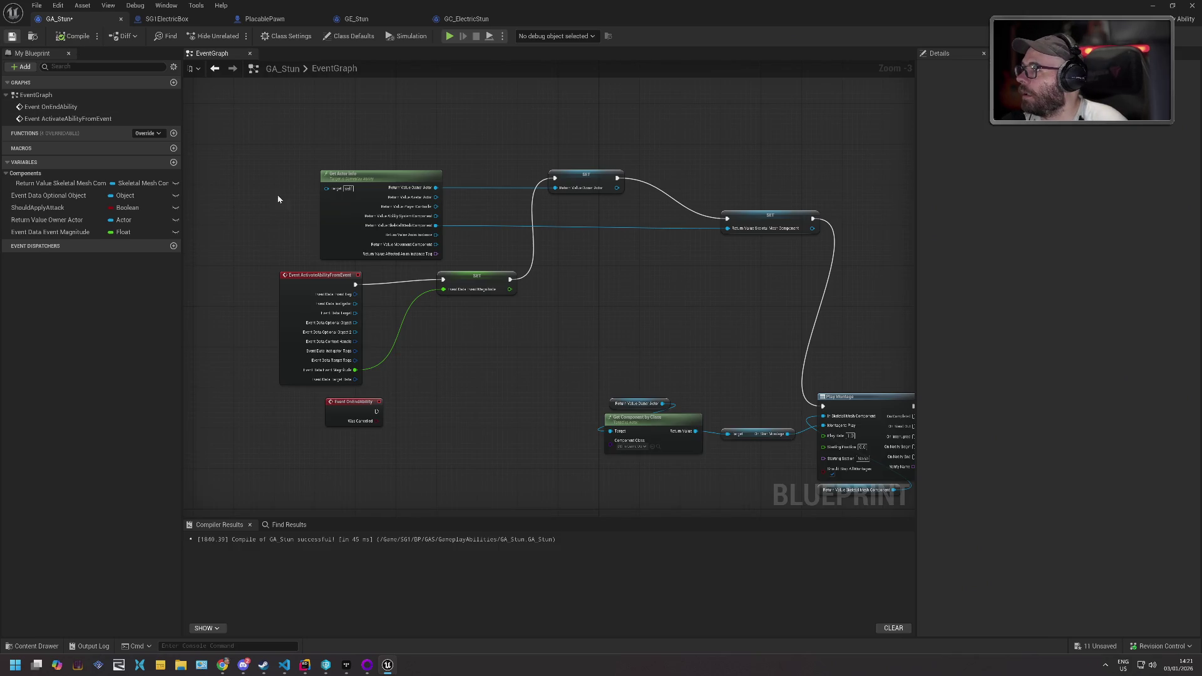
{"action": "left_click", "coordinate": [320, 276]}
- Run and stop a play test of the level, then return to GA_Stun
{"action": "key", "text": "alt+Tab"}
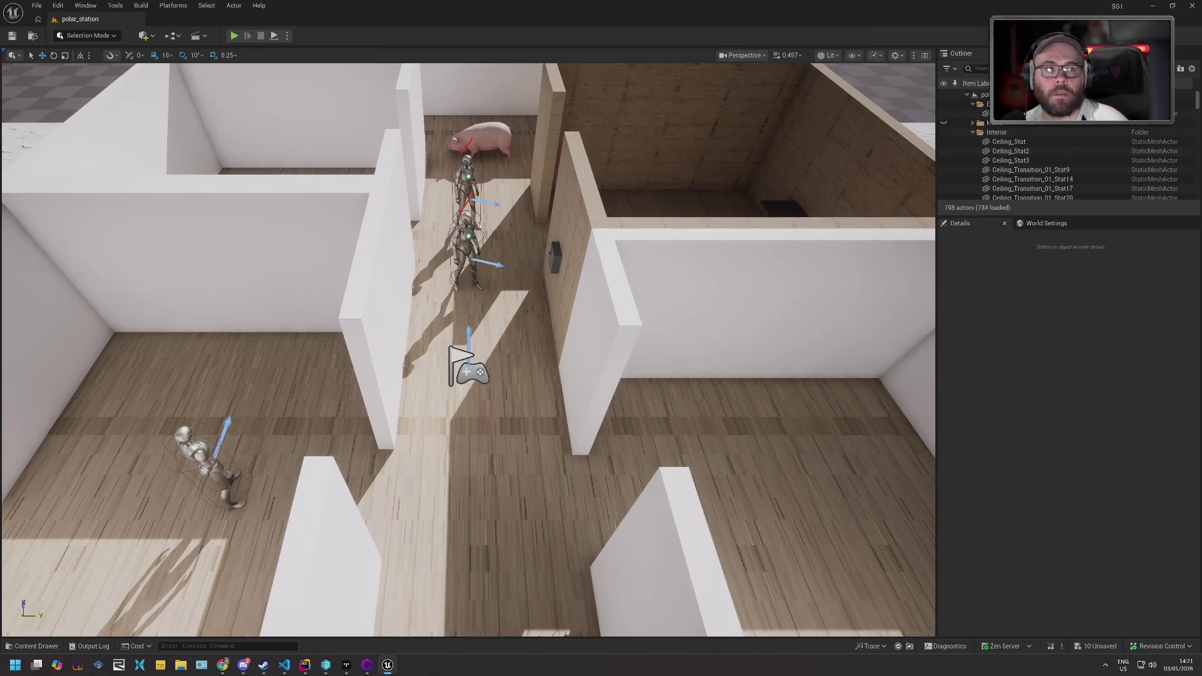
{"action": "left_click", "coordinate": [235, 36]}
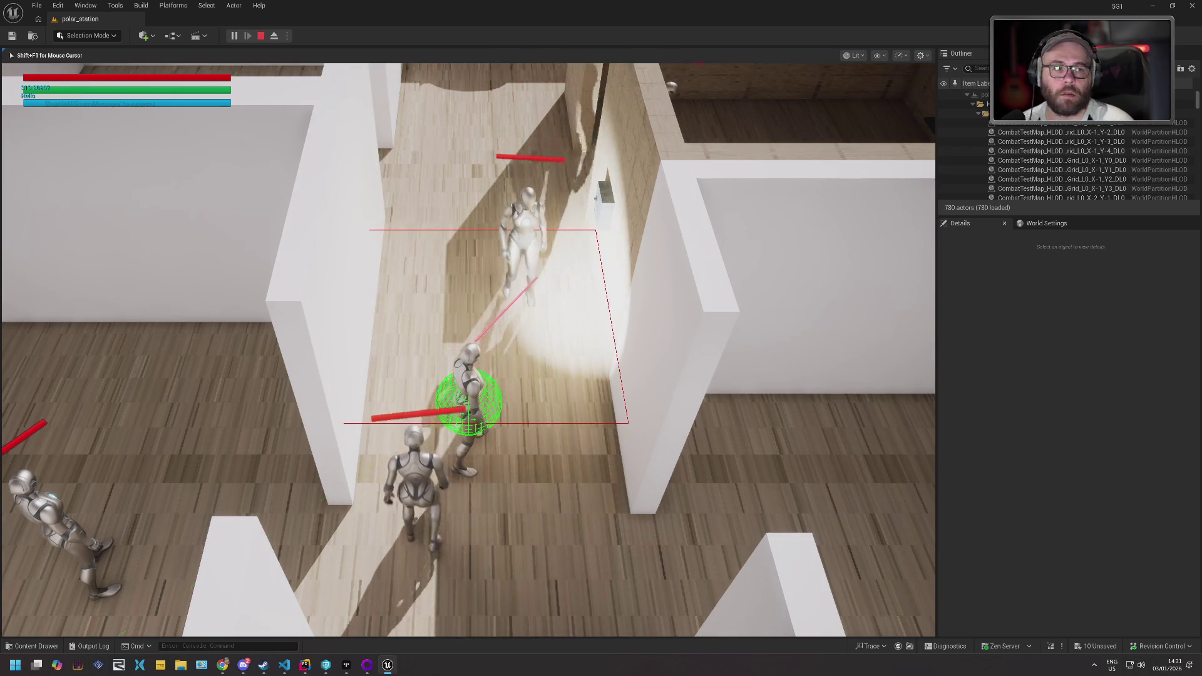
{"action": "key", "text": "Escape"}
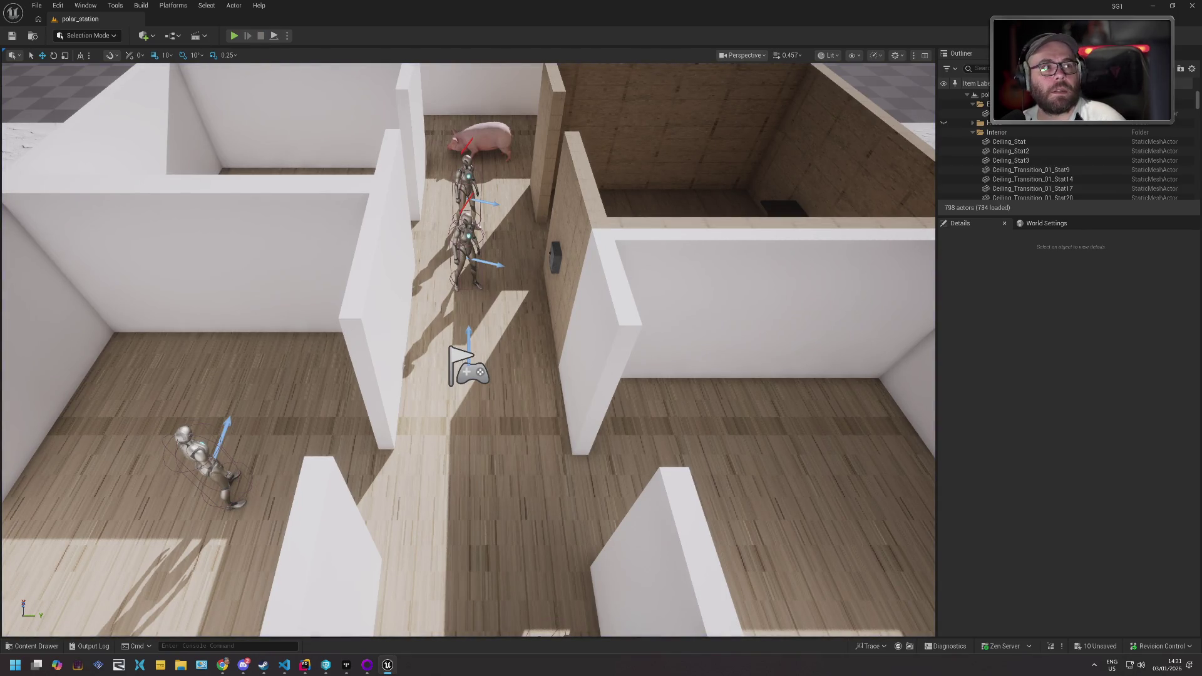
{"action": "key", "text": "alt+Tab"}
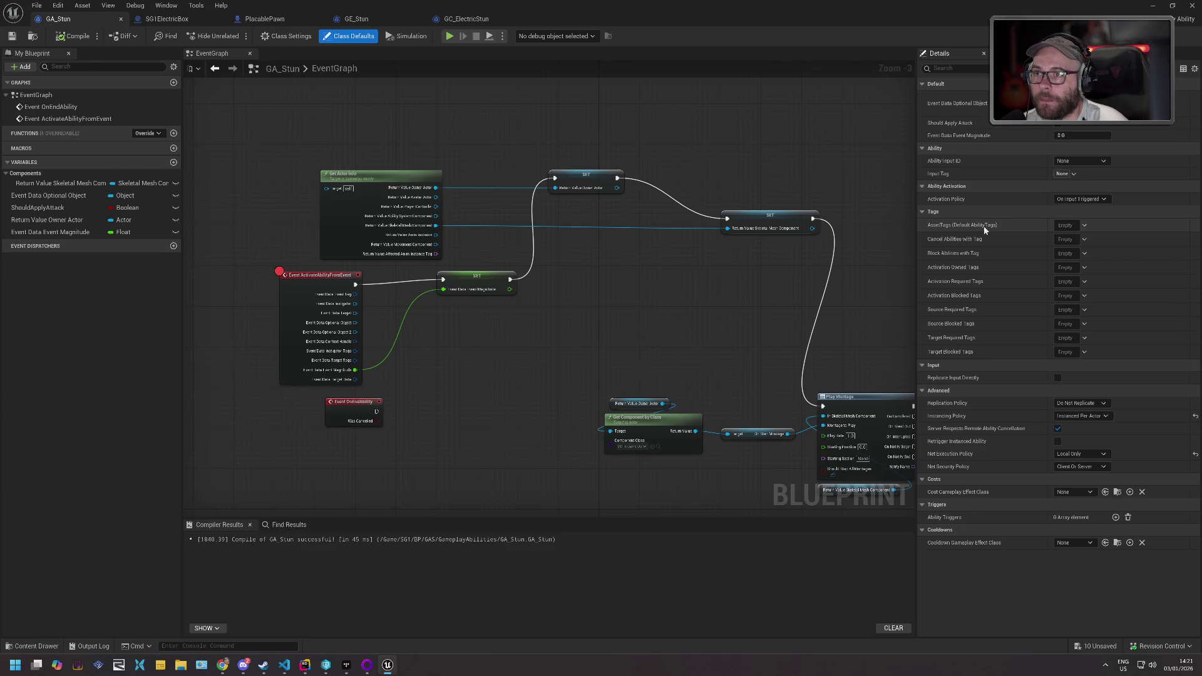
- Check SG1.RPG.Stun in GA_Stun's AssetTags list under Class Defaults
{"action": "left_click", "coordinate": [1084, 226]}
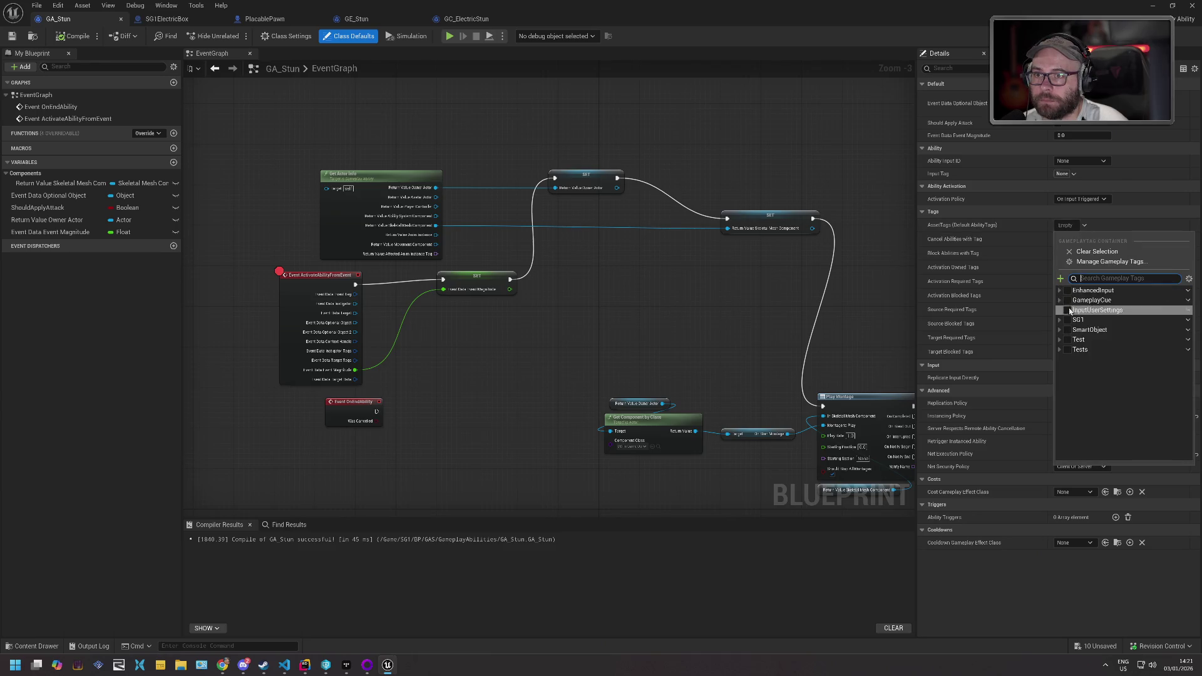
{"action": "left_click", "coordinate": [1064, 360]}
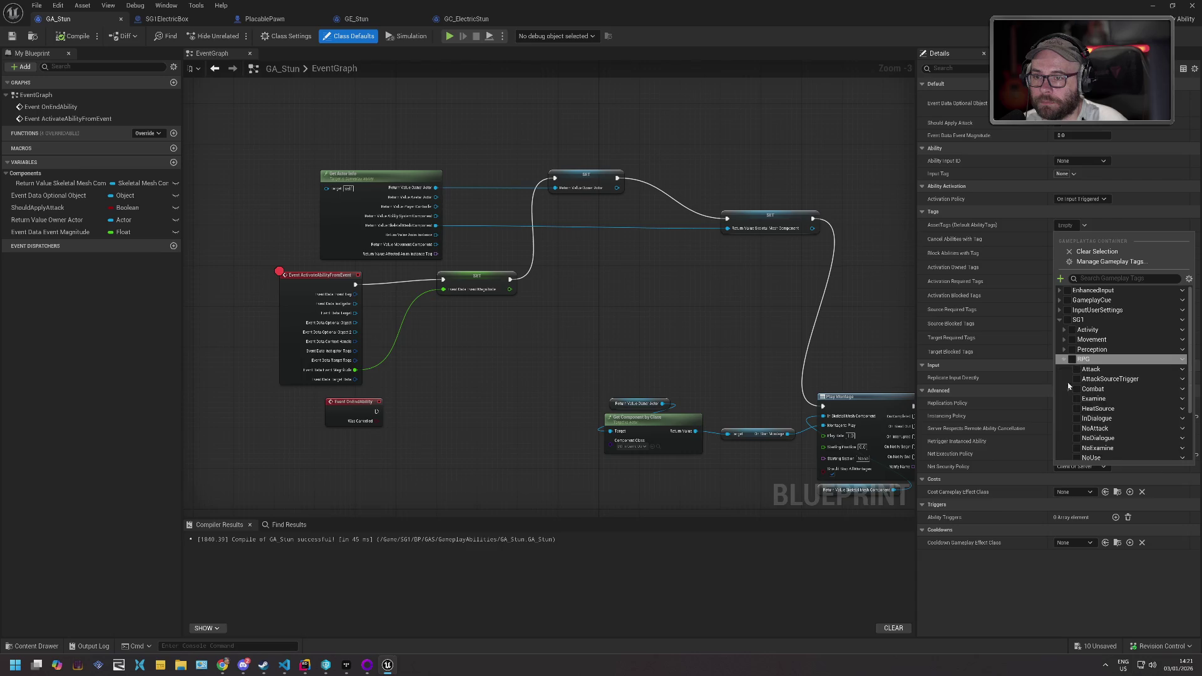
{"action": "scroll", "coordinate": [1083, 395], "scroll_direction": "down", "scroll_amount": 2}
{"action": "left_click", "coordinate": [1077, 416]}
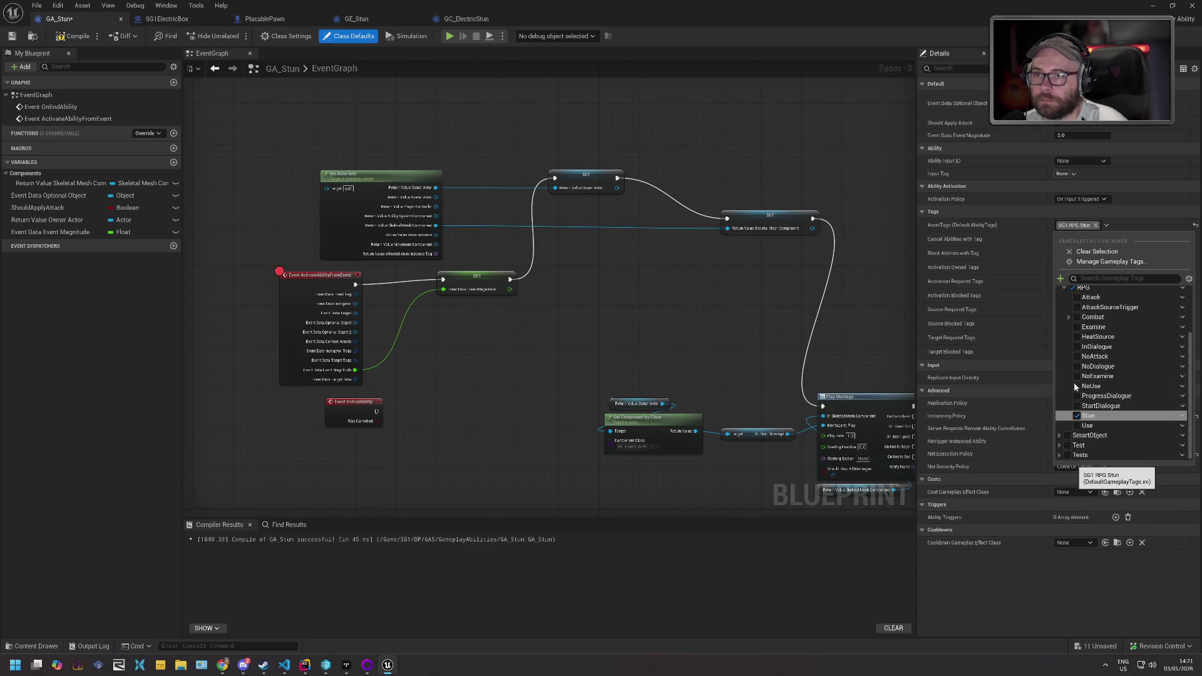
{"action": "left_click", "coordinate": [1130, 213]}
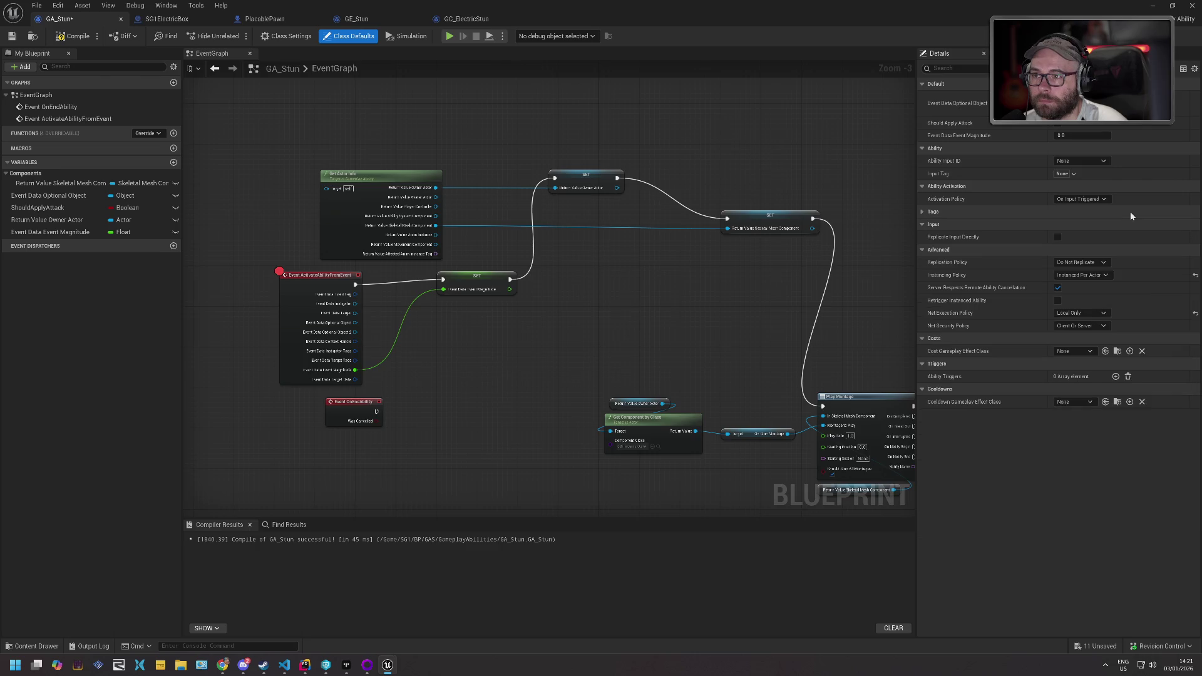
{"action": "left_click", "coordinate": [923, 213]}
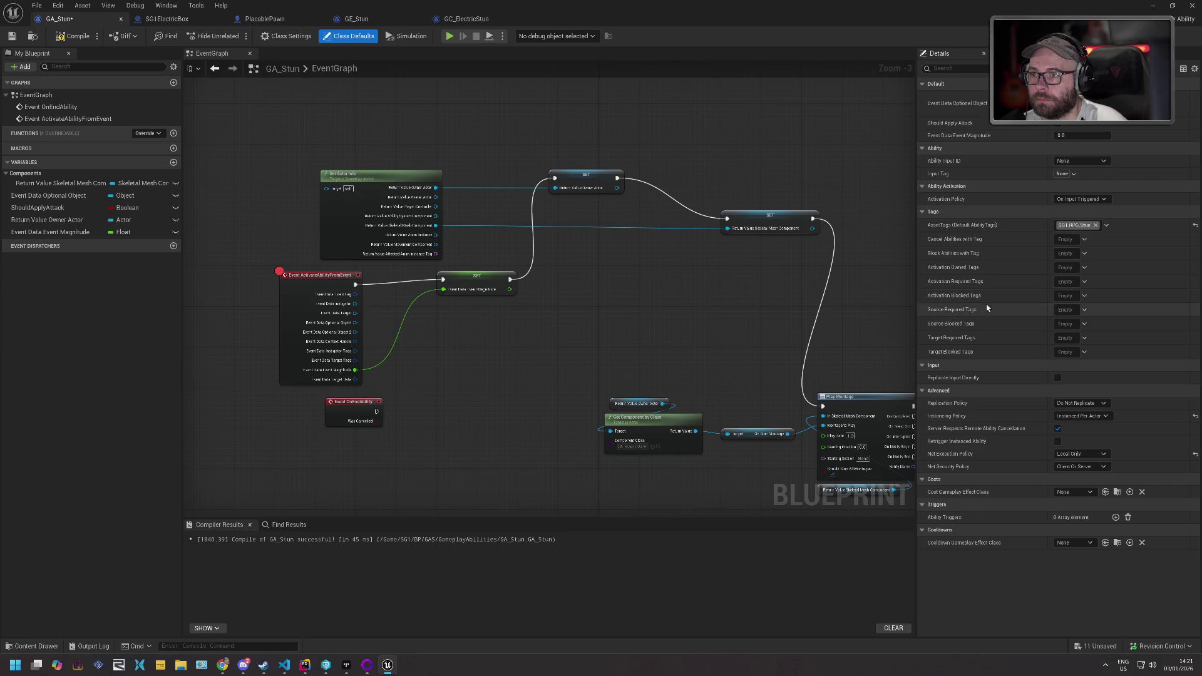
{"action": "mouse_move", "coordinate": [977, 271]}
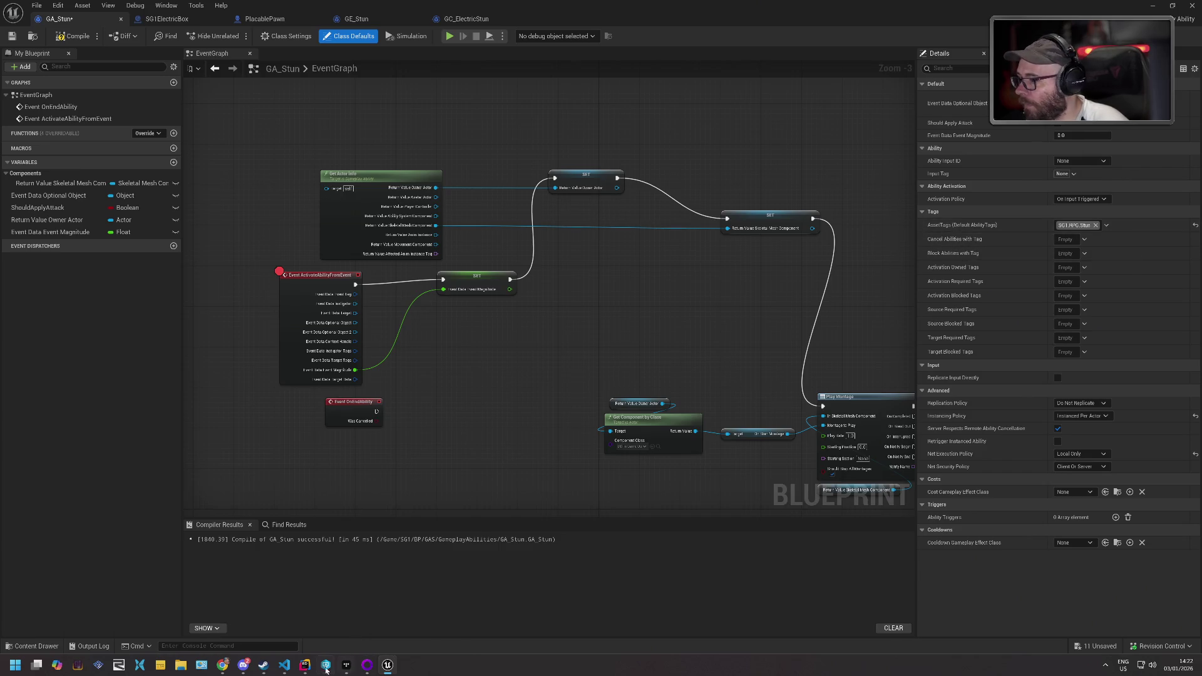
- Open SG1StartDialogueGameplayAbility.cpp in Rider
{"action": "left_click", "coordinate": [305, 665]}
{"action": "left_click", "coordinate": [532, 343]}
{"action": "key", "text": "ctrl+shift+t"}
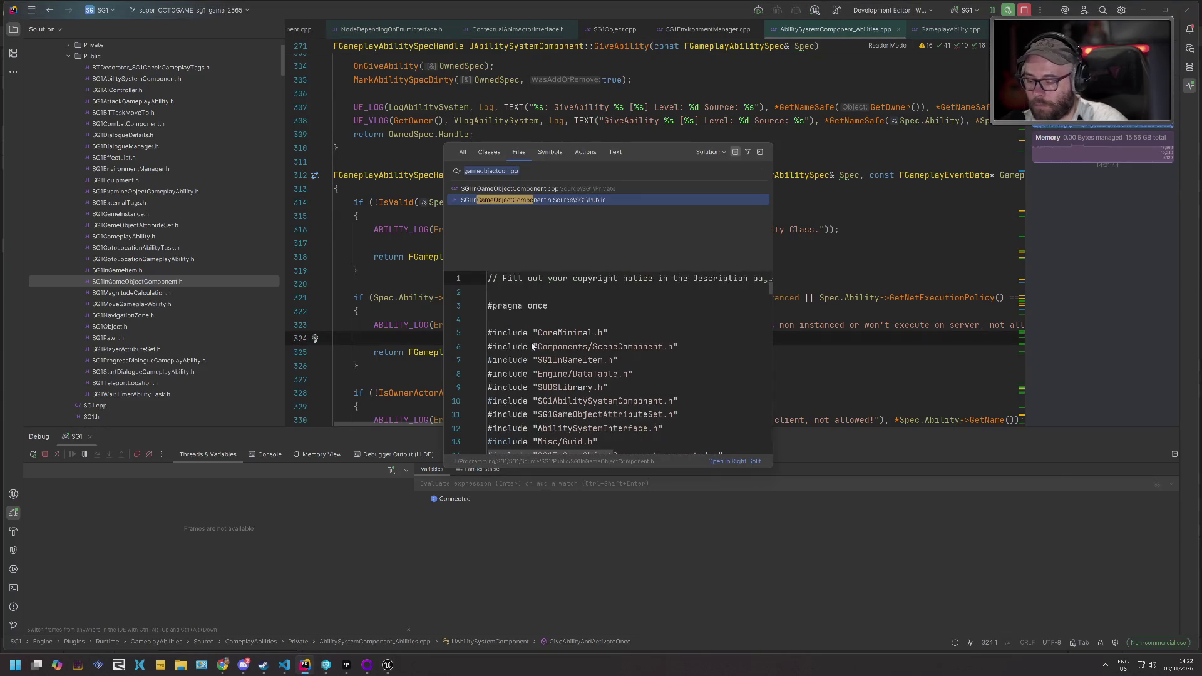
{"action": "type", "text": "sgstart"}
{"action": "key", "text": "Return"}
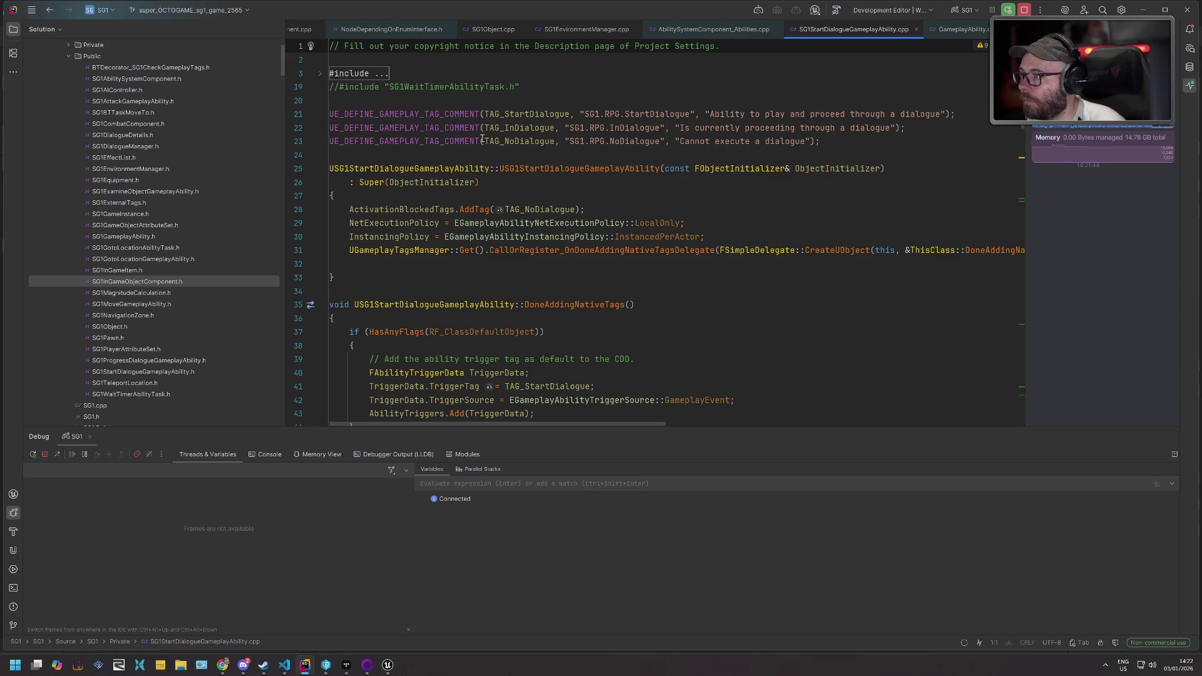
{"action": "mouse_move", "coordinate": [482, 139]}
- Open and skim SG1ExamineObjectGameplayAbility.cpp, then go back to Unreal
{"action": "key", "text": "ctrl+shift+t"}
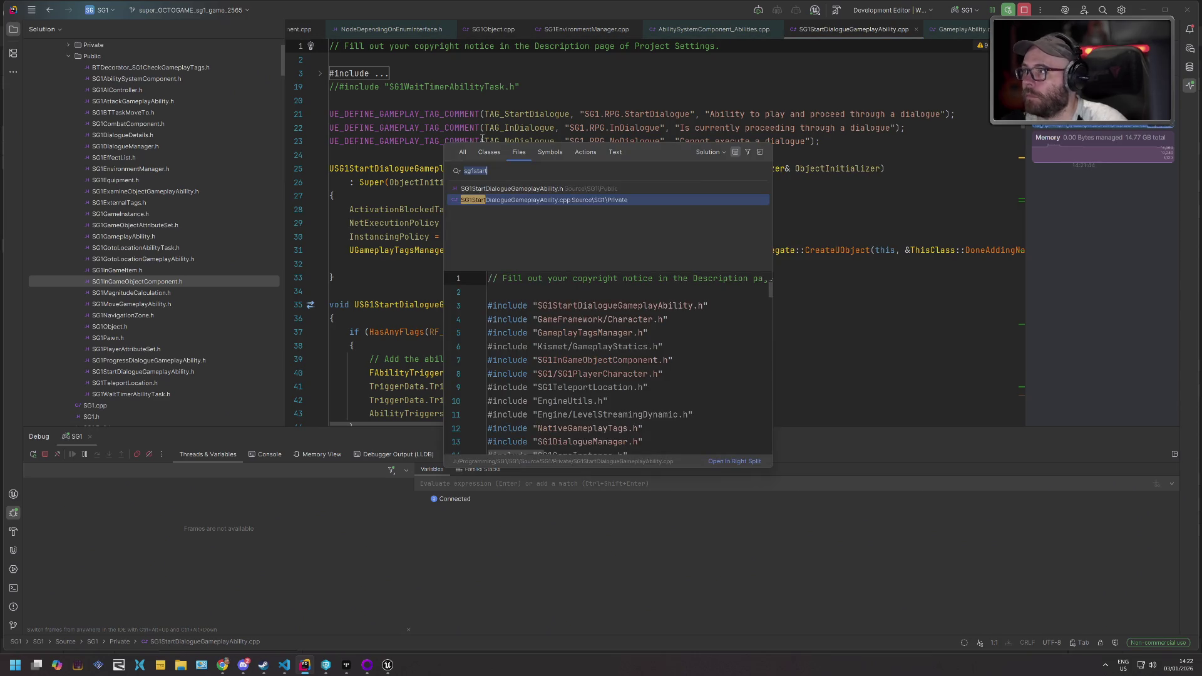
{"action": "type", "text": "sg1exam"}
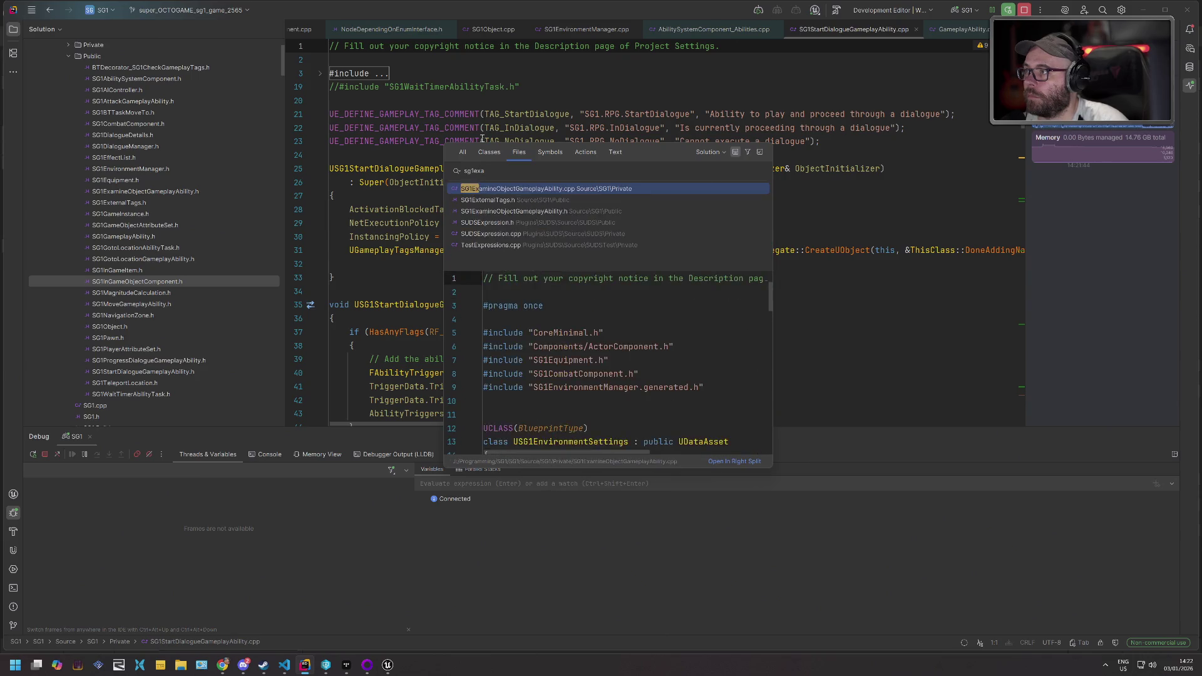
{"action": "key", "text": "Return"}
{"action": "scroll", "coordinate": [483, 139], "scroll_direction": "up", "scroll_amount": 20}
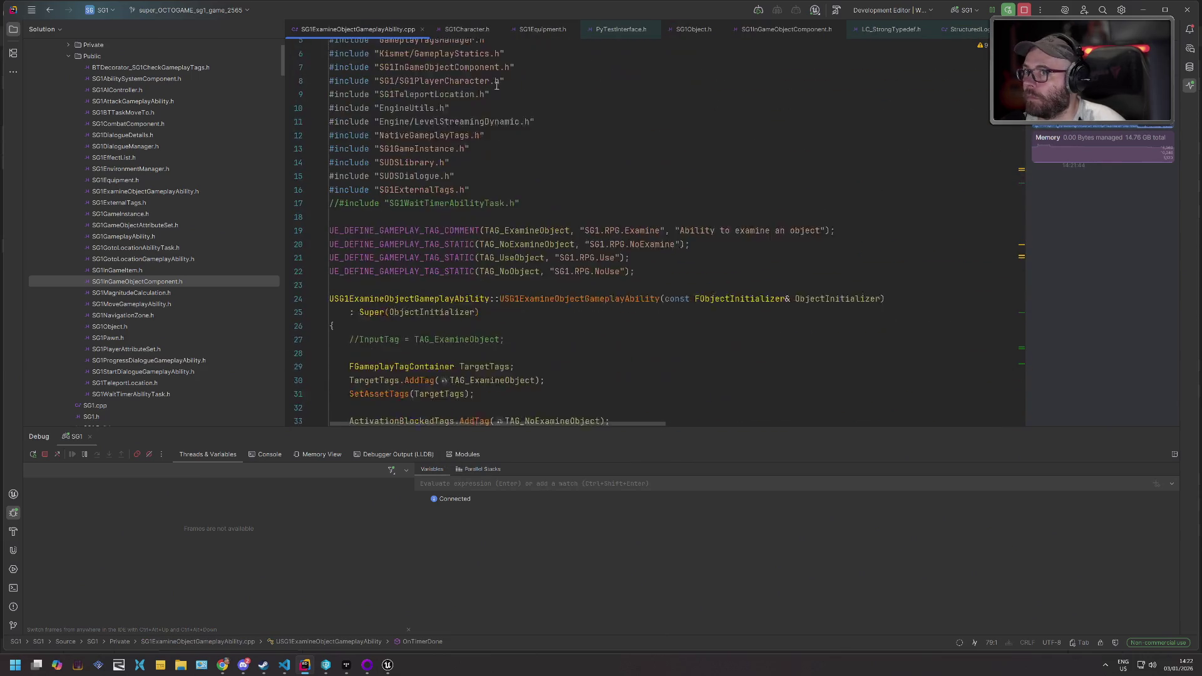
{"action": "scroll", "coordinate": [482, 113], "scroll_direction": "down", "scroll_amount": 5}
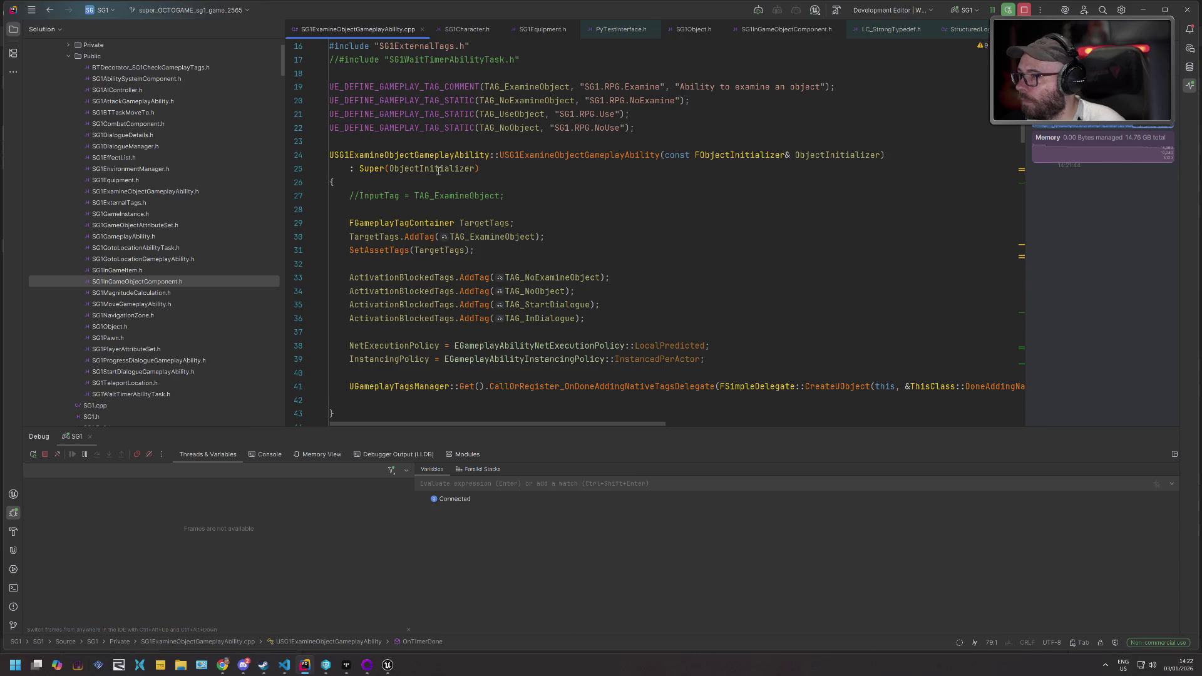
{"action": "key", "text": "alt+Tab"}
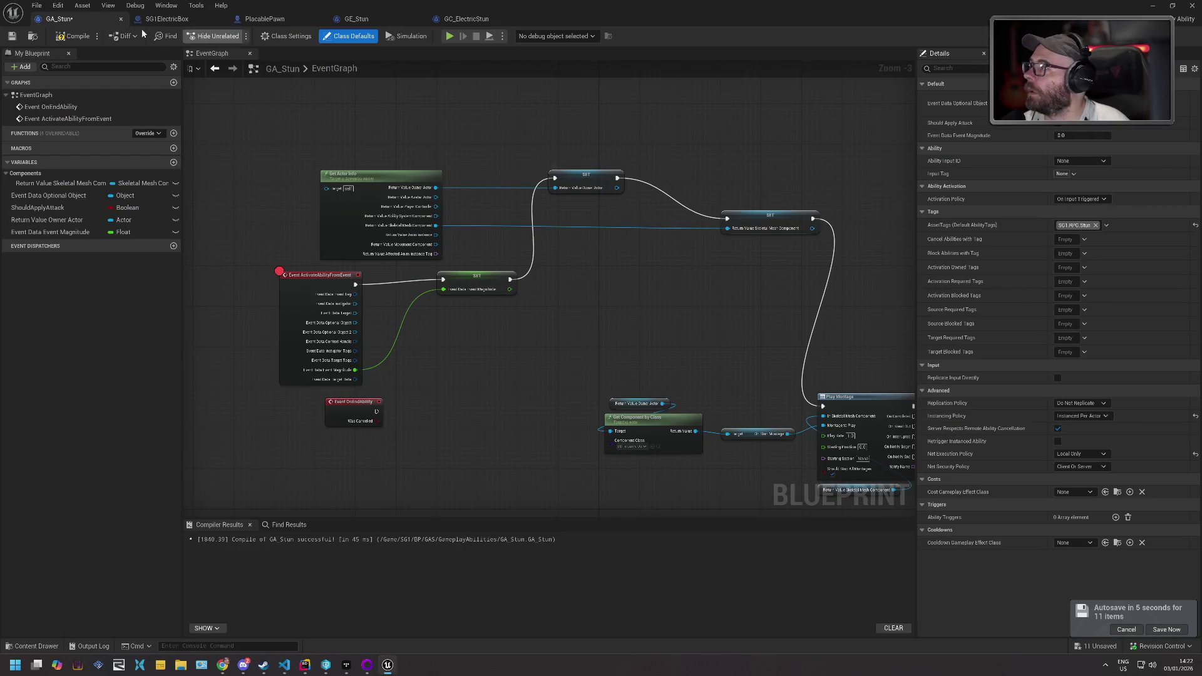
- Compile GA_Stun, then run and stop a polar_station play test
{"action": "left_click", "coordinate": [74, 37]}
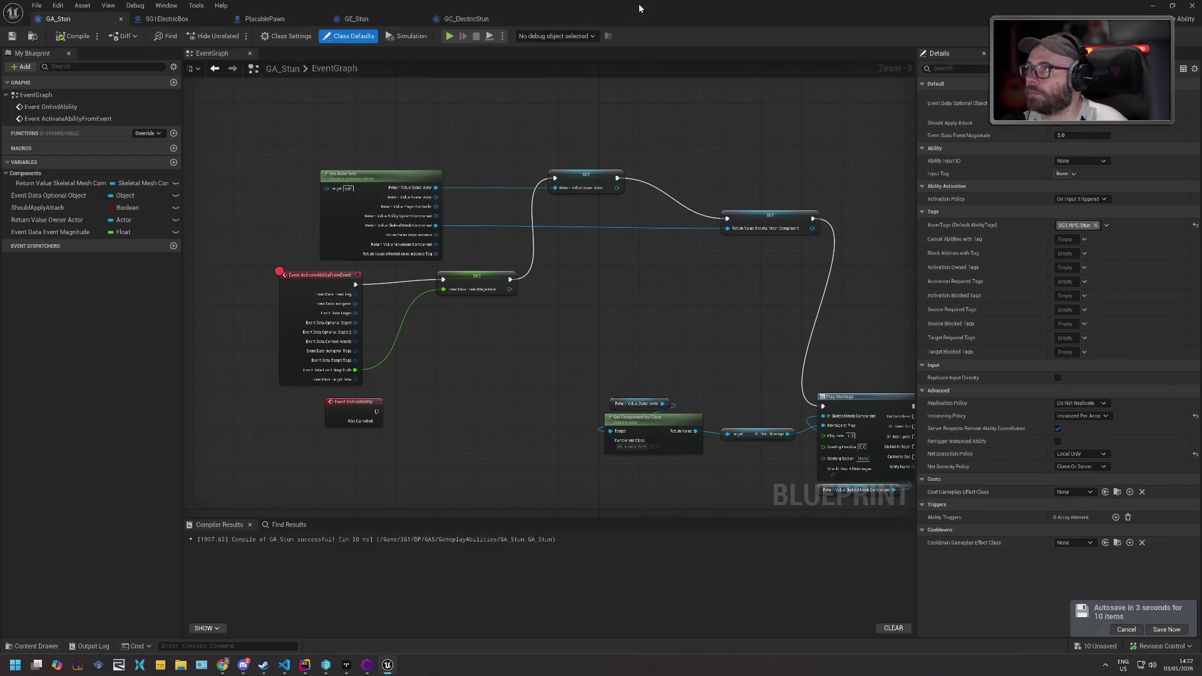
{"action": "left_click", "coordinate": [1153, 5]}
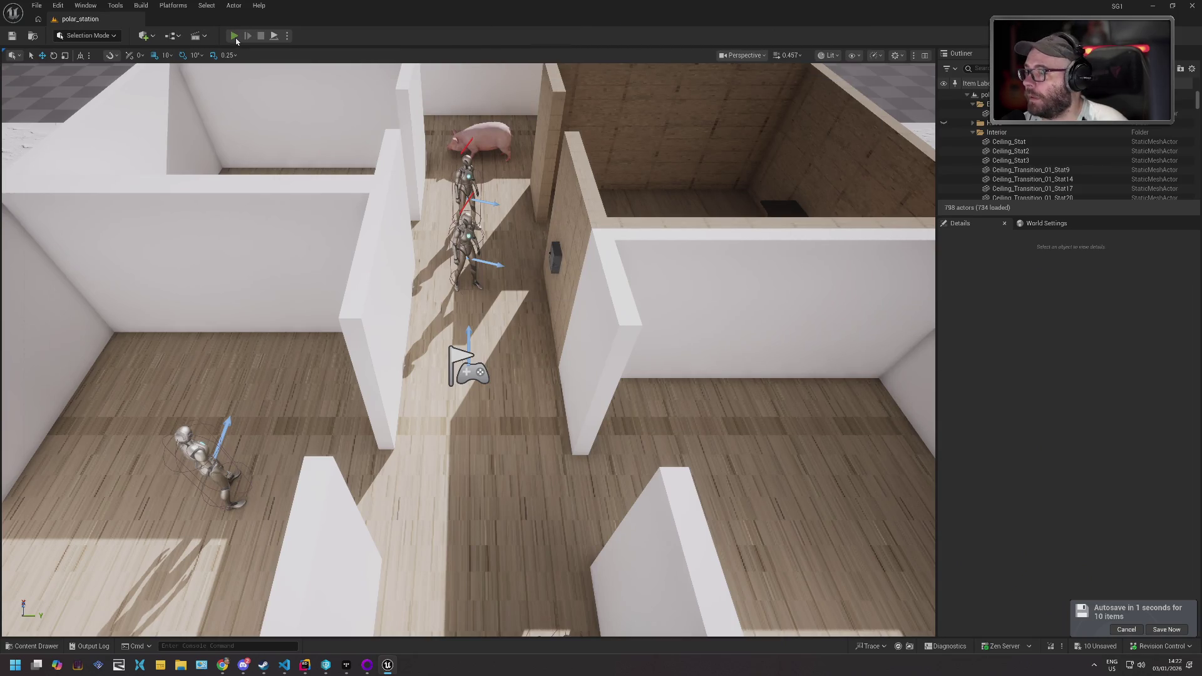
{"action": "key", "text": "alt+p"}
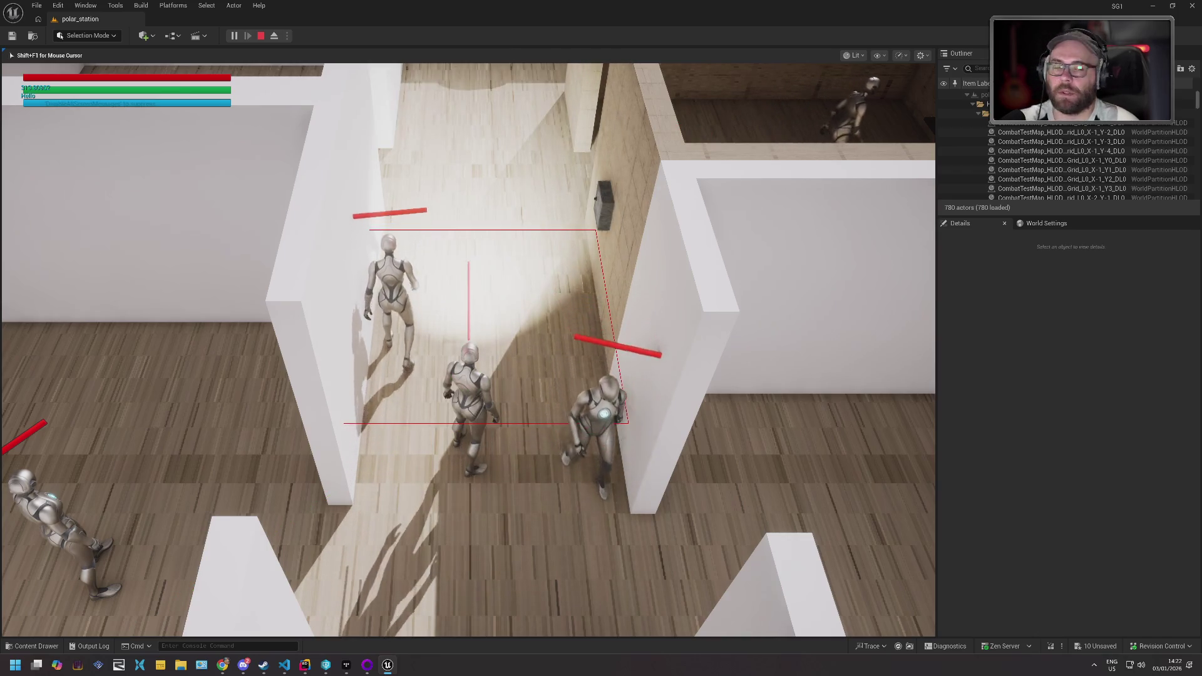
{"action": "key", "text": "Escape"}
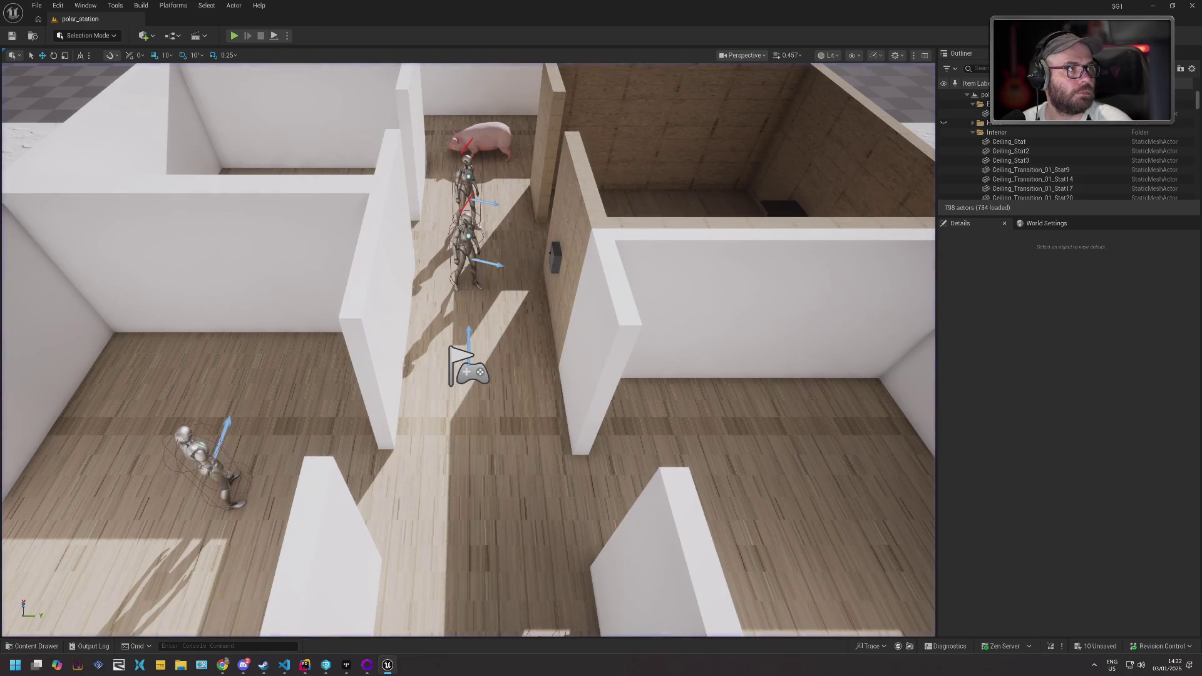
{"action": "key", "text": "alt+Tab"}
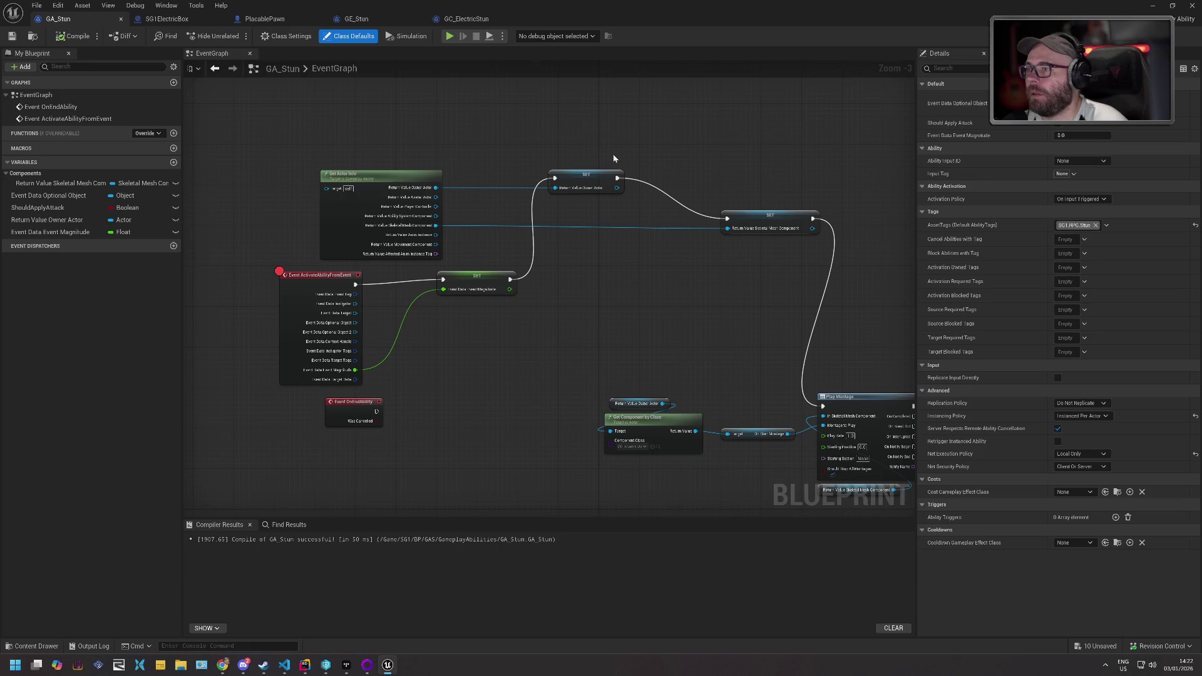
- Review GA_Stun's Play Montage and End Ability nodes and the GE_Stun effect settings
{"action": "mouse_move", "coordinate": [613, 159]}
{"action": "left_mouse_down"}
{"action": "mouse_move", "coordinate": [595, 255]}
{"action": "mouse_move", "coordinate": [403, 272]}
{"action": "left_mouse_up"}
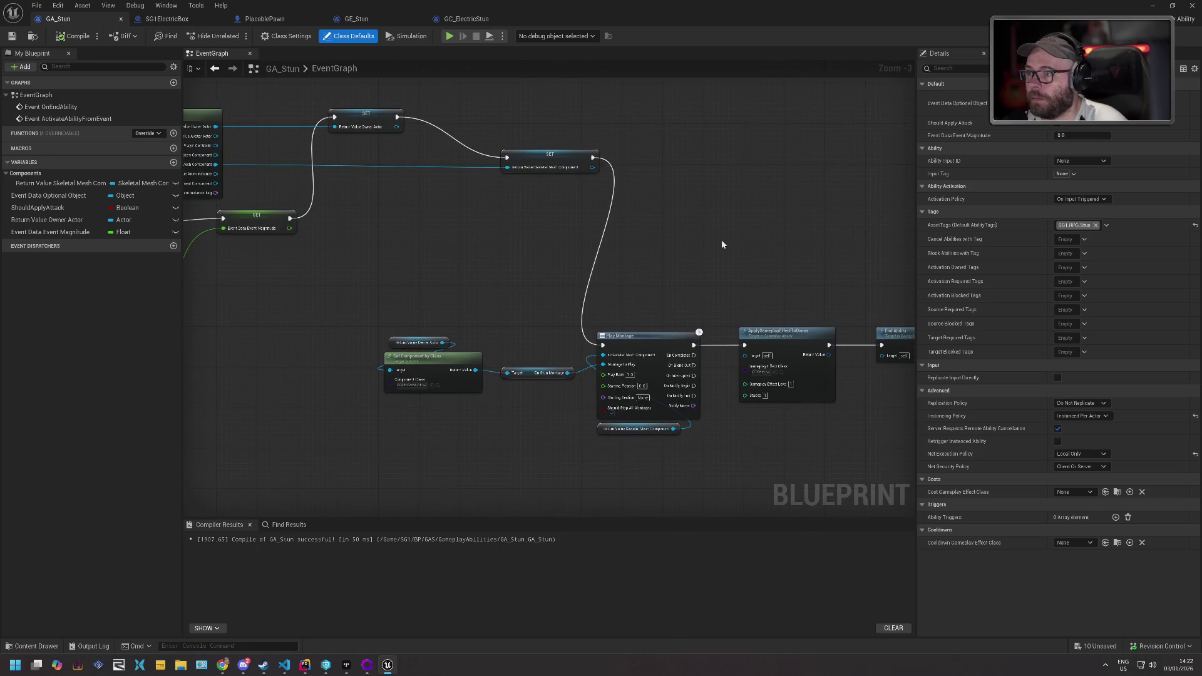
{"action": "left_click", "coordinate": [357, 19]}
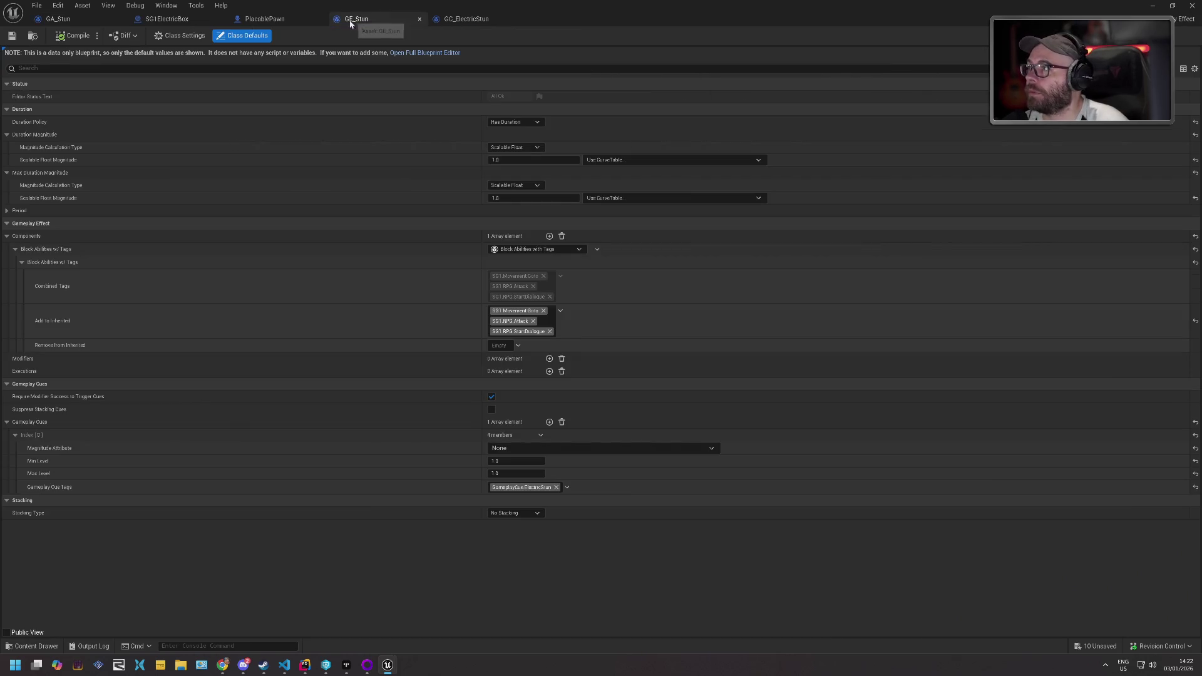
{"action": "left_click", "coordinate": [70, 20]}
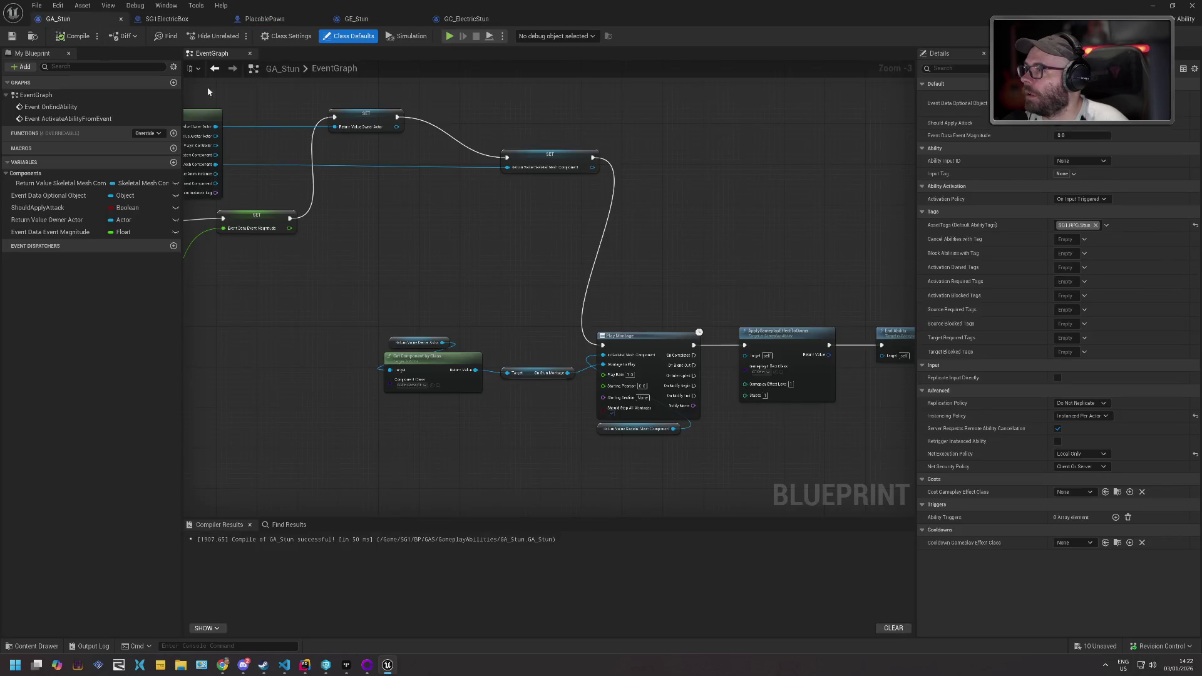
{"action": "left_click_drag", "start_coordinate": [388, 178], "coordinate": [433, 208]}
{"action": "left_click", "coordinate": [166, 19]}
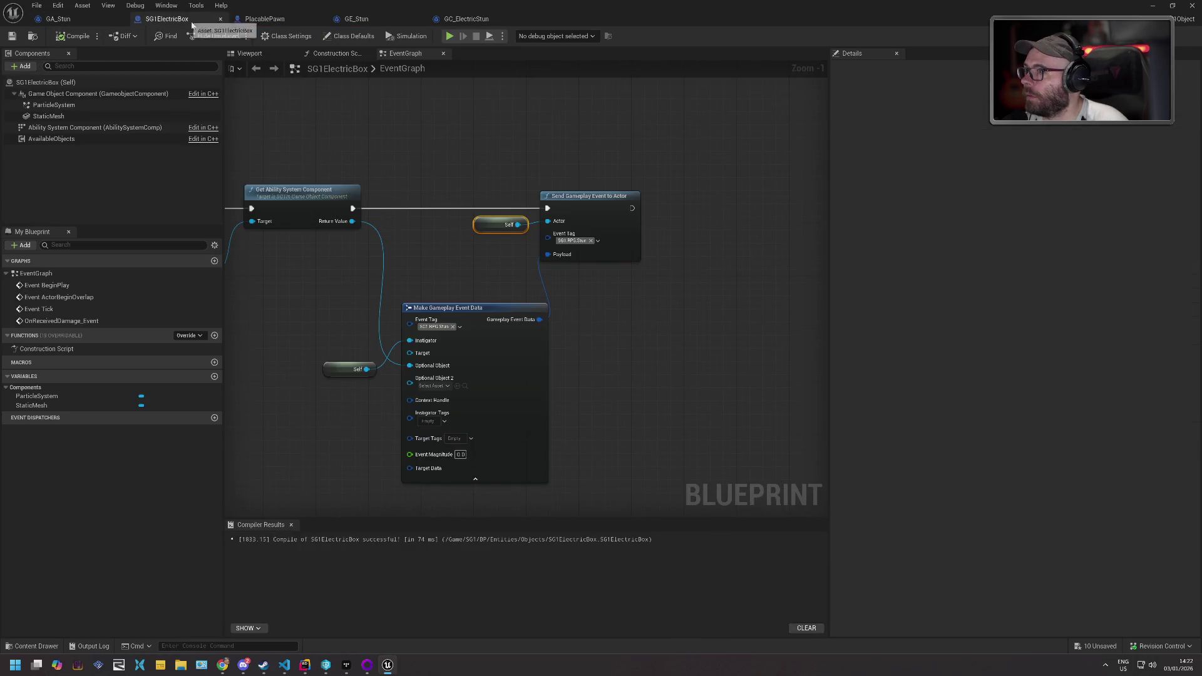
- Replace Self with For Each Loop's Array Element as the send target, then compile
{"action": "left_click_drag", "start_coordinate": [581, 201], "coordinate": [623, 201]}
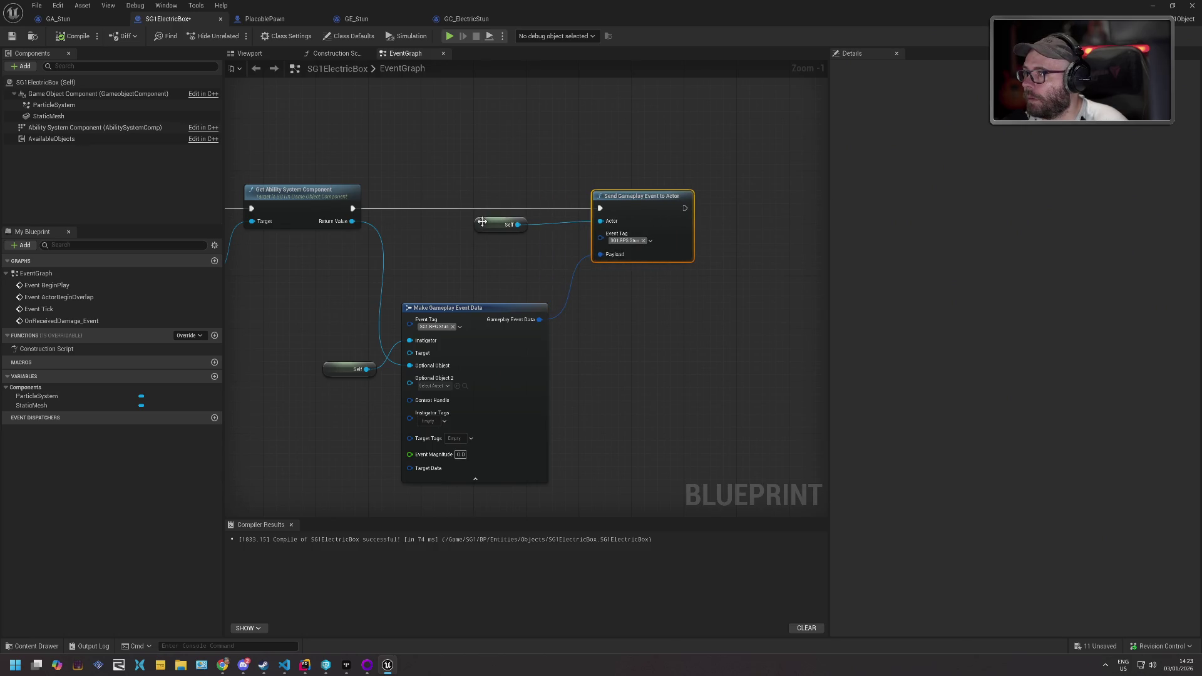
{"action": "left_click_drag", "start_coordinate": [482, 222], "coordinate": [535, 225]}
{"action": "left_click_drag", "start_coordinate": [394, 189], "coordinate": [521, 153]}
{"action": "key", "text": "Delete"}
{"action": "mouse_move", "coordinate": [383, 238]}
{"action": "left_mouse_down"}
{"action": "mouse_move", "coordinate": [444, 239]}
{"action": "mouse_move", "coordinate": [448, 220]}
{"action": "left_mouse_up"}
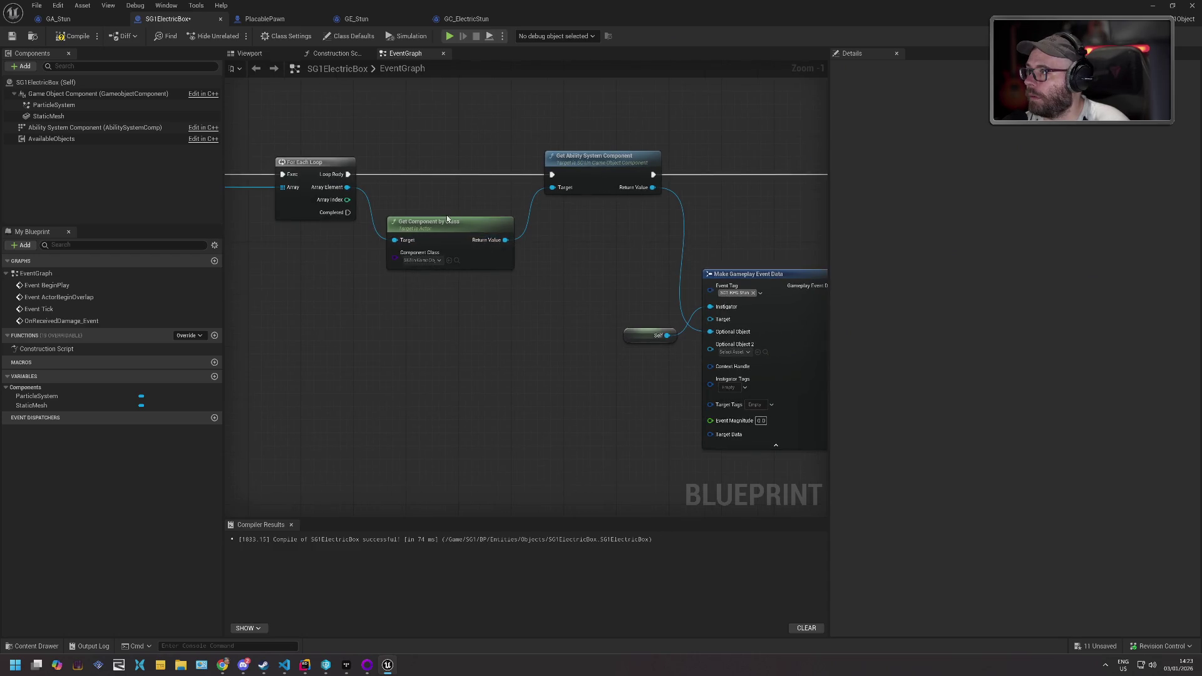
{"action": "mouse_move", "coordinate": [348, 187]}
{"action": "left_mouse_down"}
{"action": "mouse_move", "coordinate": [806, 197]}
{"action": "mouse_move", "coordinate": [639, 200]}
{"action": "mouse_move", "coordinate": [634, 188]}
{"action": "left_mouse_up"}
{"action": "left_click", "coordinate": [76, 37]}
{"action": "key", "text": "alt+Tab"}
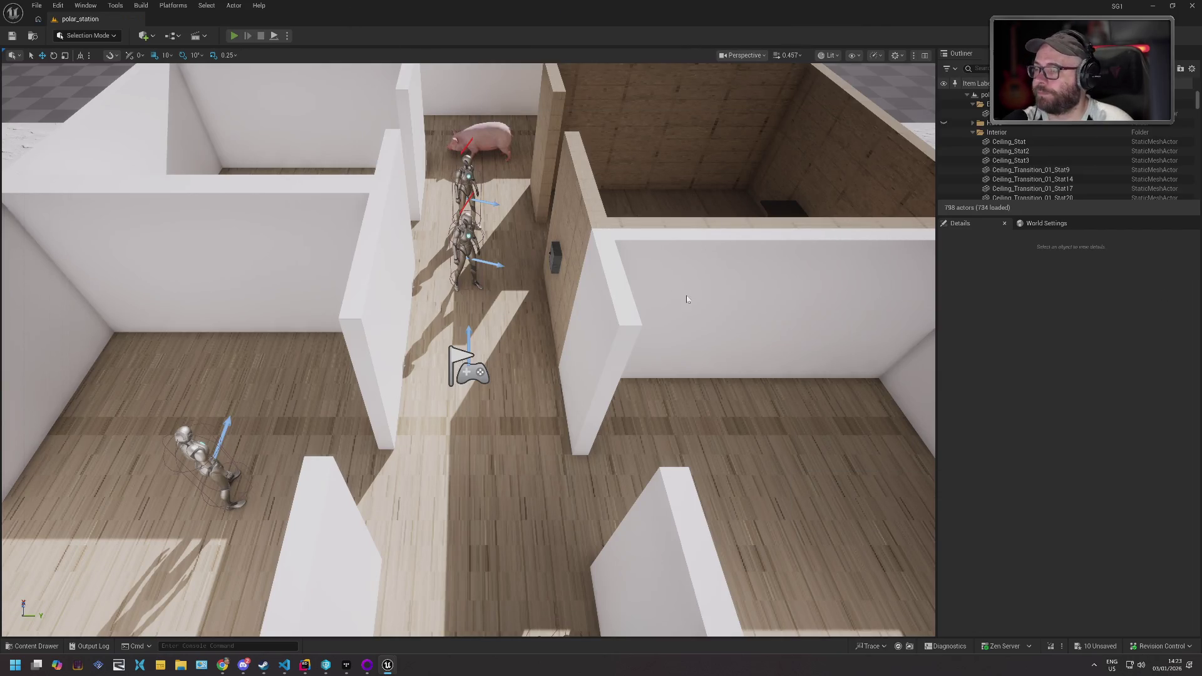
{"action": "key", "text": "alt+p"}
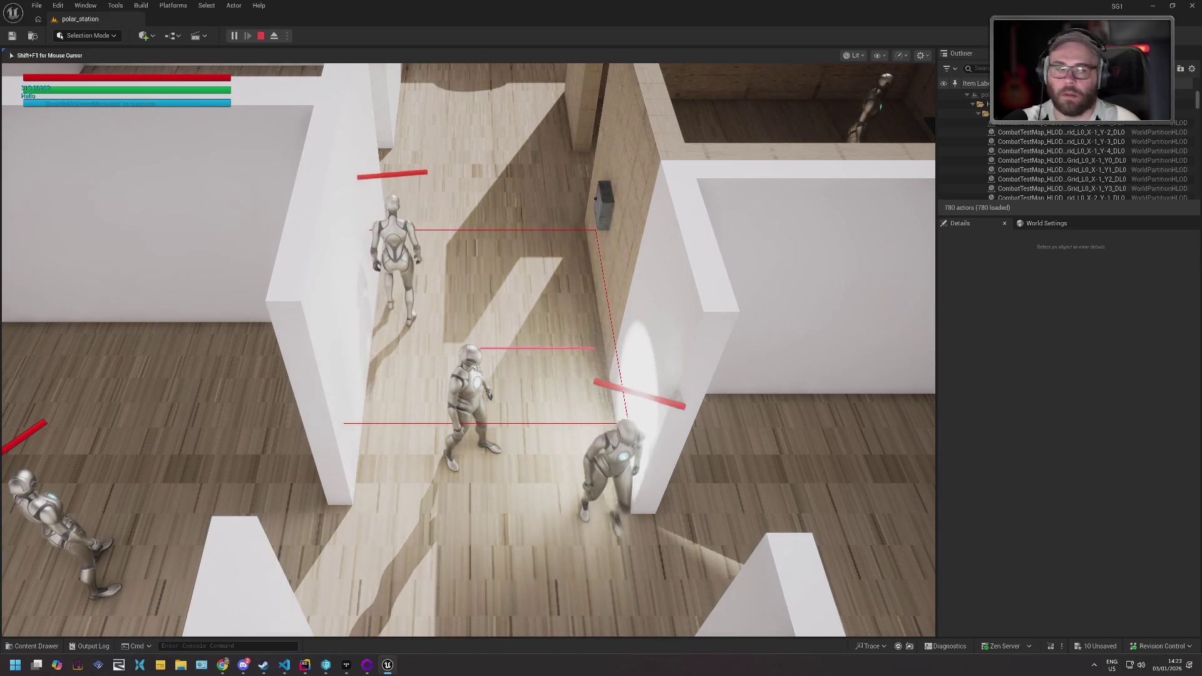
{"action": "key", "text": "Escape"}
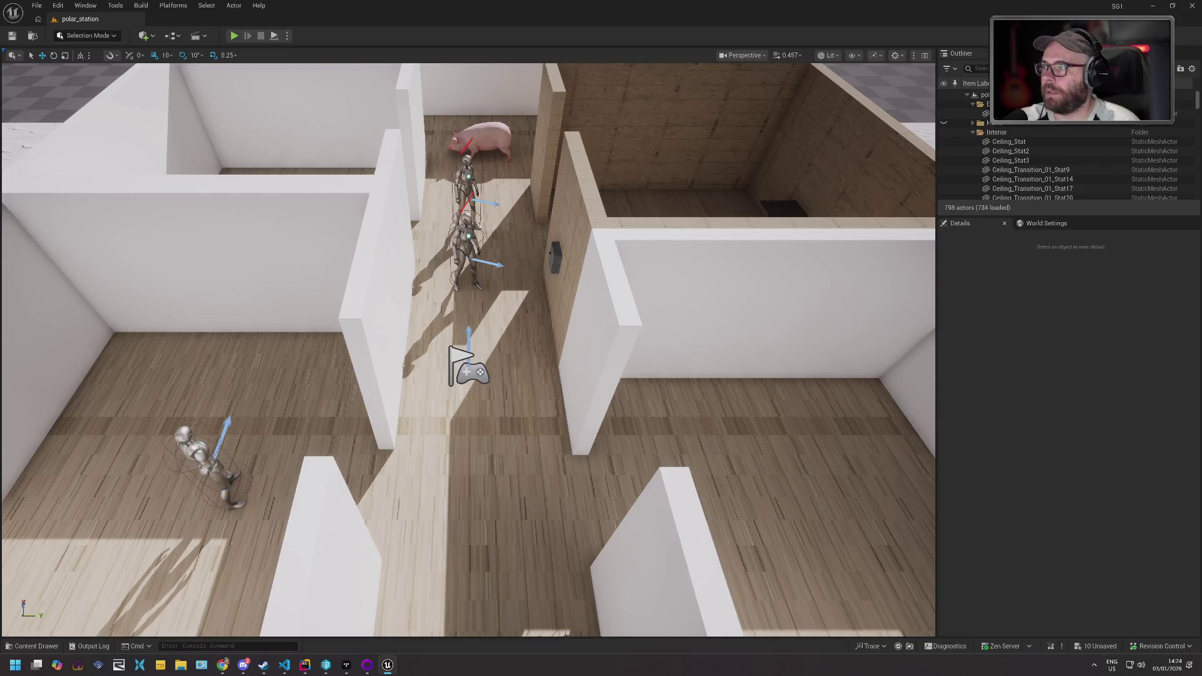
- Play-test the polar_station level, pausing it and then stopping the session
{"action": "key", "text": "alt+p"}
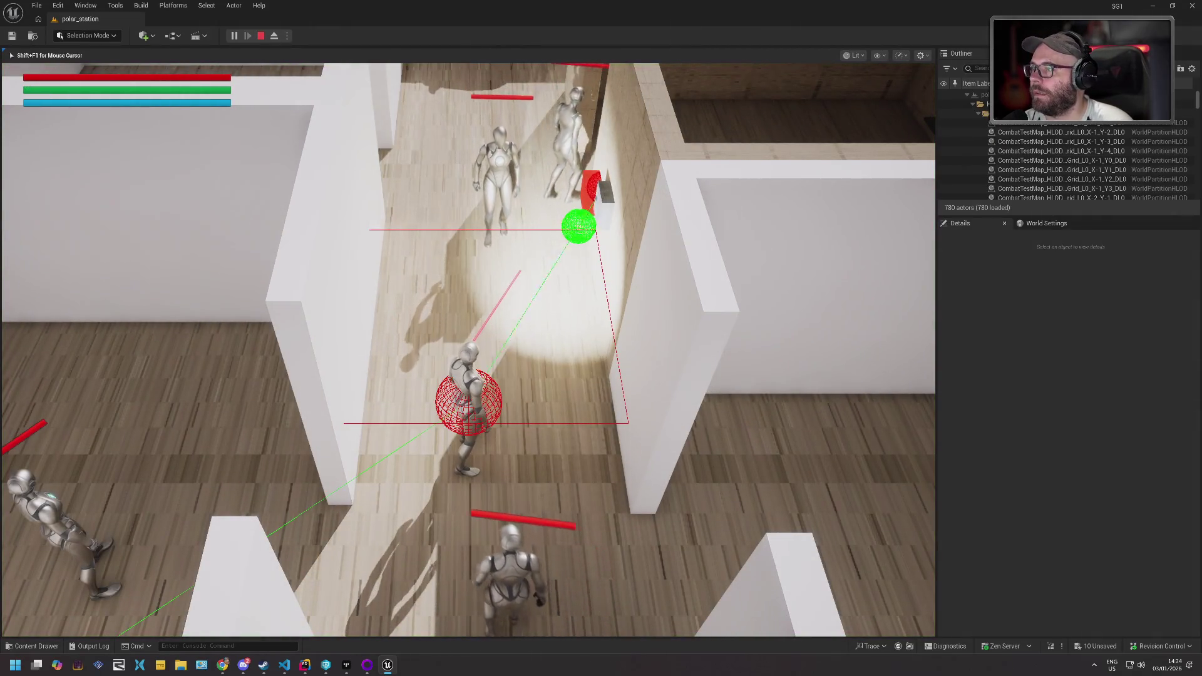
{"action": "key", "text": "Pause"}
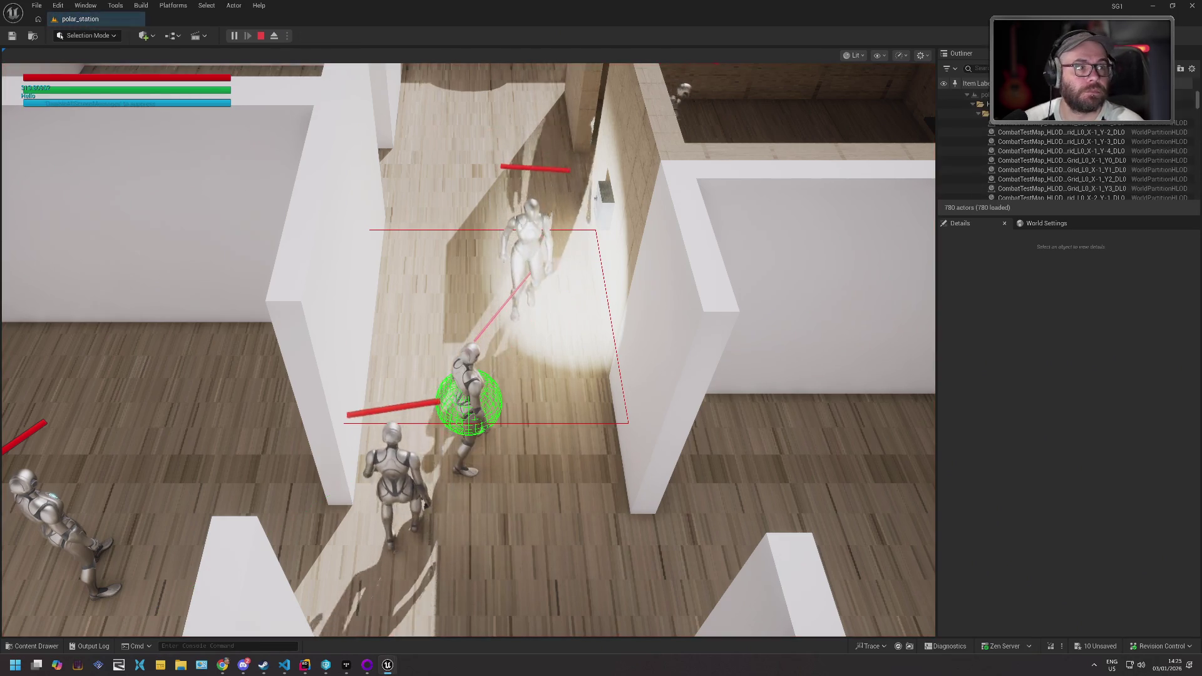
{"action": "key", "text": "Escape"}
- Cycle through the open windows to pick another program
{"action": "key", "text": "alt+Tab"}
{"action": "key", "text": "alt+Tab"}
{"action": "key", "text": "alt+Tab"}
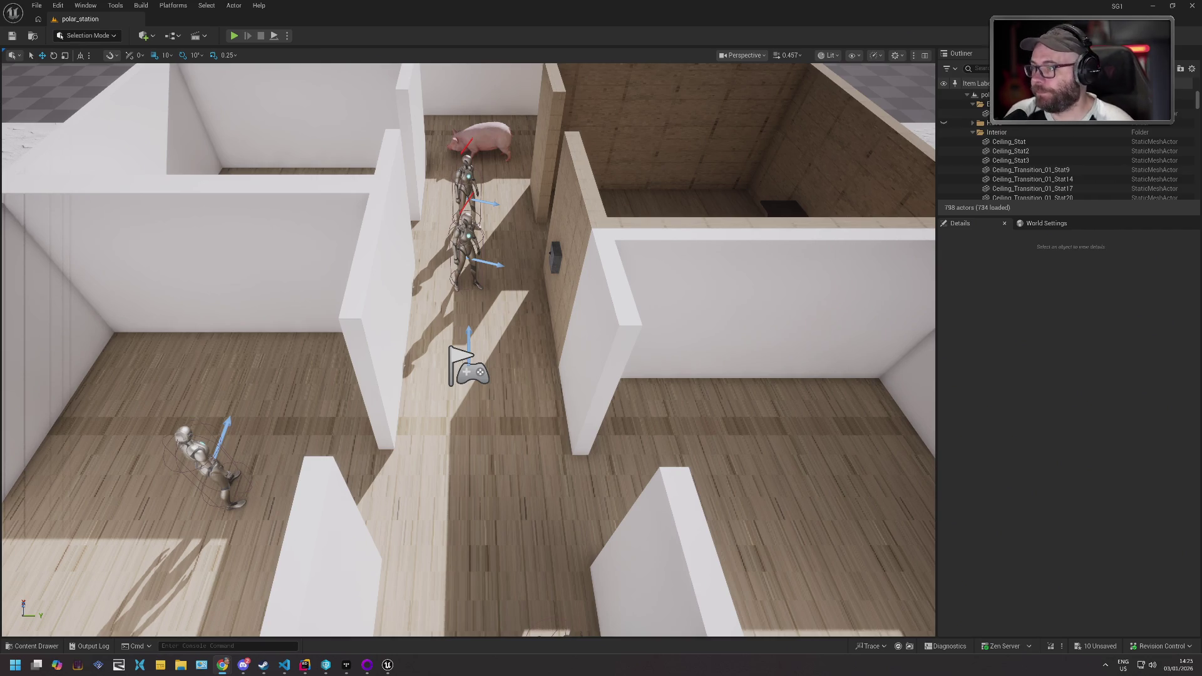
{"action": "key", "text": "alt+Tab"}
{"action": "key", "text": "alt+Tab"}
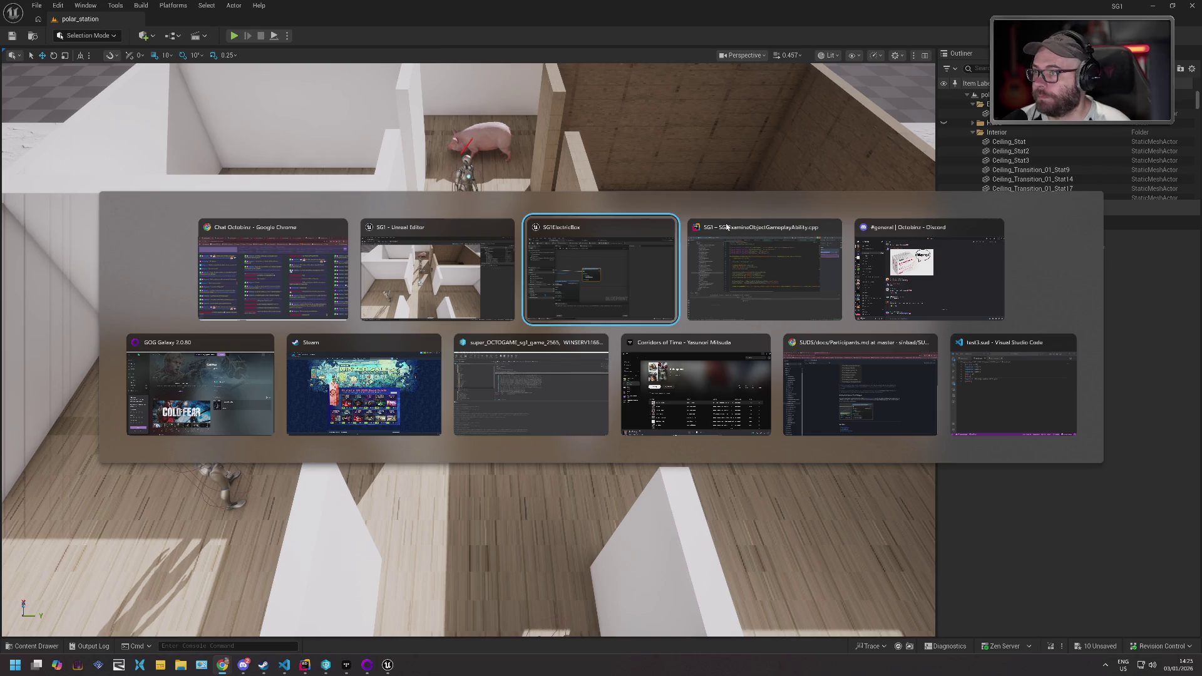
{"action": "key", "text": "alt+Tab"}
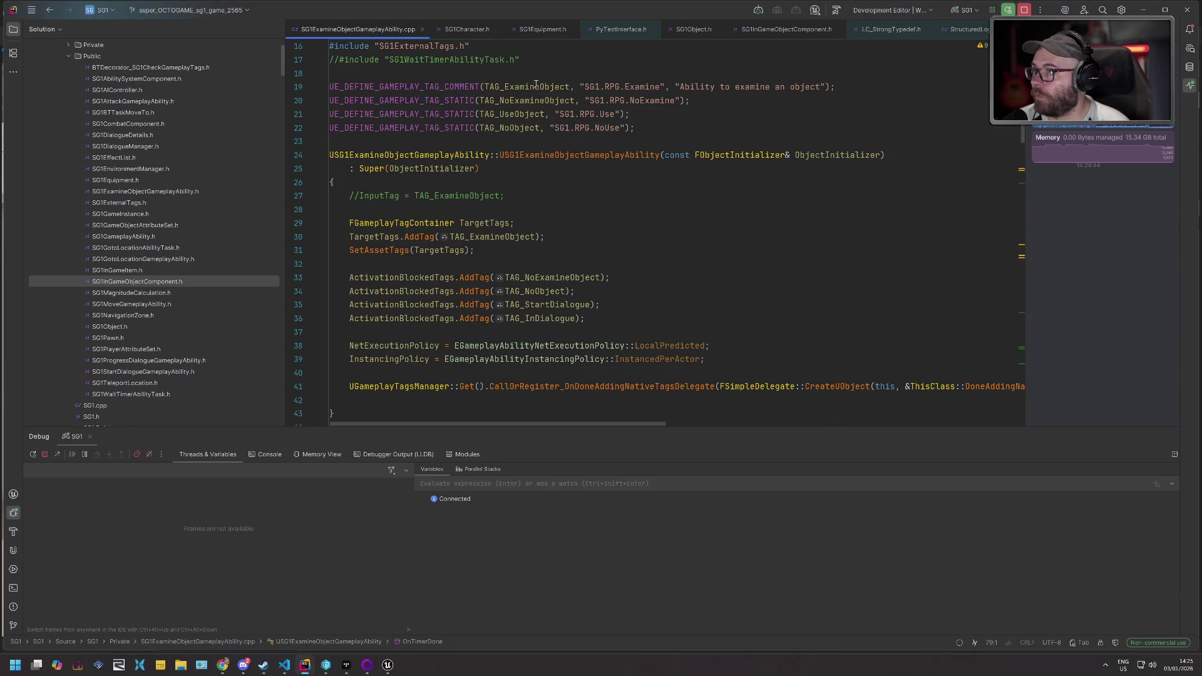
- Search all files for the SG1.RPG.Examine tag string
{"action": "left_click_drag", "start_coordinate": [586, 86], "coordinate": [661, 86]}
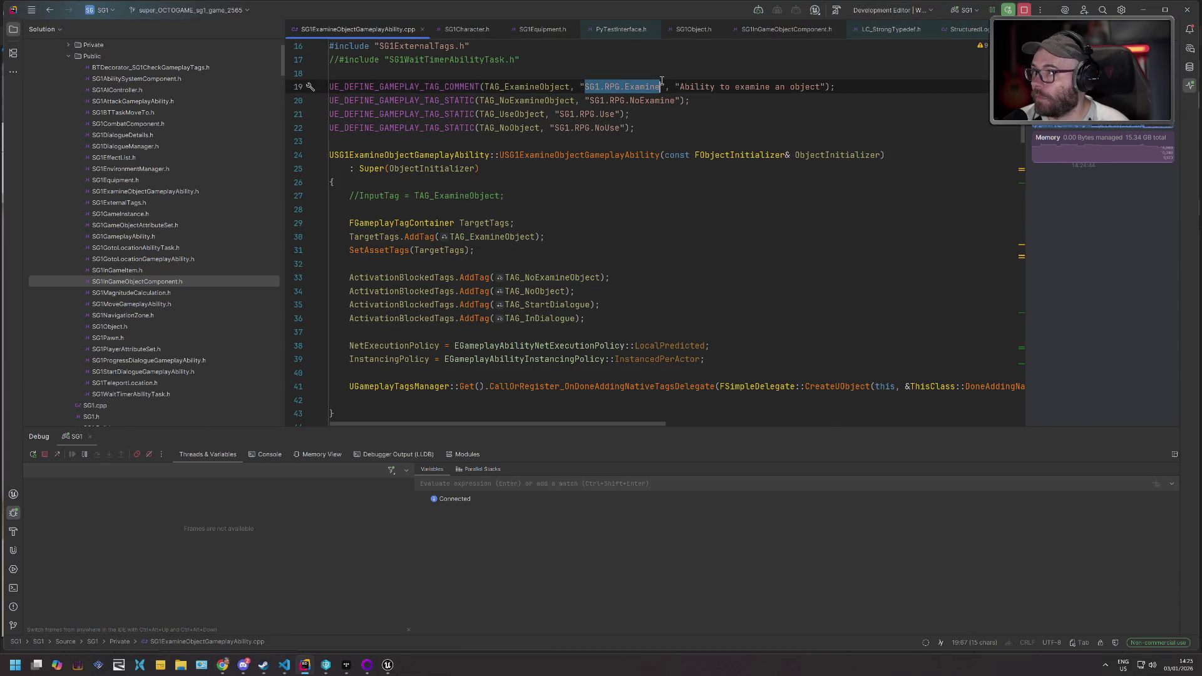
{"action": "key", "text": "ctrl+shift+f"}
{"action": "key", "text": "Escape"}
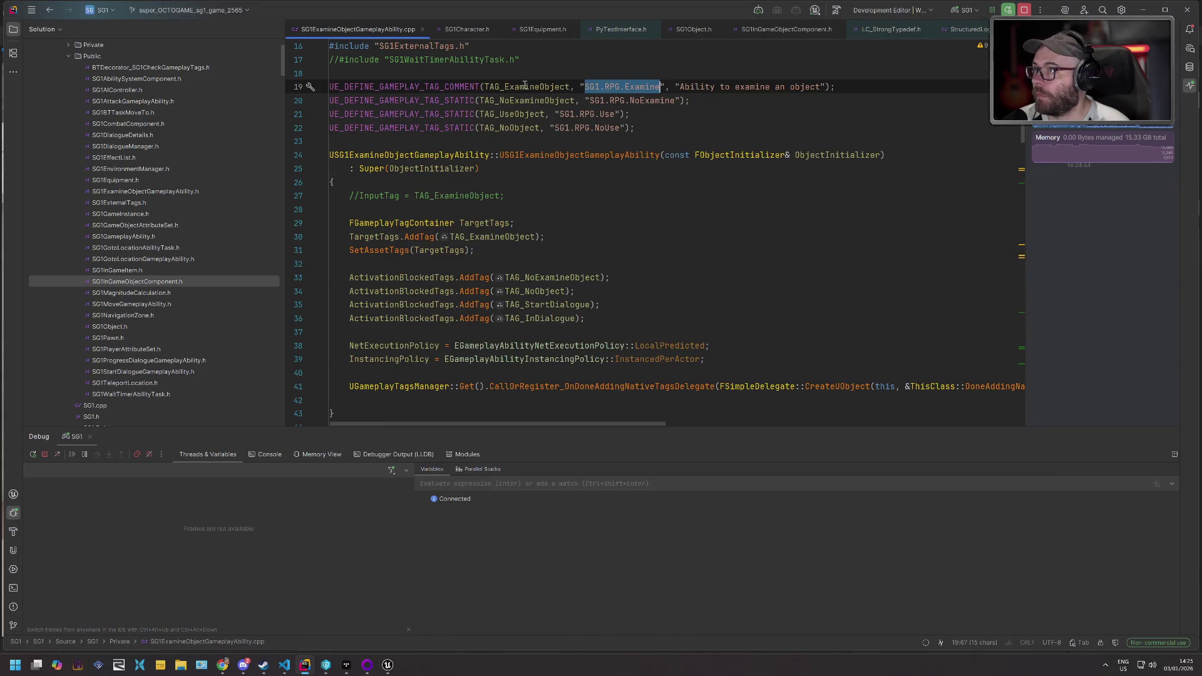
- Find TAG_ExamineObject usages, visiting the TargetTags.AddTag and TriggerData.TriggerTag lines
{"action": "double_click", "coordinate": [525, 86]}
{"action": "key", "text": "ctrl+shift+f"}
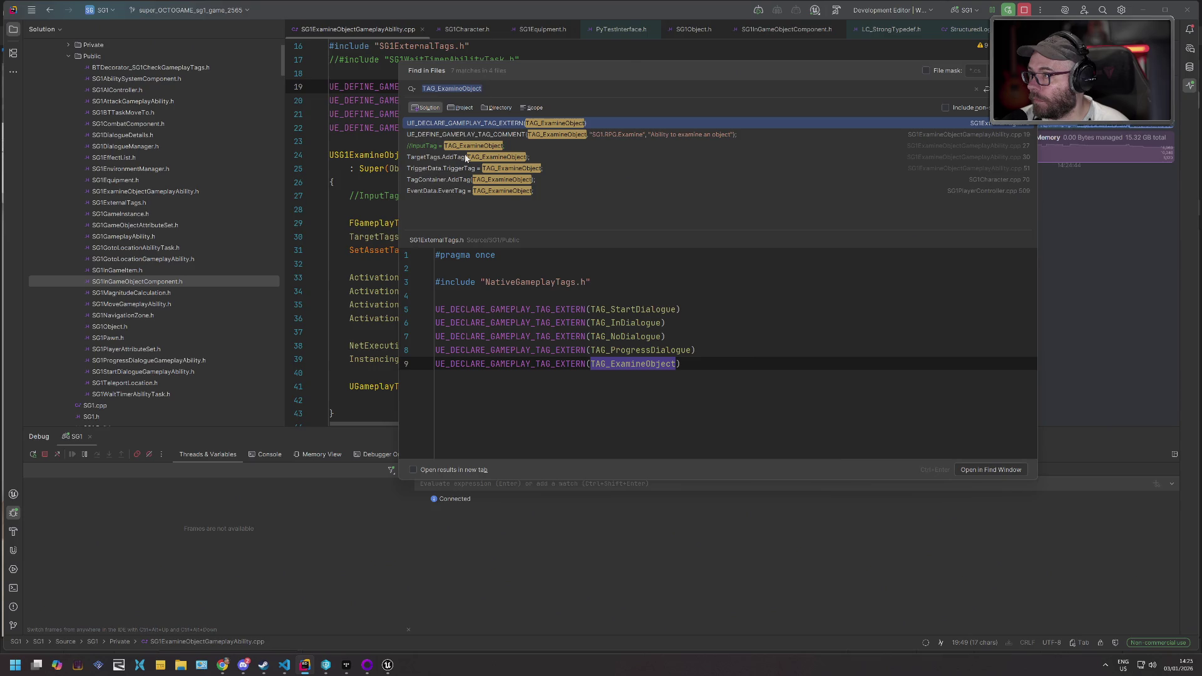
{"action": "double_click", "coordinate": [466, 157]}
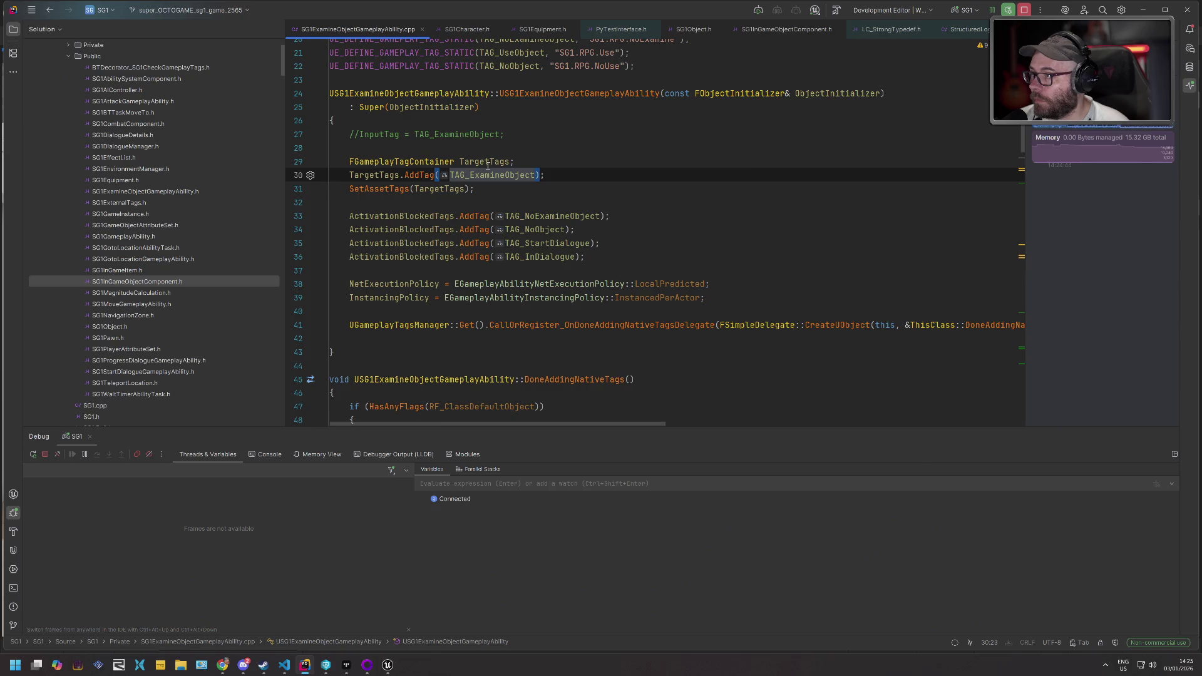
{"action": "key", "text": "ctrl+shift+f"}
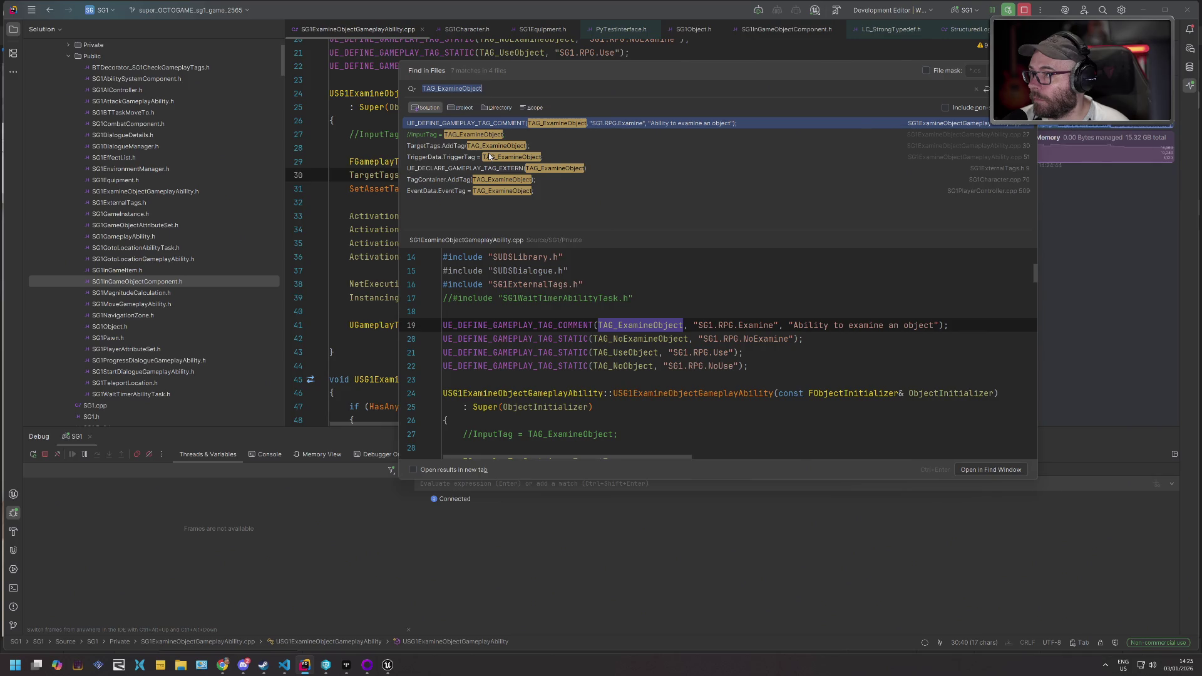
{"action": "double_click", "coordinate": [491, 157]}
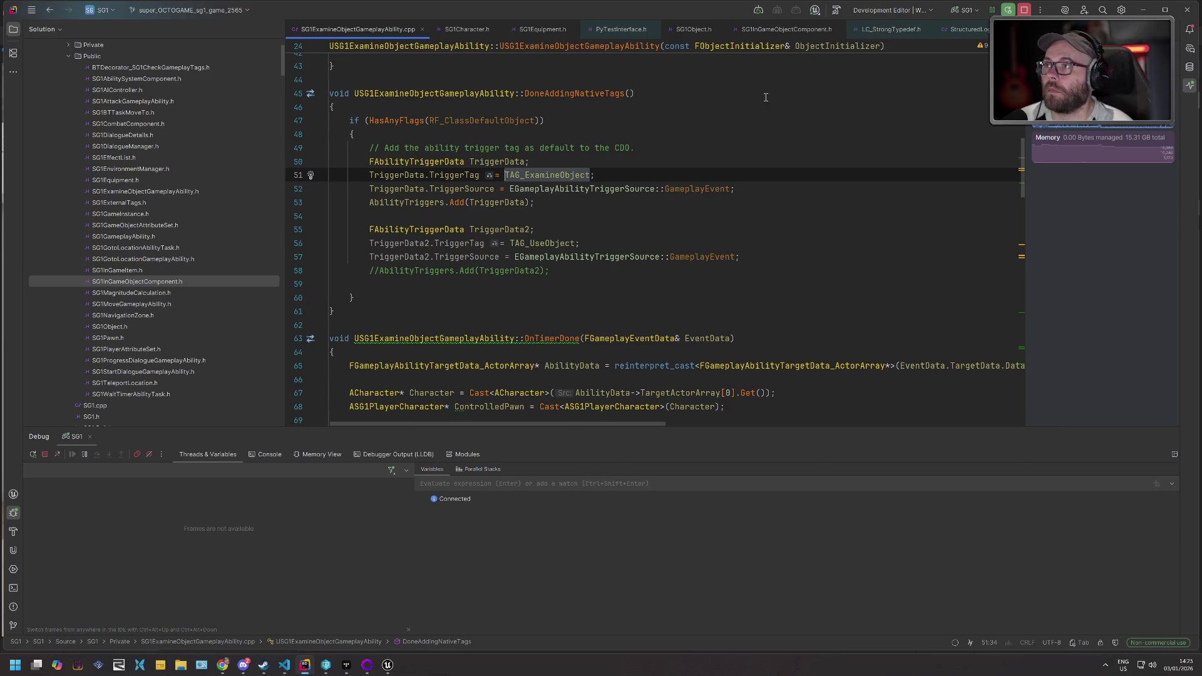
{"action": "key", "text": "alt+Tab"}
{"action": "key", "text": "alt+Tab"}
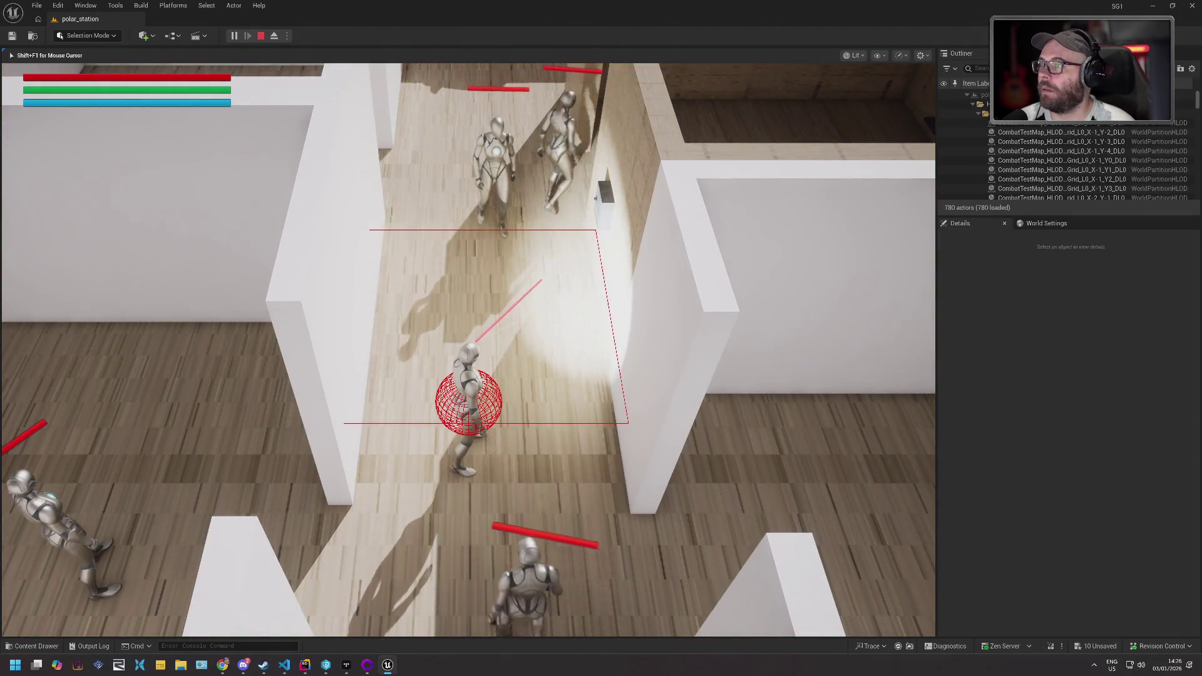
- Pause the running polar_station play test while NPCs are near the electric box
{"action": "key", "text": "Pause"}
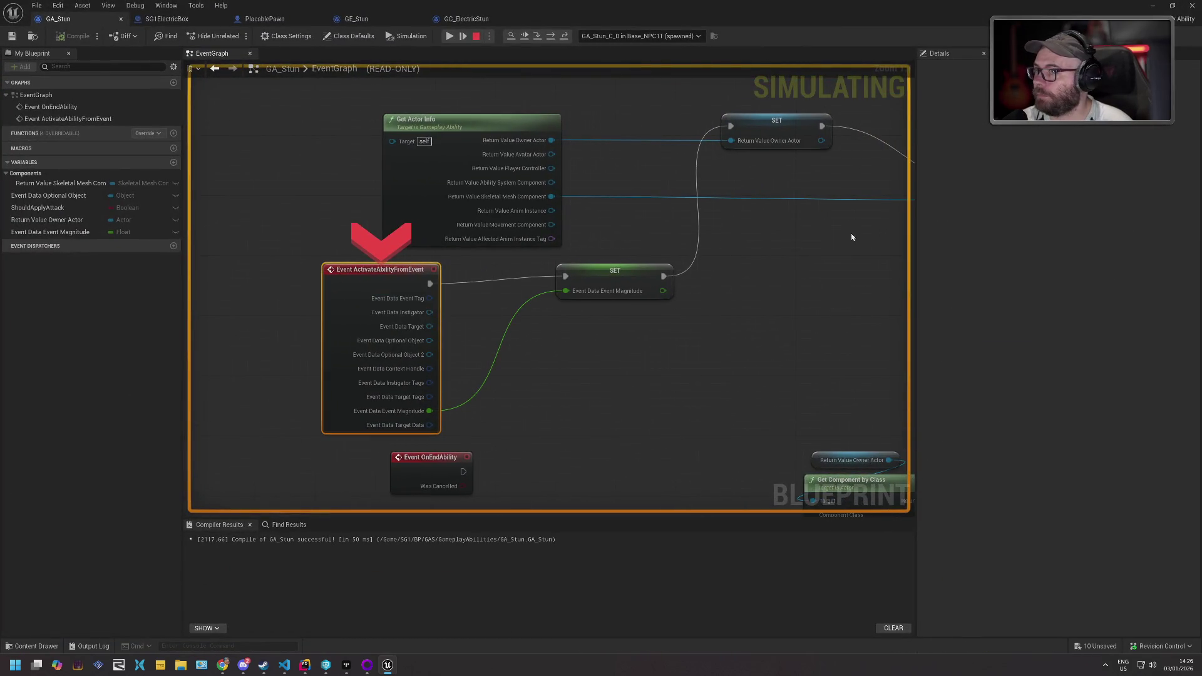
- Inspect GA_Stun's Play Montage node at the breakpoint, then resume the game session
{"action": "left_click_drag", "start_coordinate": [851, 236], "coordinate": [477, 287]}
{"action": "scroll", "coordinate": [503, 302], "scroll_direction": "down", "scroll_amount": 2}
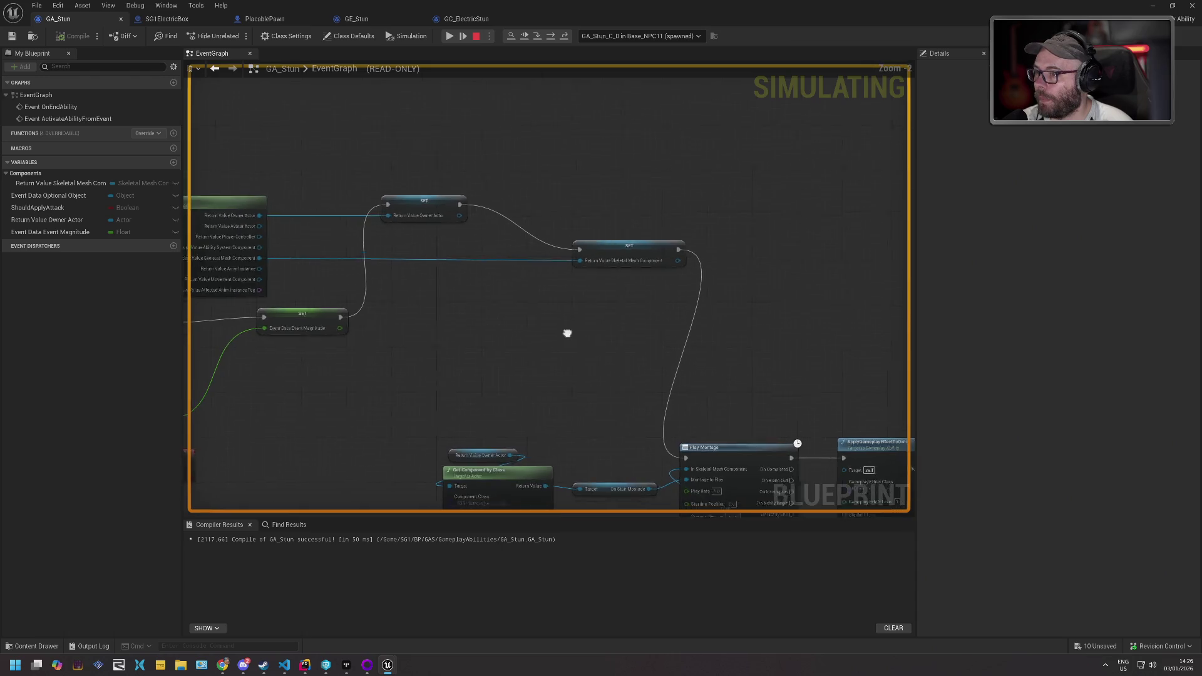
{"action": "left_click_drag", "start_coordinate": [567, 333], "coordinate": [558, 238]}
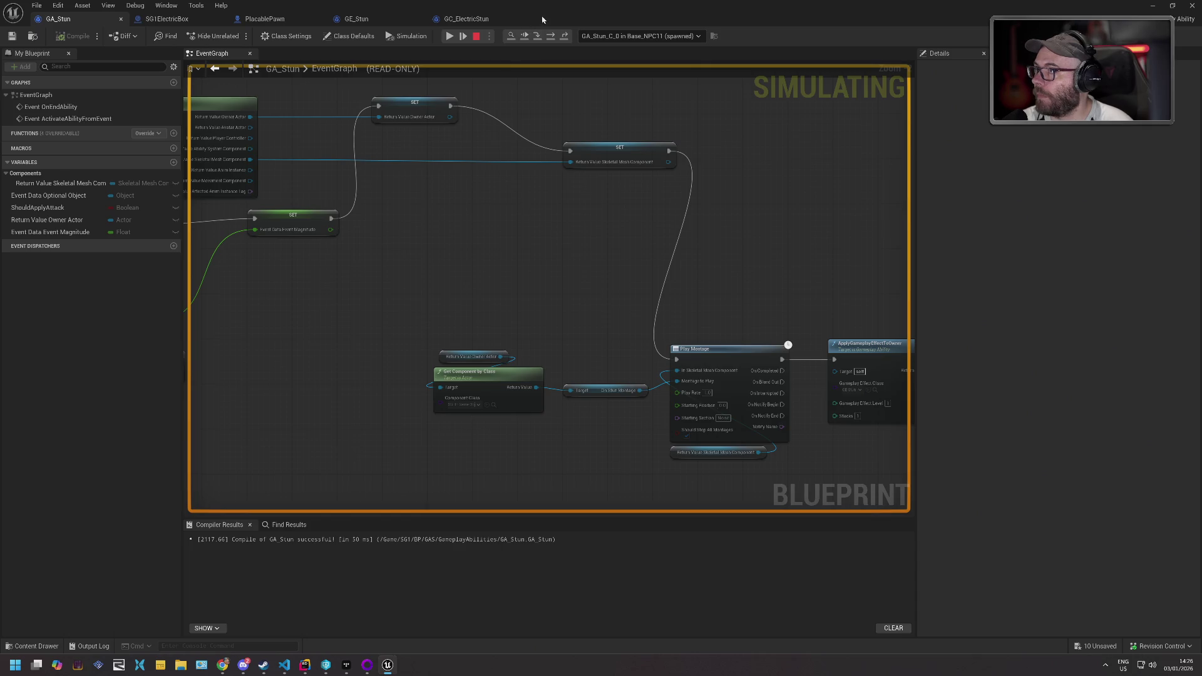
{"action": "left_click", "coordinate": [450, 36]}
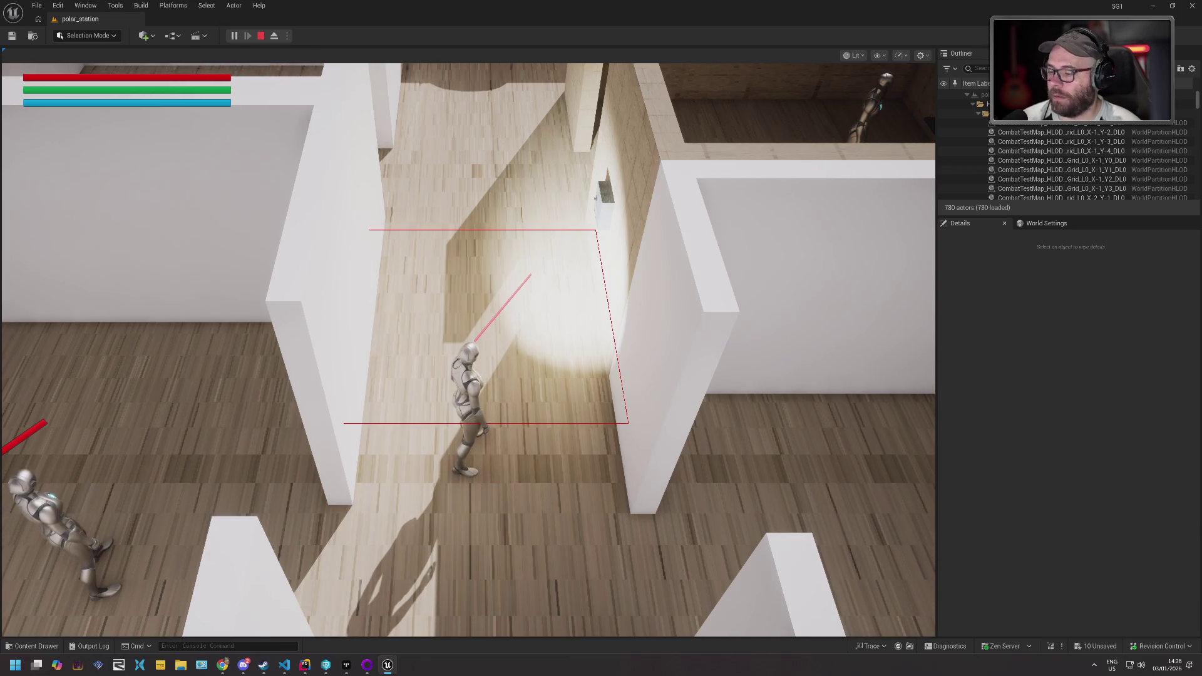
- Stop PIE, select corridor NPC Base_NPC11, then run and stop another play test
{"action": "key", "text": "Escape"}
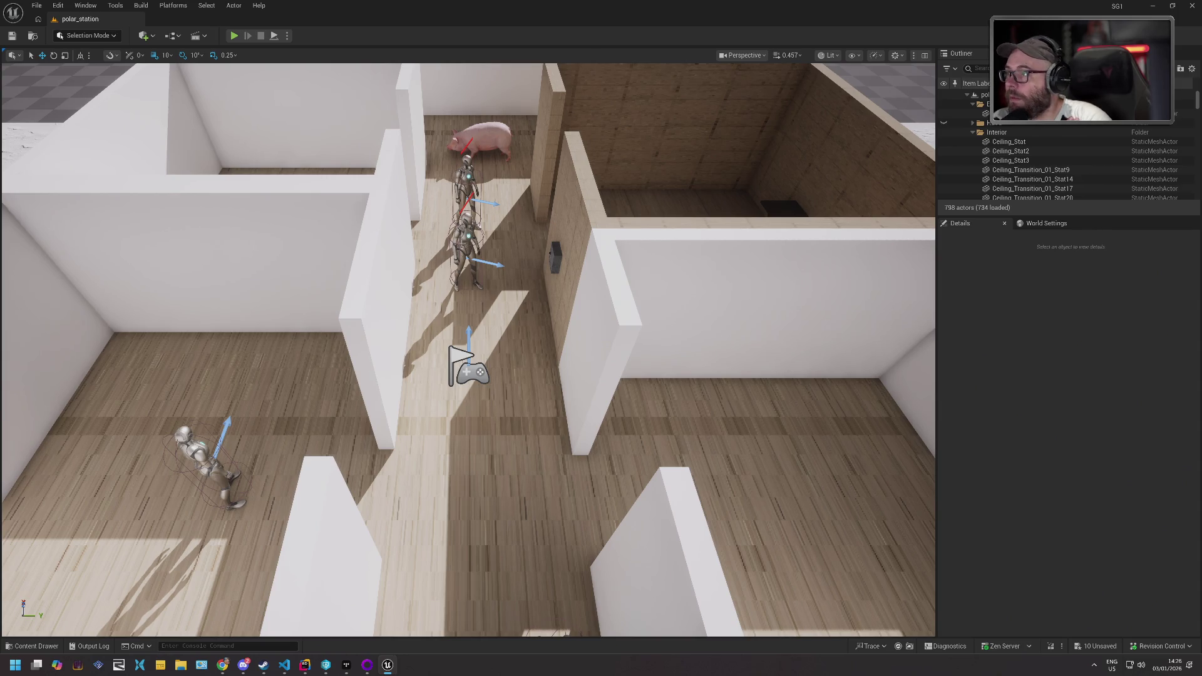
{"action": "left_click", "coordinate": [471, 240]}
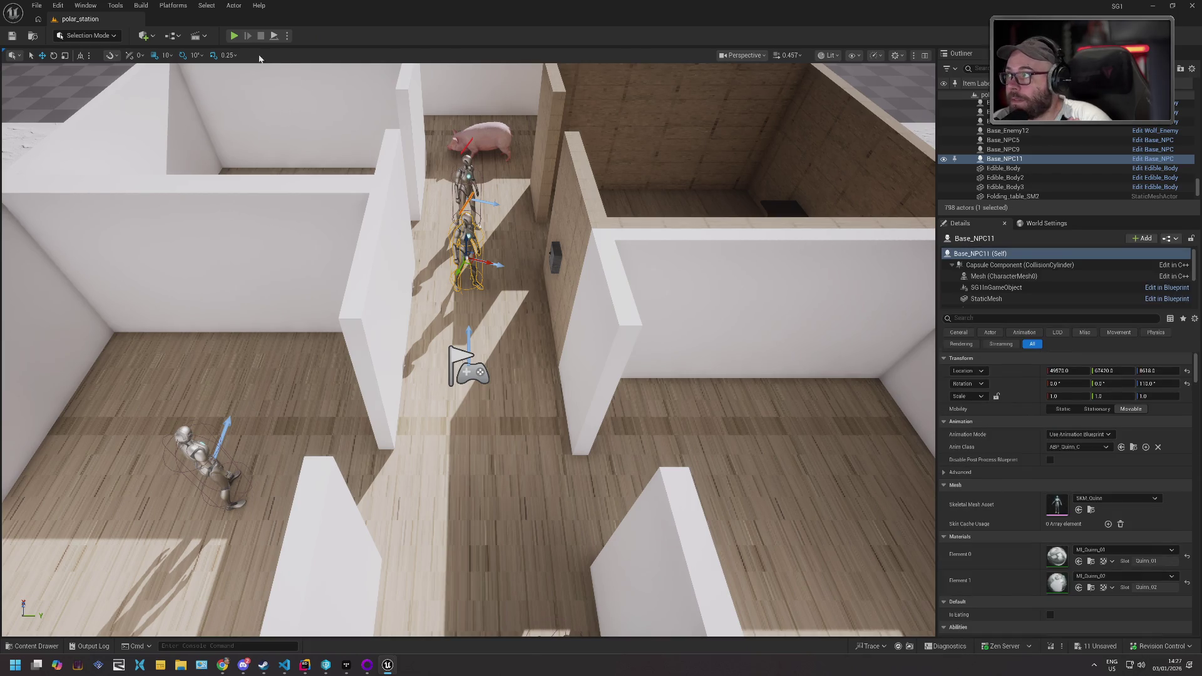
{"action": "left_click", "coordinate": [234, 37]}
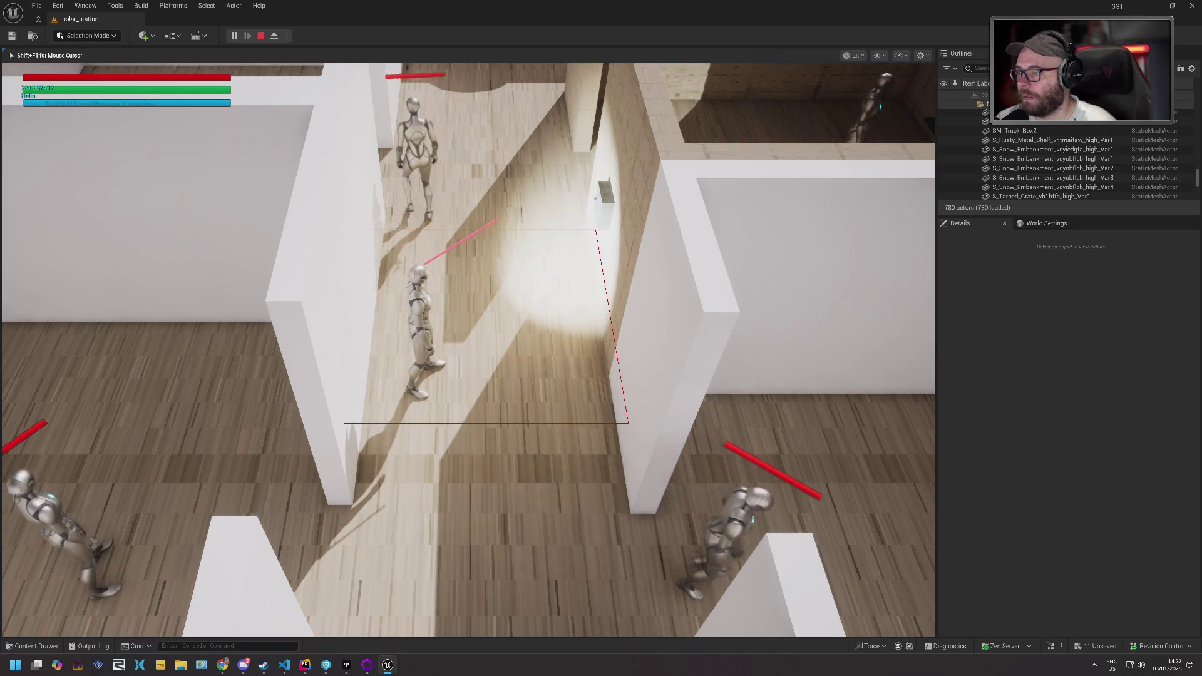
{"action": "key", "text": "Escape"}
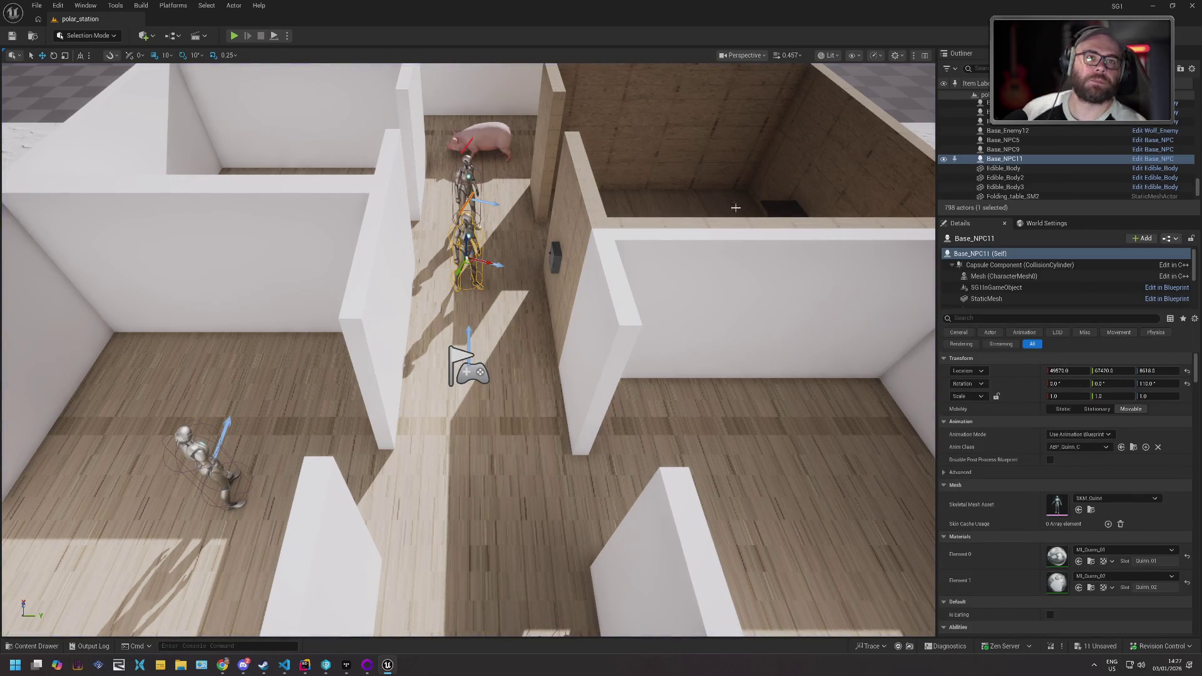
{"action": "key", "text": "alt+Tab"}
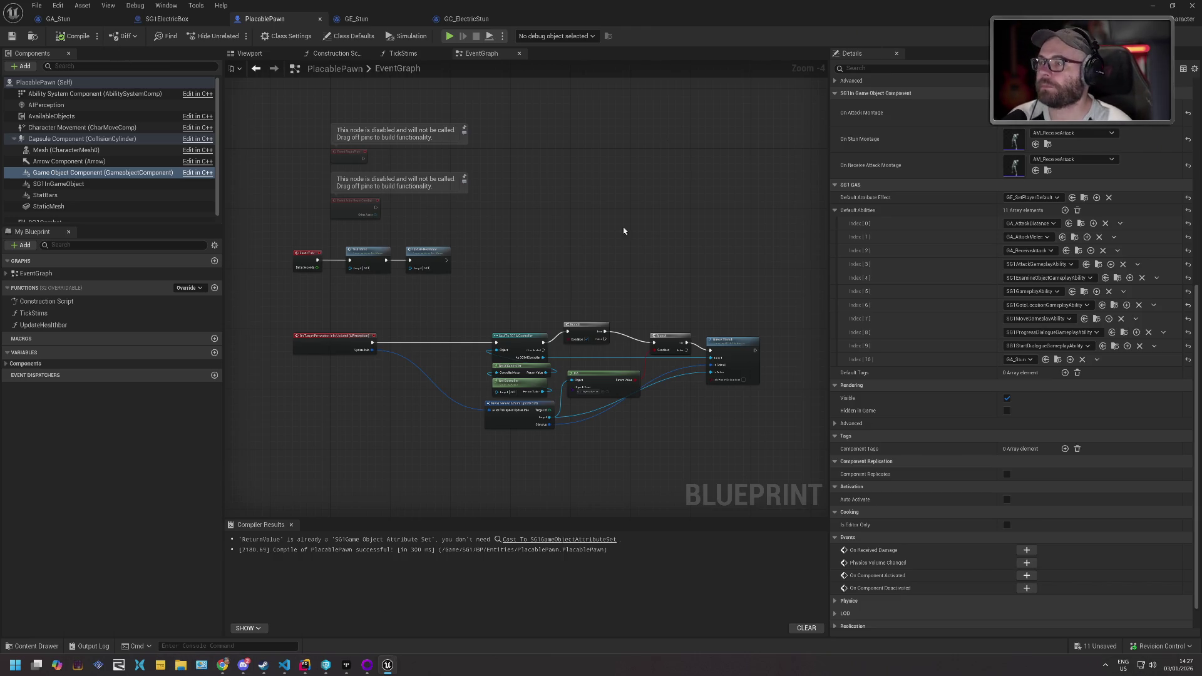
- Open NPCAIController from BP/AI/Enemies, then BT_General from the BT folder
{"action": "left_click", "coordinate": [57, 645]}
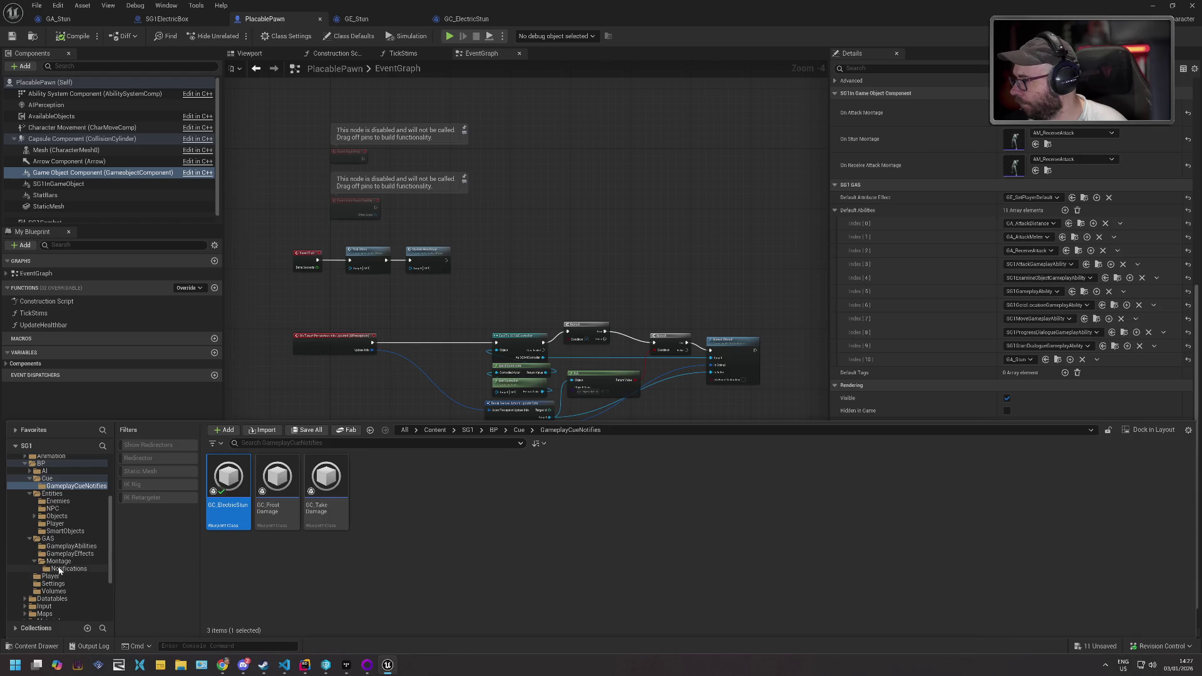
{"action": "scroll", "coordinate": [62, 539], "scroll_direction": "up", "scroll_amount": 2}
{"action": "left_click", "coordinate": [59, 488]}
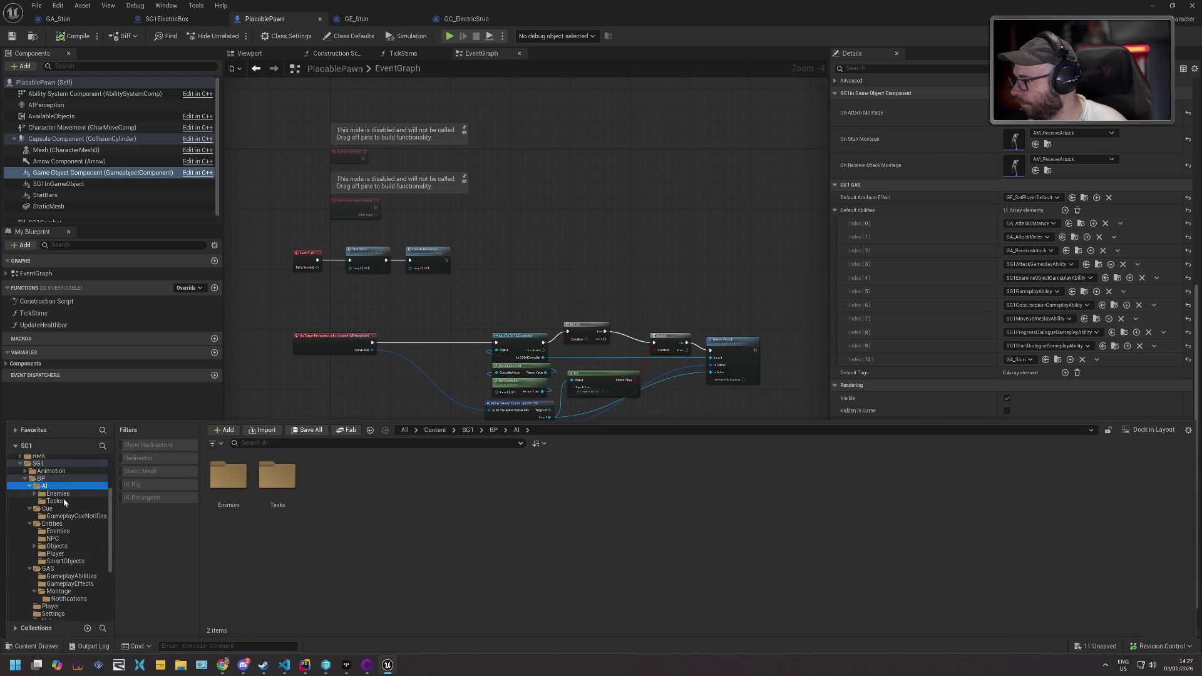
{"action": "double_click", "coordinate": [69, 495]}
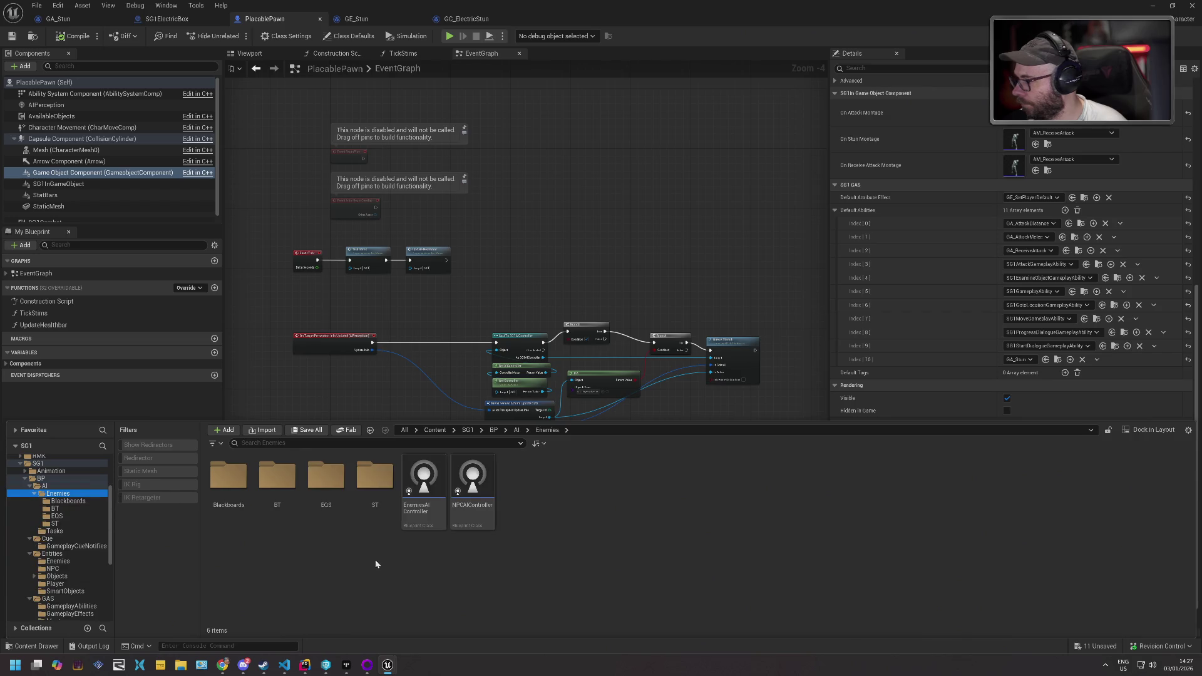
{"action": "double_click", "coordinate": [464, 508]}
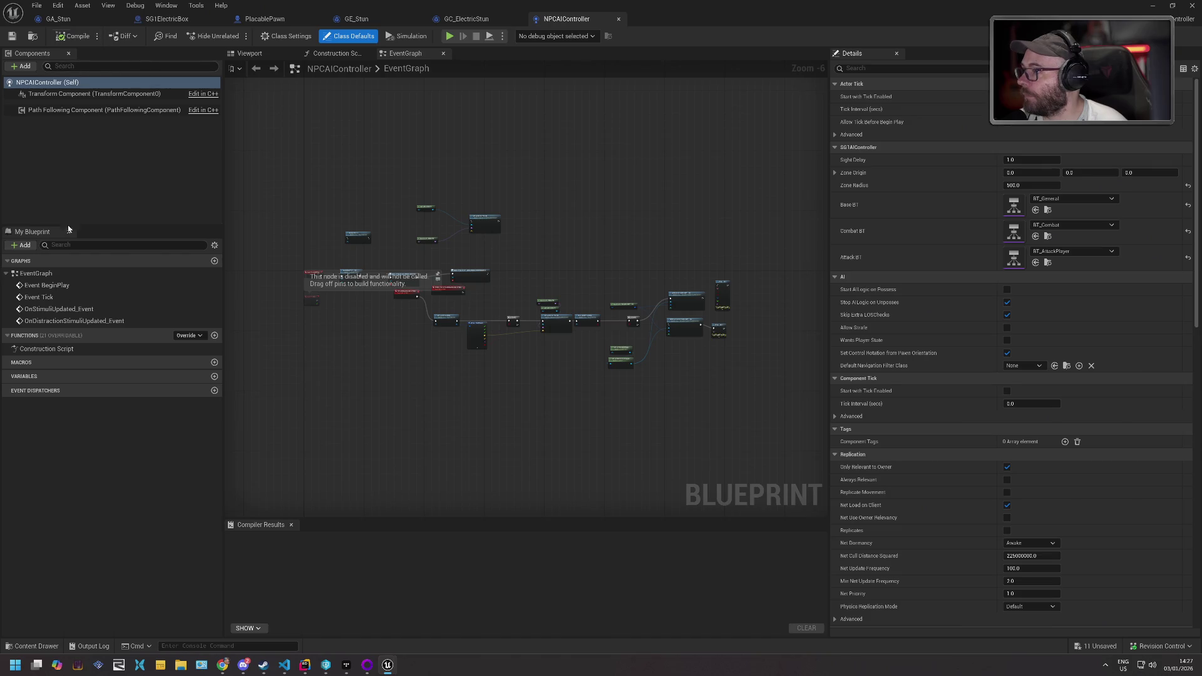
{"action": "left_click", "coordinate": [36, 646]}
{"action": "double_click", "coordinate": [276, 486]}
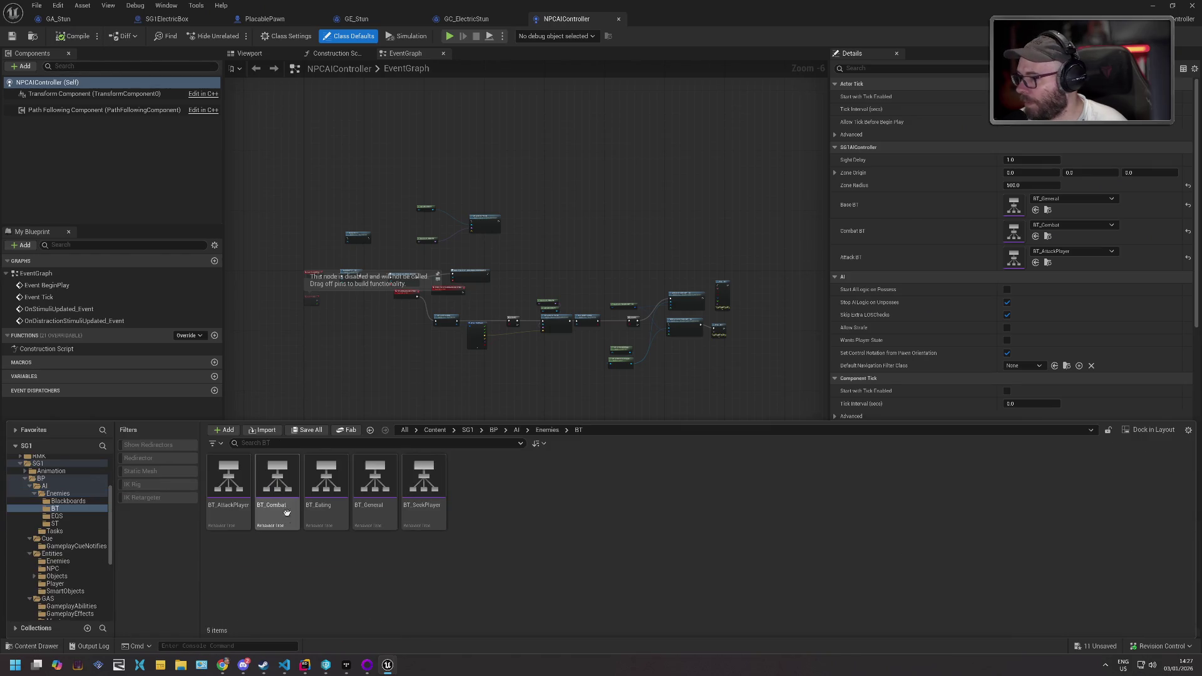
{"action": "double_click", "coordinate": [375, 486]}
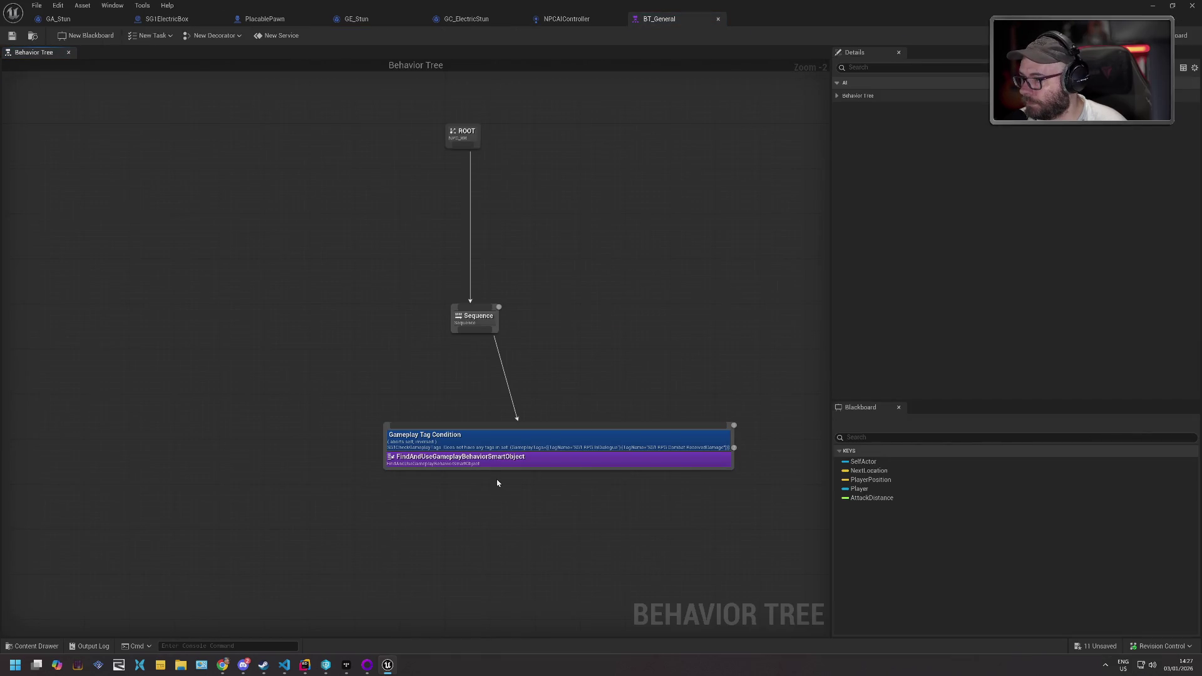
- Add SG1.Movement.NoGoto to the Gameplay Tag Condition's tags
{"action": "left_click", "coordinate": [591, 446]}
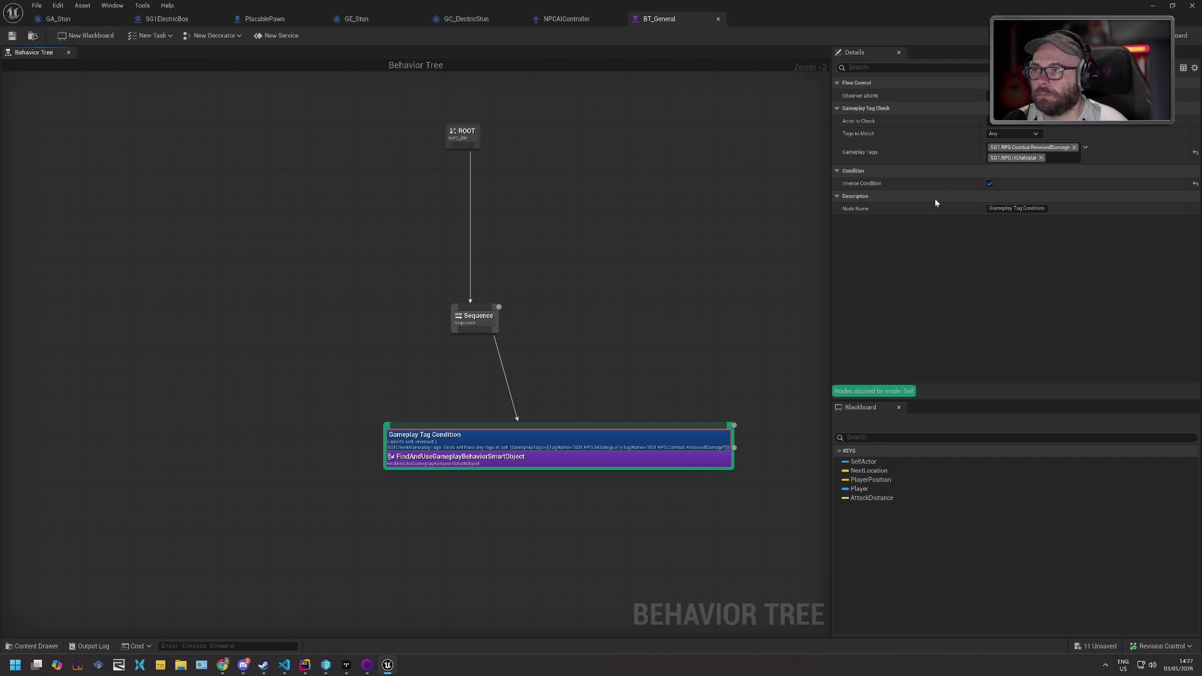
{"action": "left_click", "coordinate": [1086, 149]}
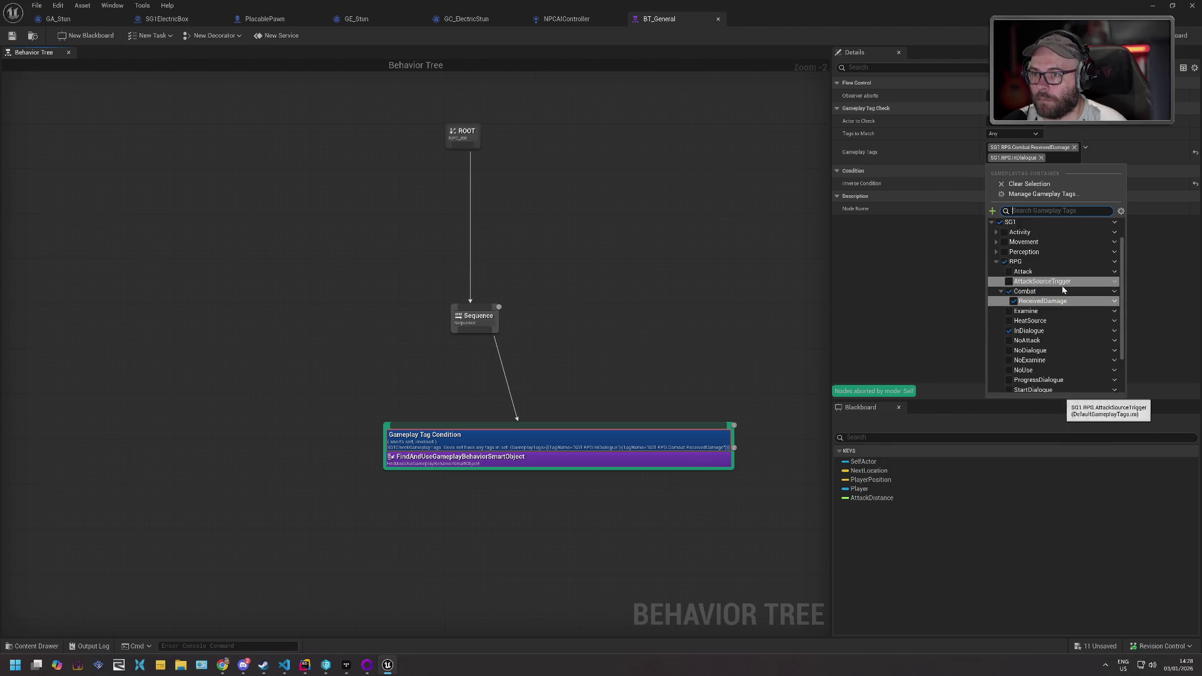
{"action": "scroll", "coordinate": [1064, 281], "scroll_direction": "down", "scroll_amount": 3}
{"action": "scroll", "coordinate": [1060, 304], "scroll_direction": "up", "scroll_amount": 1}
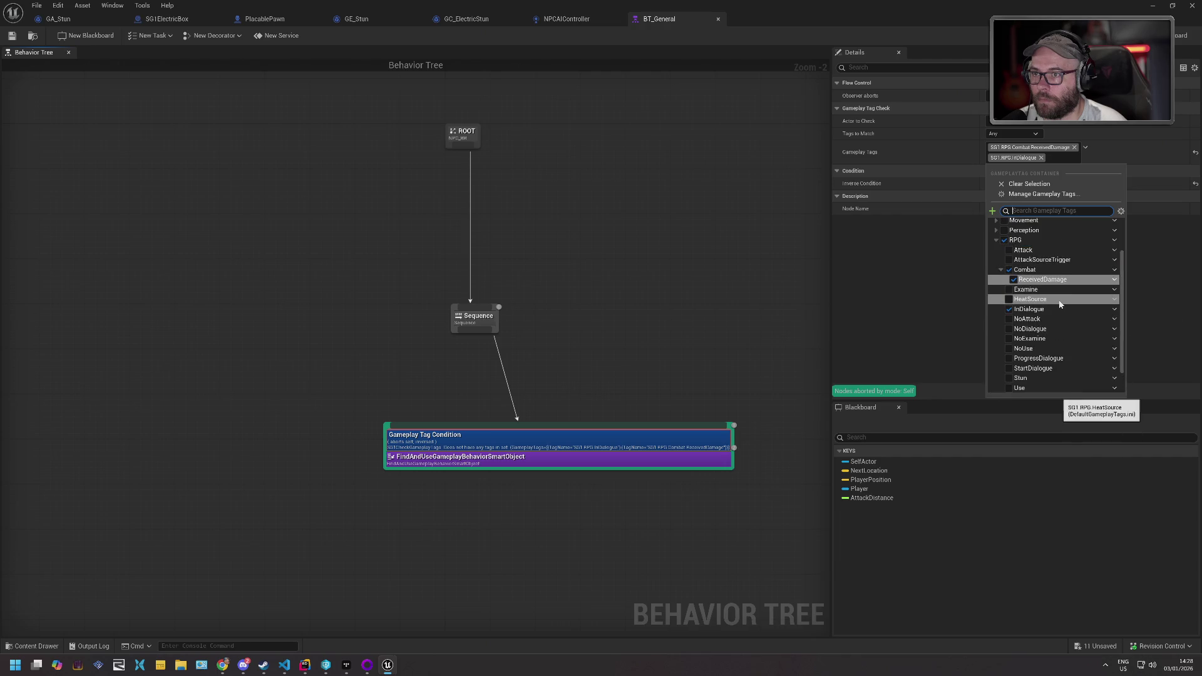
{"action": "scroll", "coordinate": [1061, 304], "scroll_direction": "down", "scroll_amount": 1}
{"action": "scroll", "coordinate": [1052, 295], "scroll_direction": "up", "scroll_amount": 3}
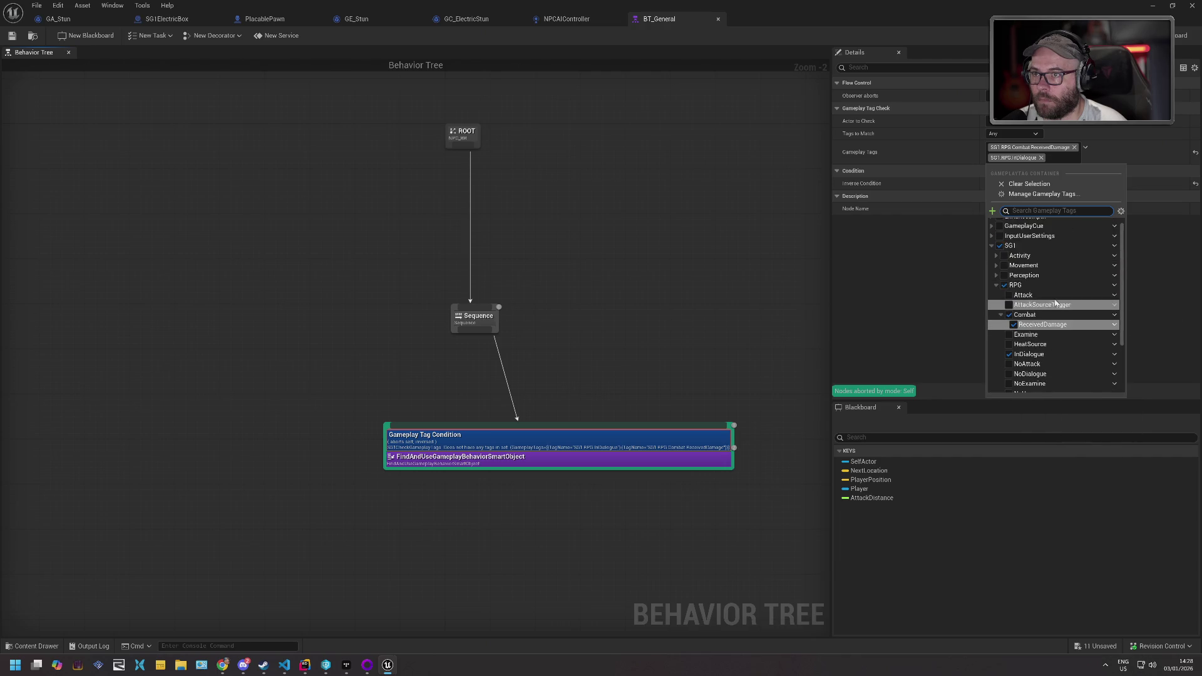
{"action": "left_click", "coordinate": [996, 267]}
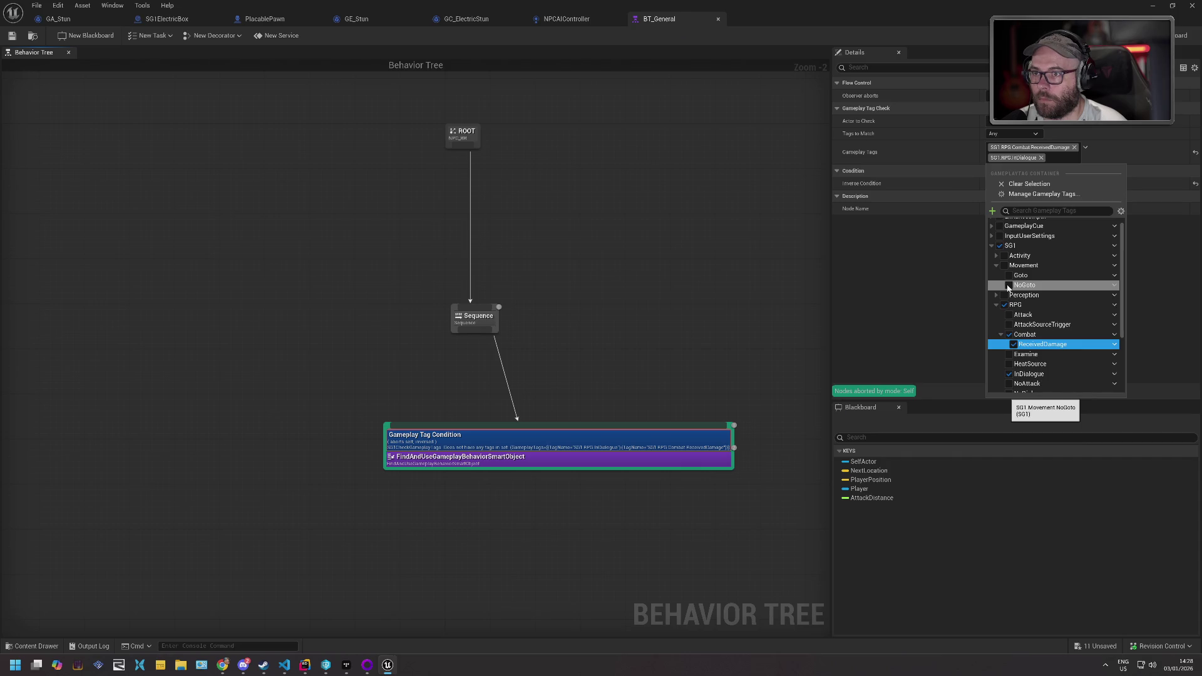
{"action": "left_click", "coordinate": [1009, 286]}
{"action": "left_click", "coordinate": [963, 228]}
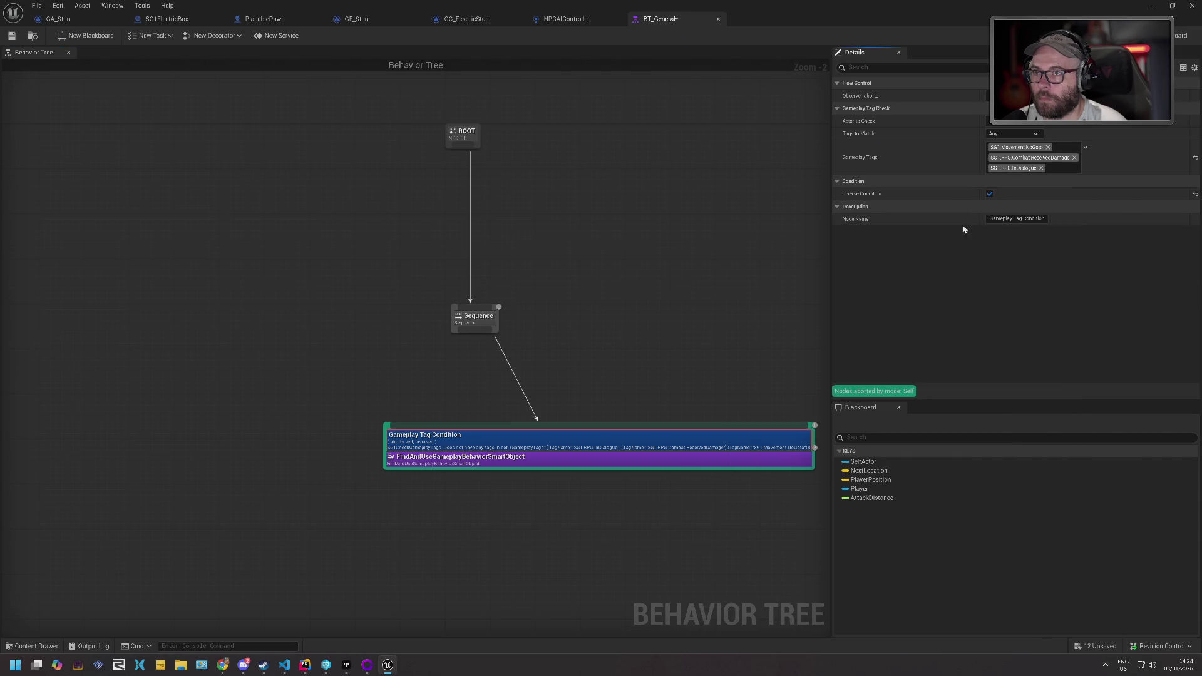
- Remove ReceivedDamage and InDialogue from the condition and save BT_General
{"action": "left_click", "coordinate": [1074, 158]}
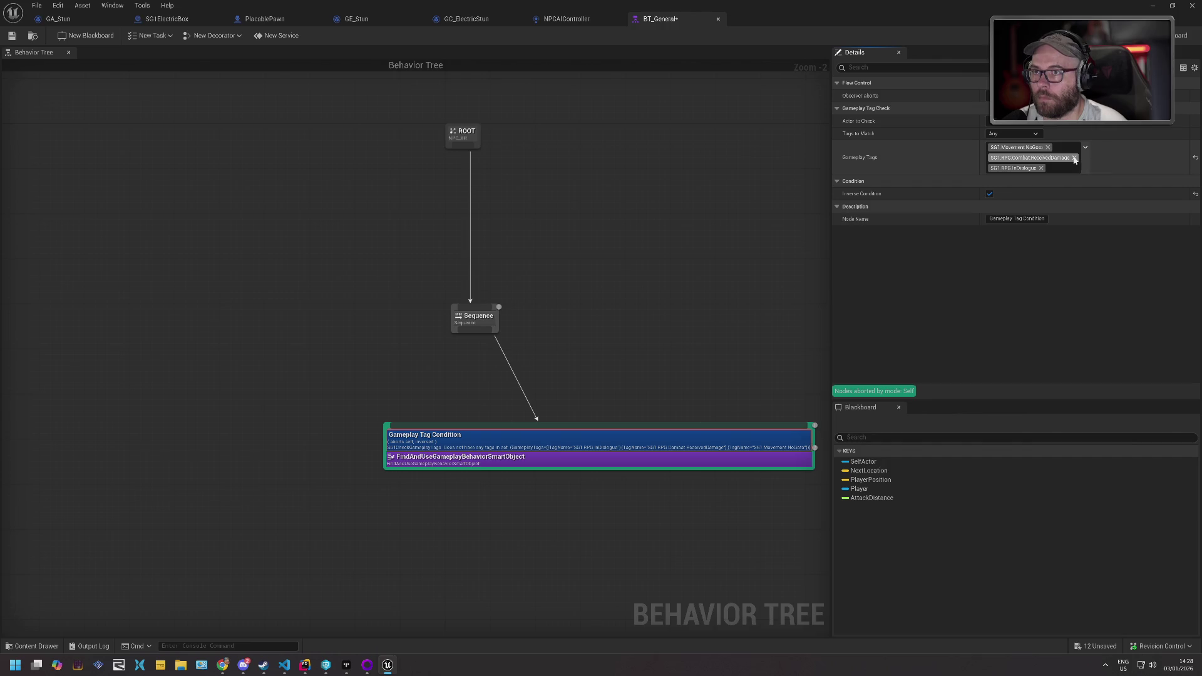
{"action": "left_click", "coordinate": [1042, 158]}
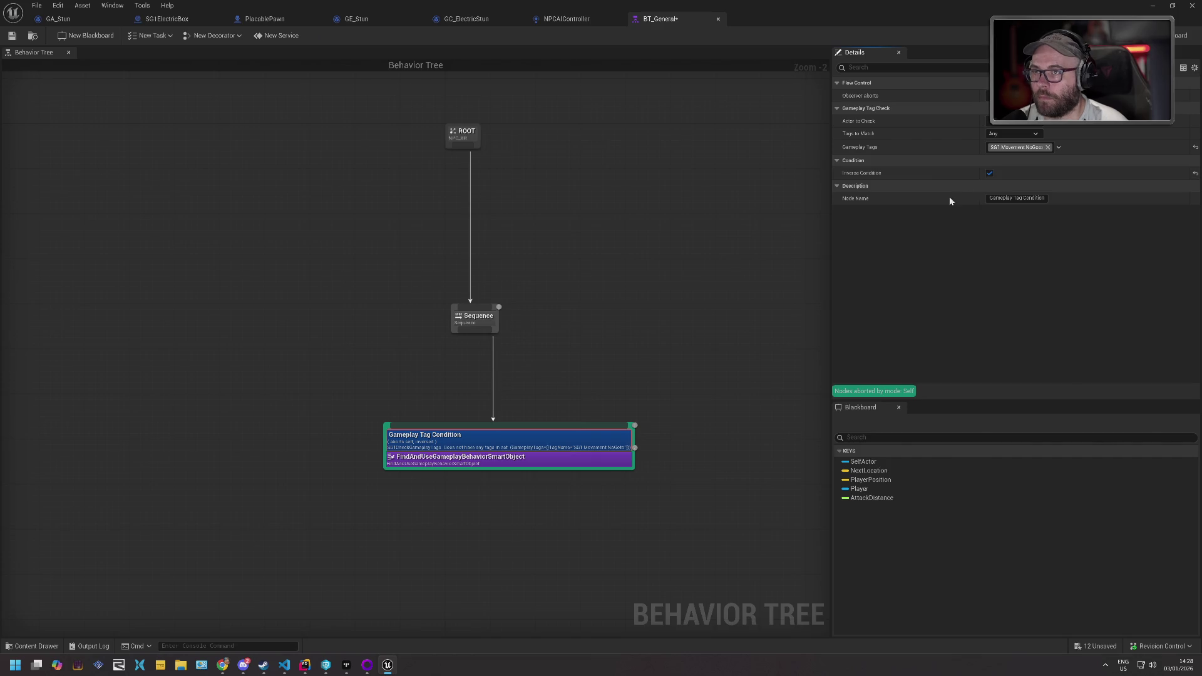
{"action": "left_click", "coordinate": [13, 36]}
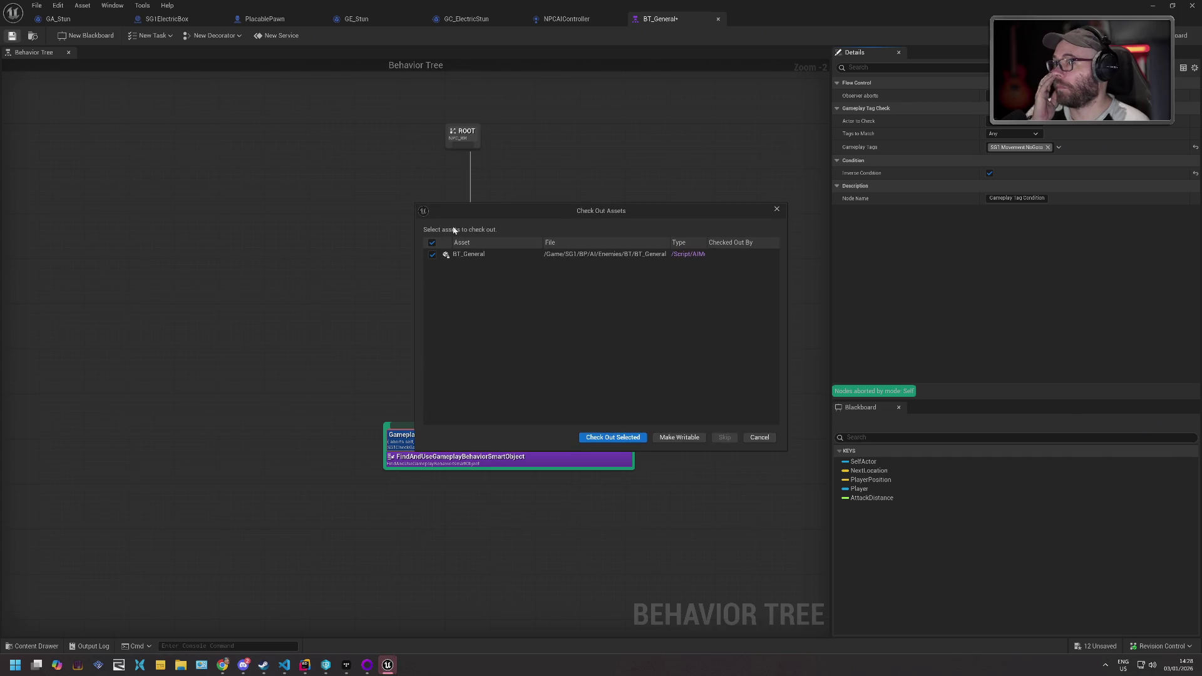
{"action": "left_click", "coordinate": [612, 435]}
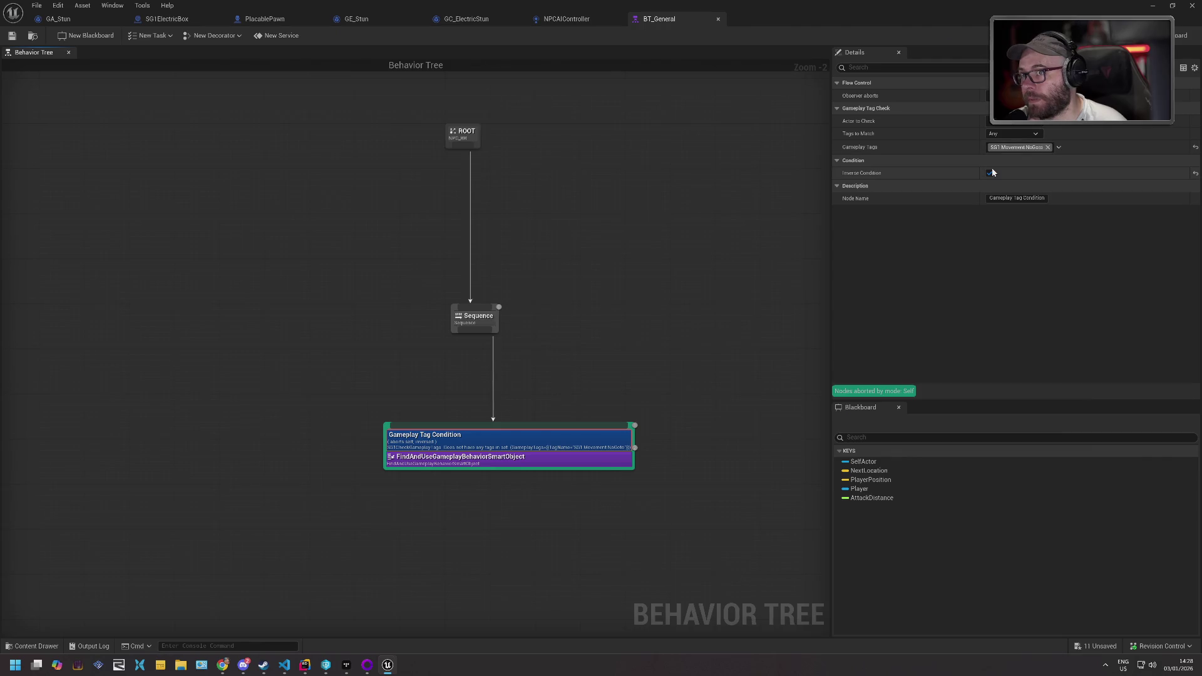
{"action": "mouse_move", "coordinate": [866, 178]}
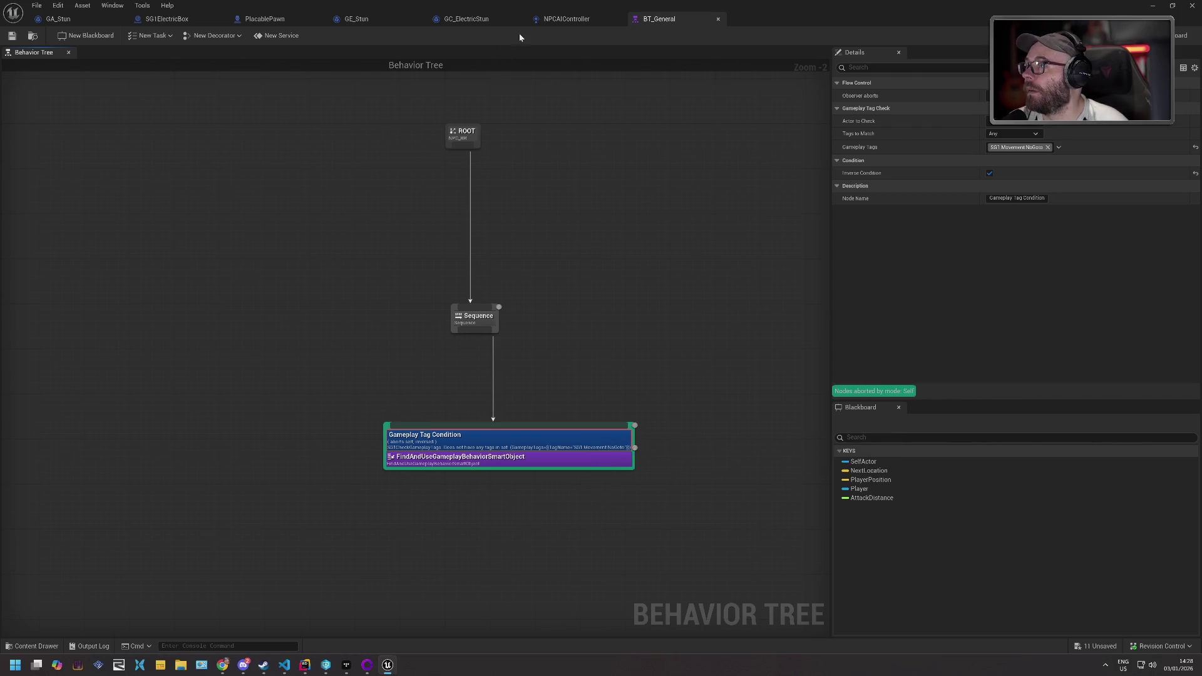
{"action": "left_click", "coordinate": [32, 646]}
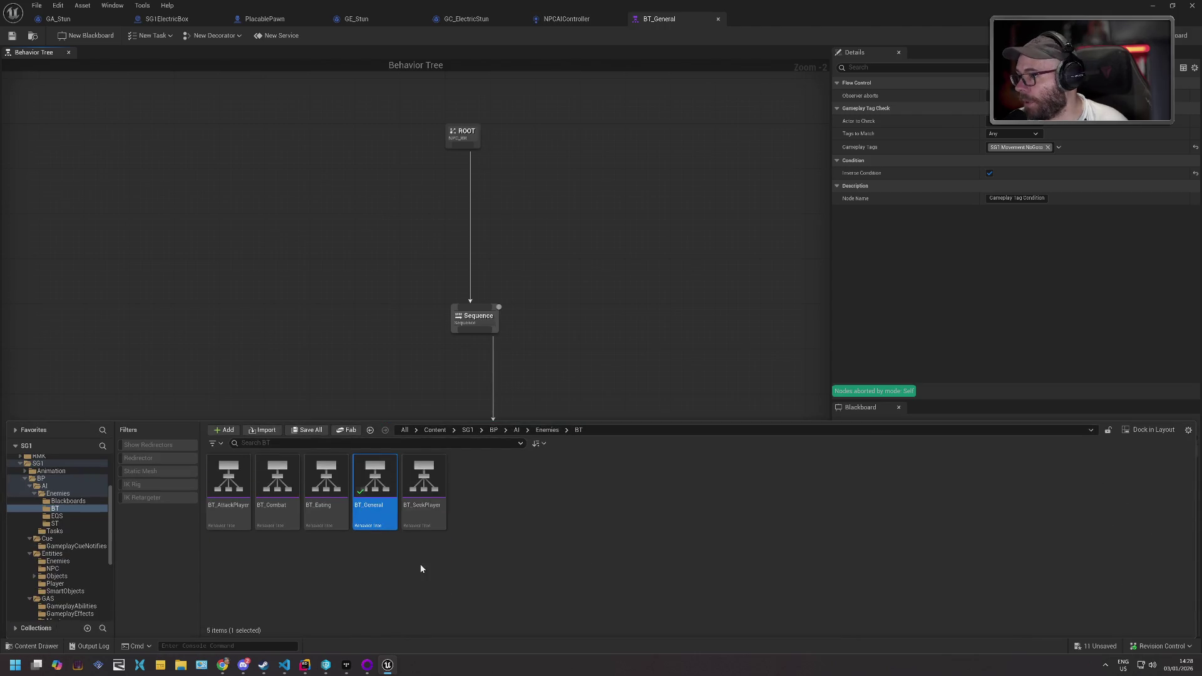
- In BT_SeekPlayer, replace the Move Toward condition's ReceivedDamage tag with SG1.Movement.NoGoto and save
{"action": "double_click", "coordinate": [425, 480]}
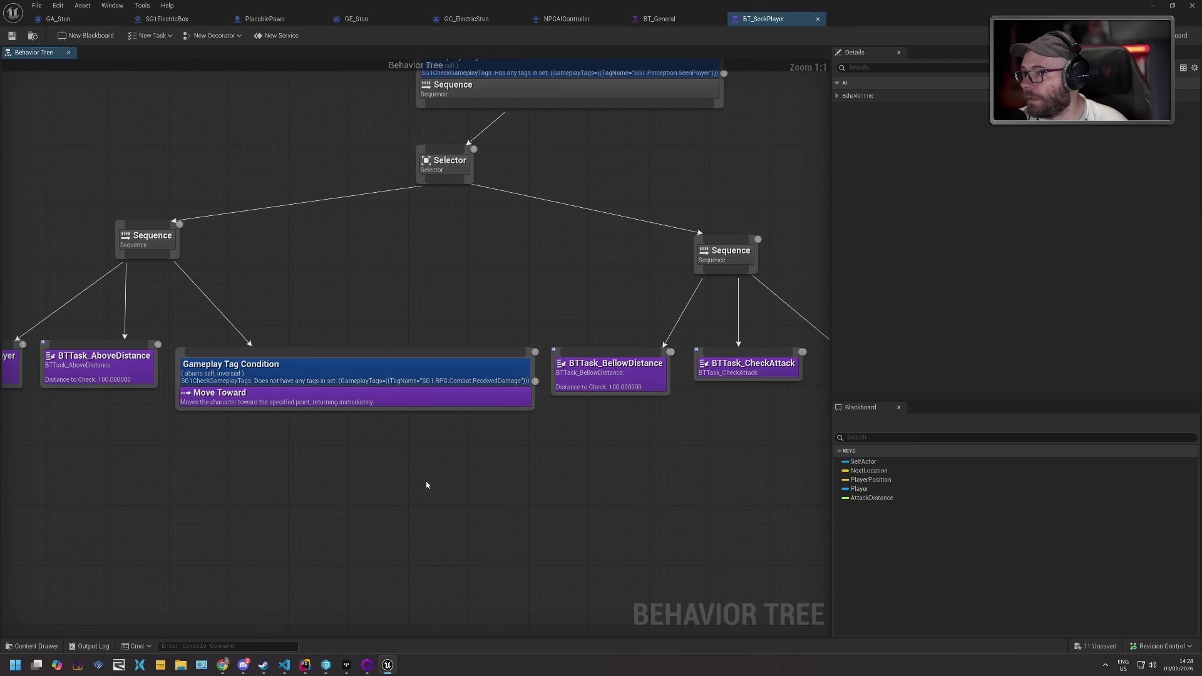
{"action": "left_click", "coordinate": [387, 383]}
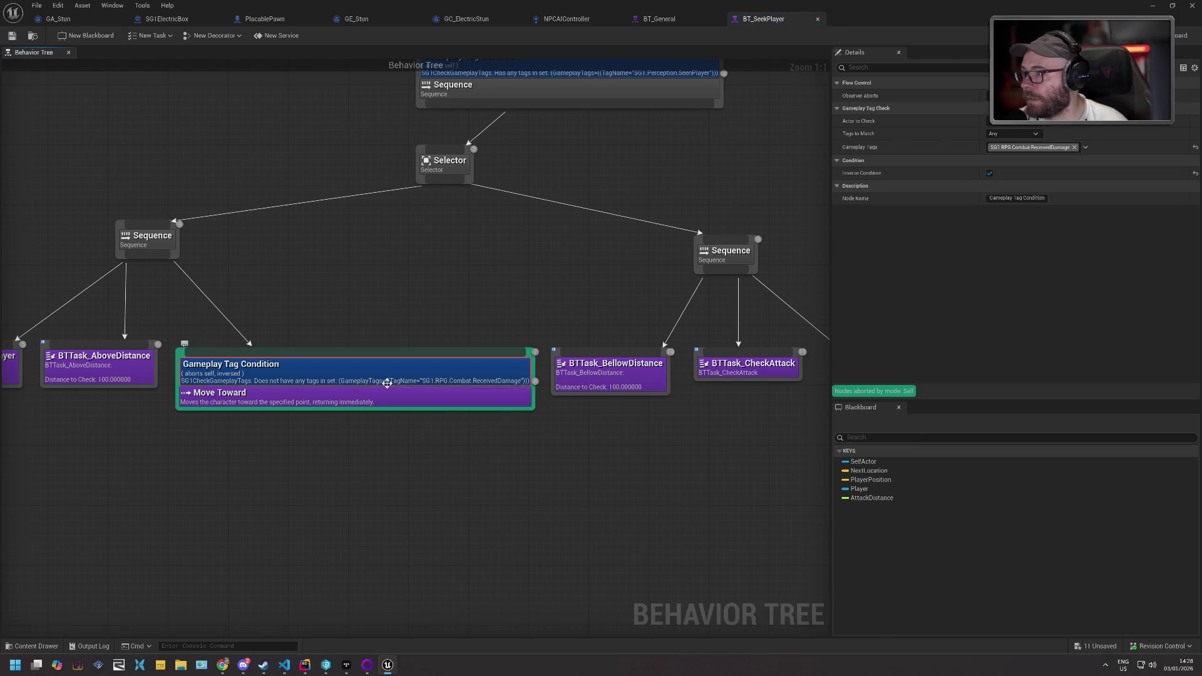
{"action": "left_click", "coordinate": [1075, 148]}
{"action": "left_click", "coordinate": [1016, 148]}
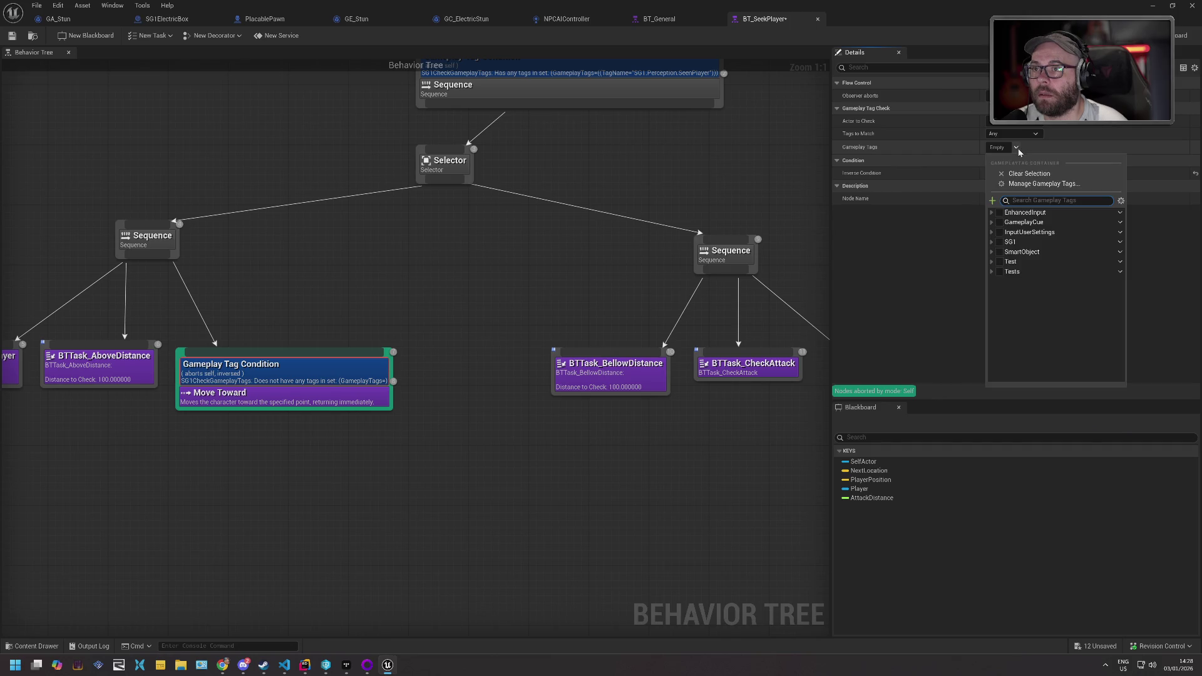
{"action": "left_click", "coordinate": [992, 242]}
{"action": "left_click", "coordinate": [996, 261]}
{"action": "left_click", "coordinate": [1009, 281]}
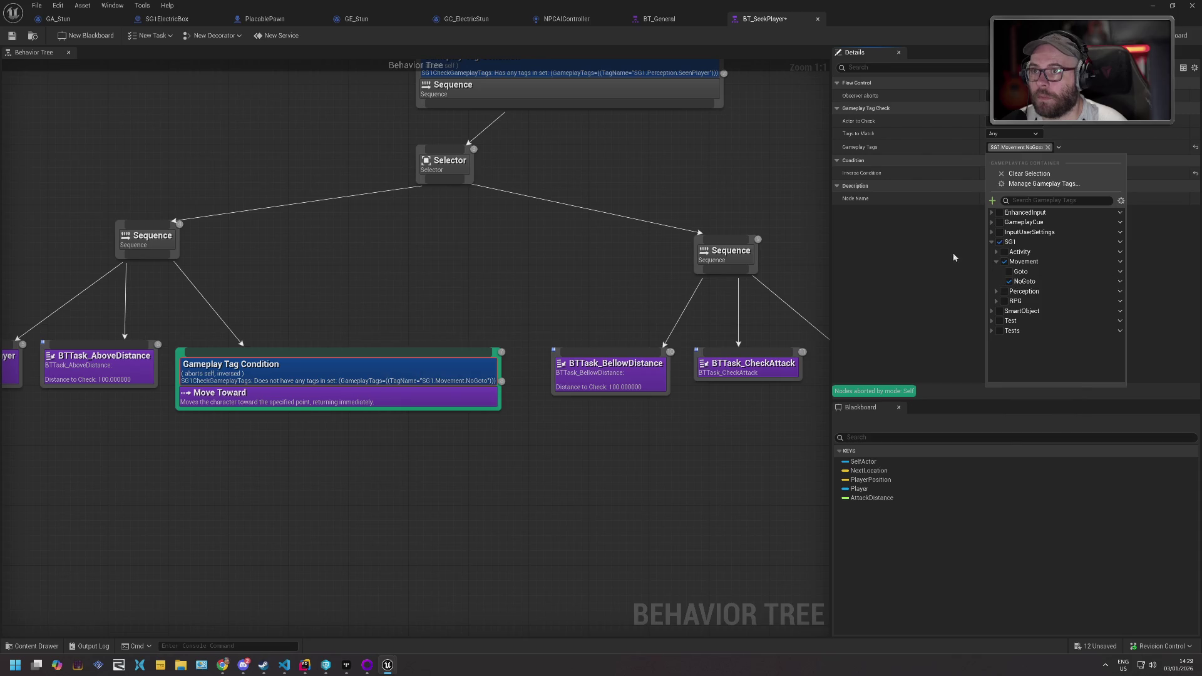
{"action": "left_click", "coordinate": [766, 163]}
{"action": "left_click", "coordinate": [12, 36]}
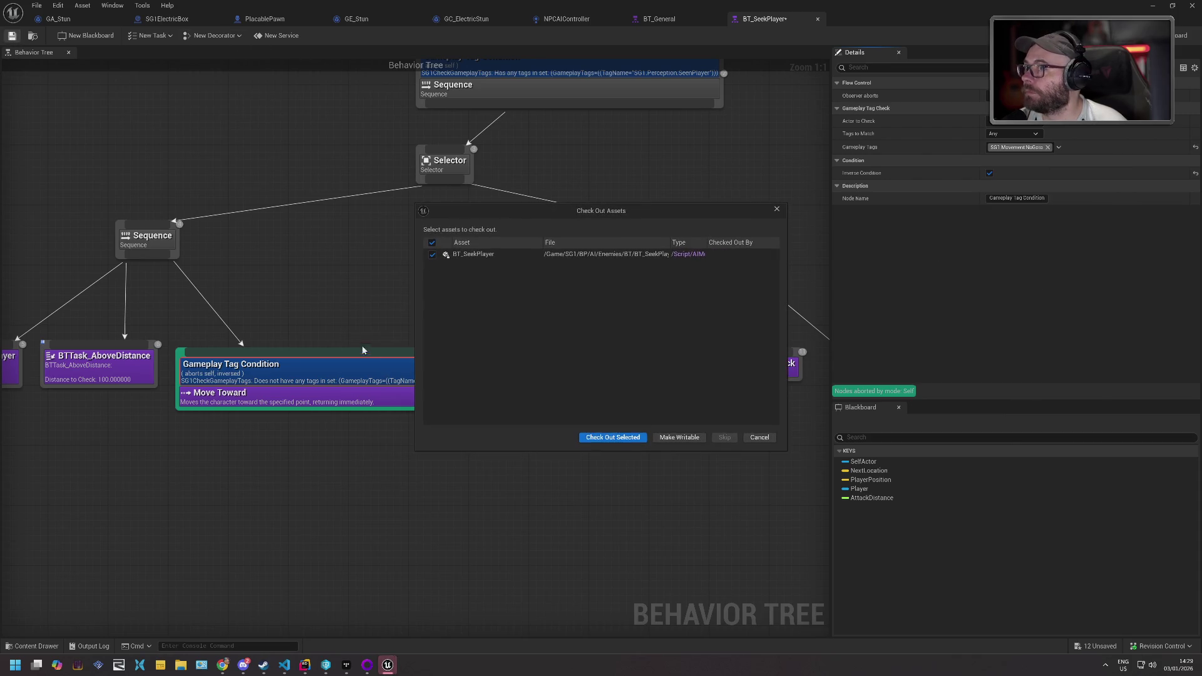
{"action": "left_click", "coordinate": [595, 438]}
{"action": "key", "text": "ctrl+space"}
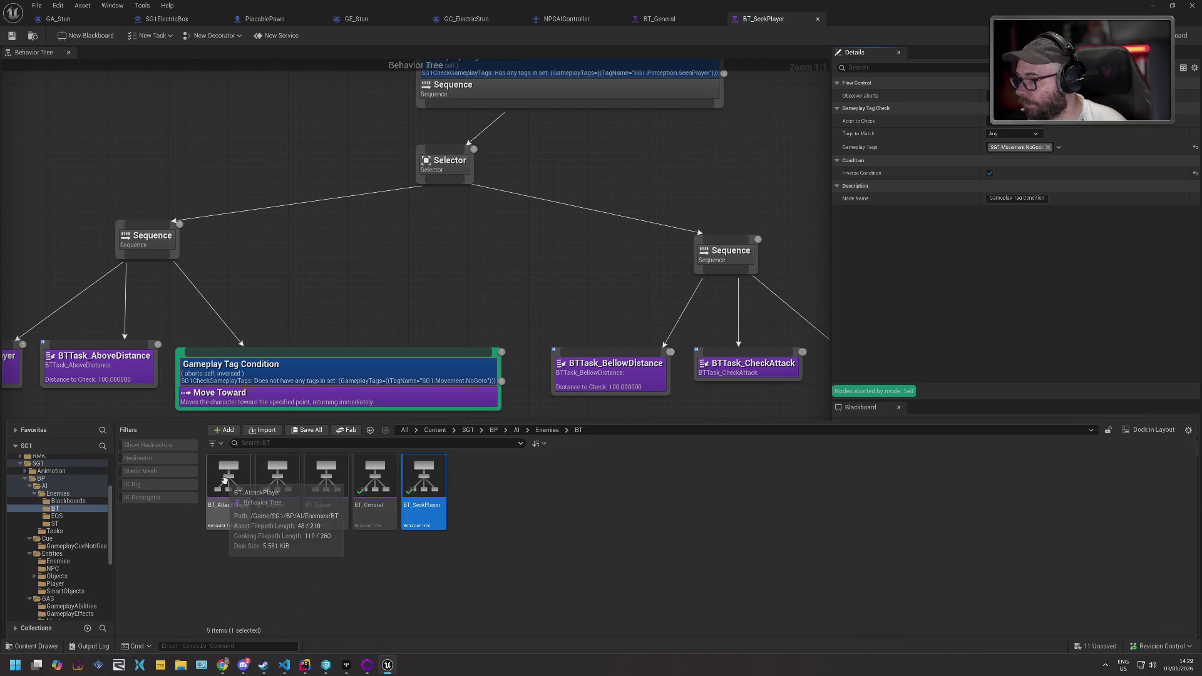
- Open BT_Combat and set its Gameplay Tag Condition's tag to SG1.Movement.NoGoto
{"action": "double_click", "coordinate": [276, 477]}
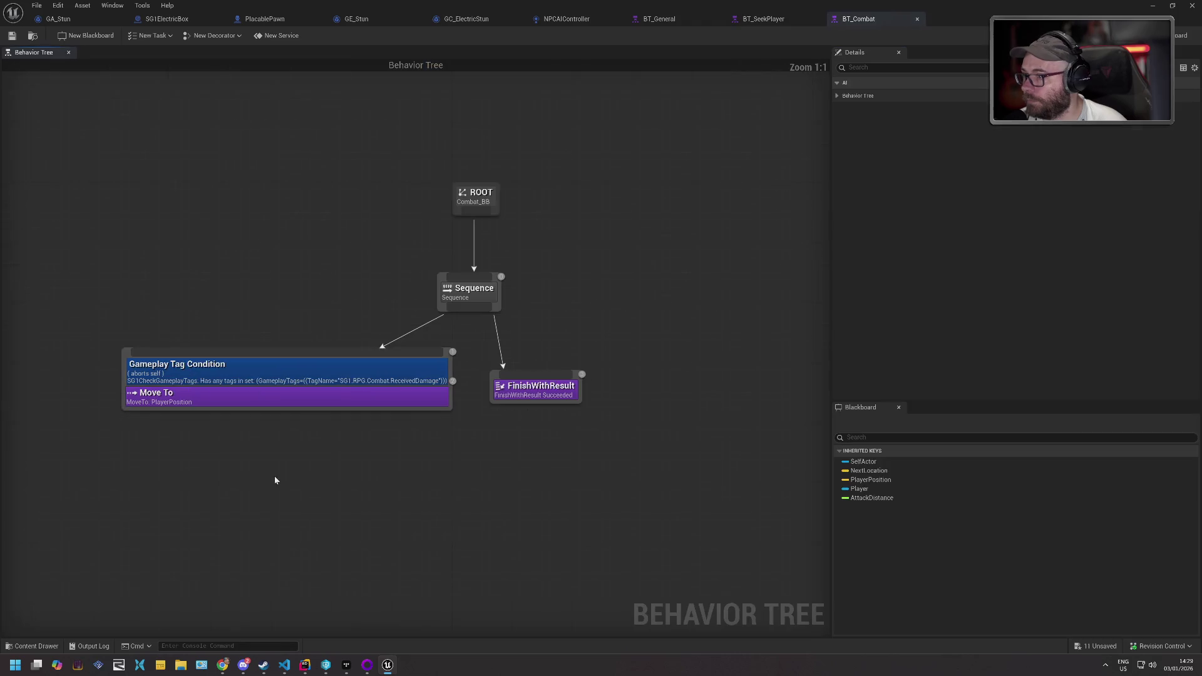
{"action": "left_click", "coordinate": [311, 384]}
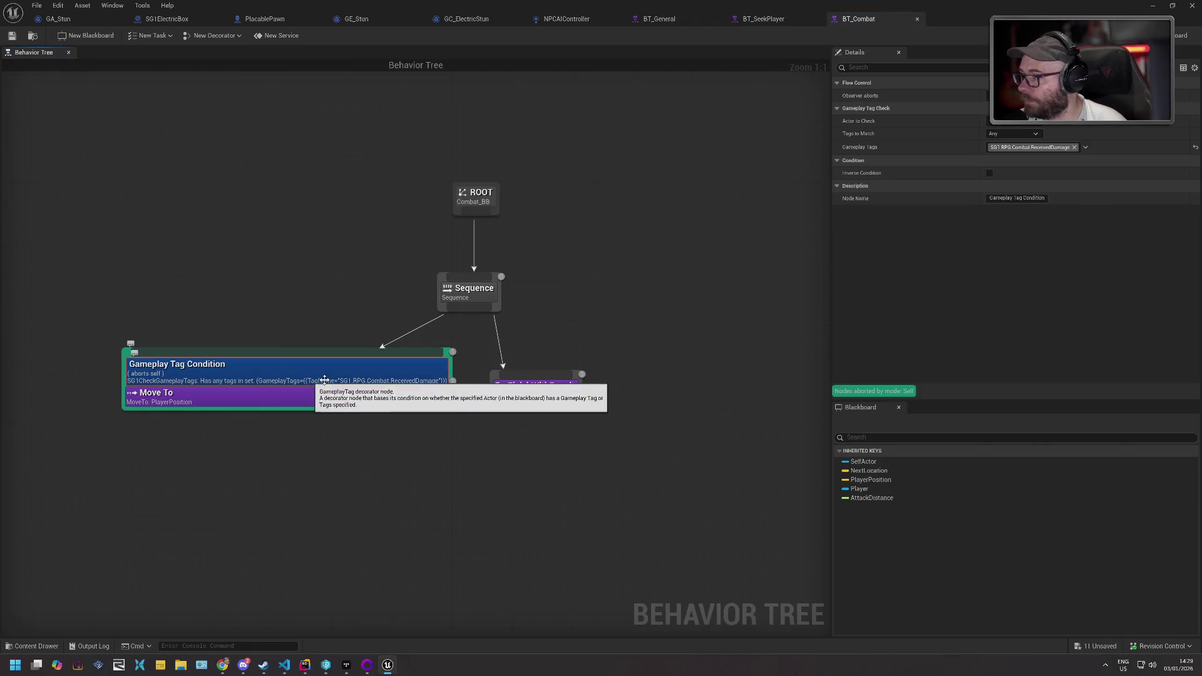
{"action": "left_click", "coordinate": [1075, 149]}
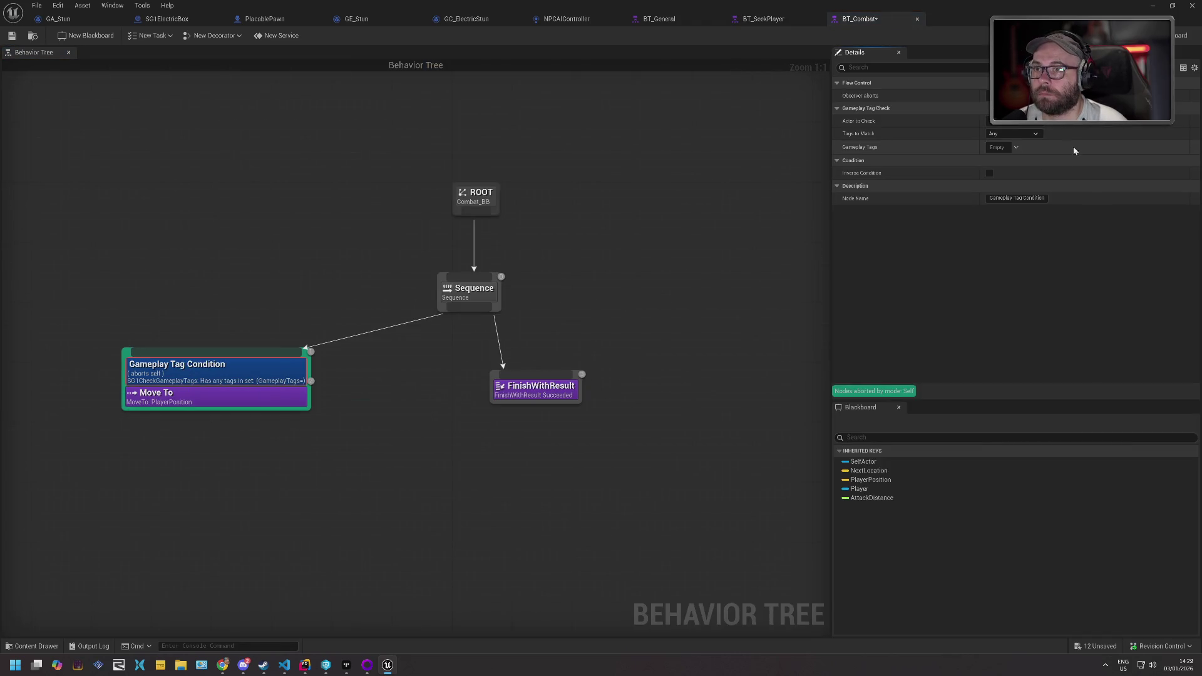
{"action": "left_click", "coordinate": [1018, 147]}
{"action": "left_click", "coordinate": [992, 241]}
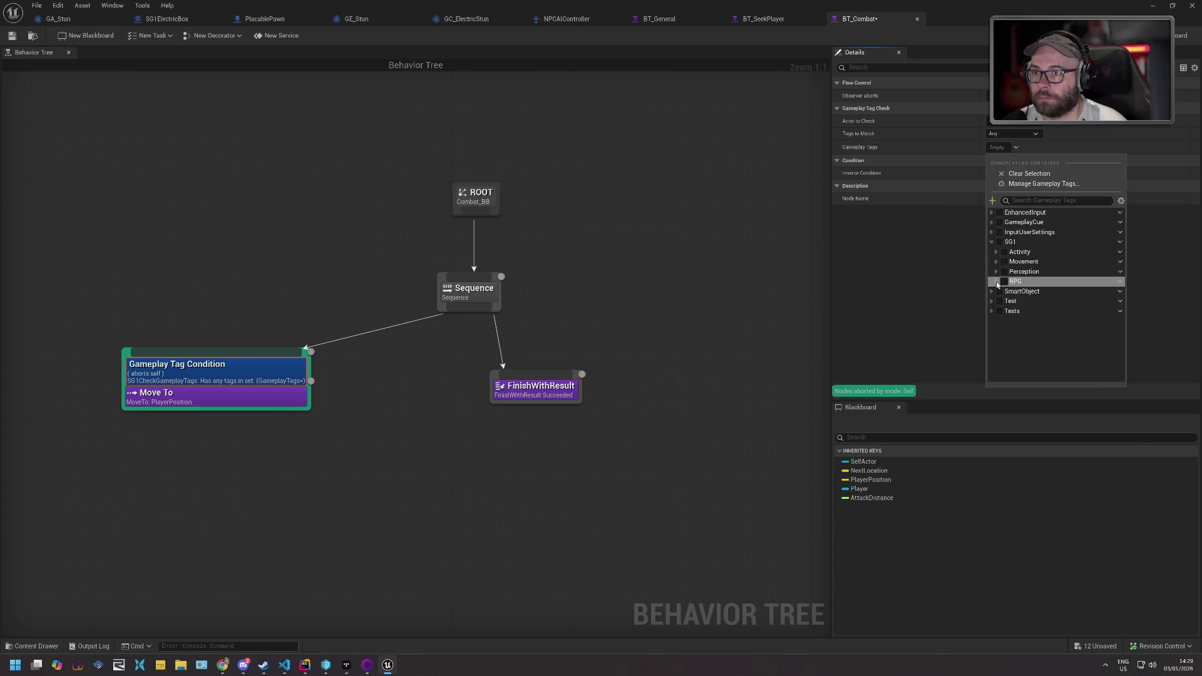
{"action": "left_click", "coordinate": [996, 281]}
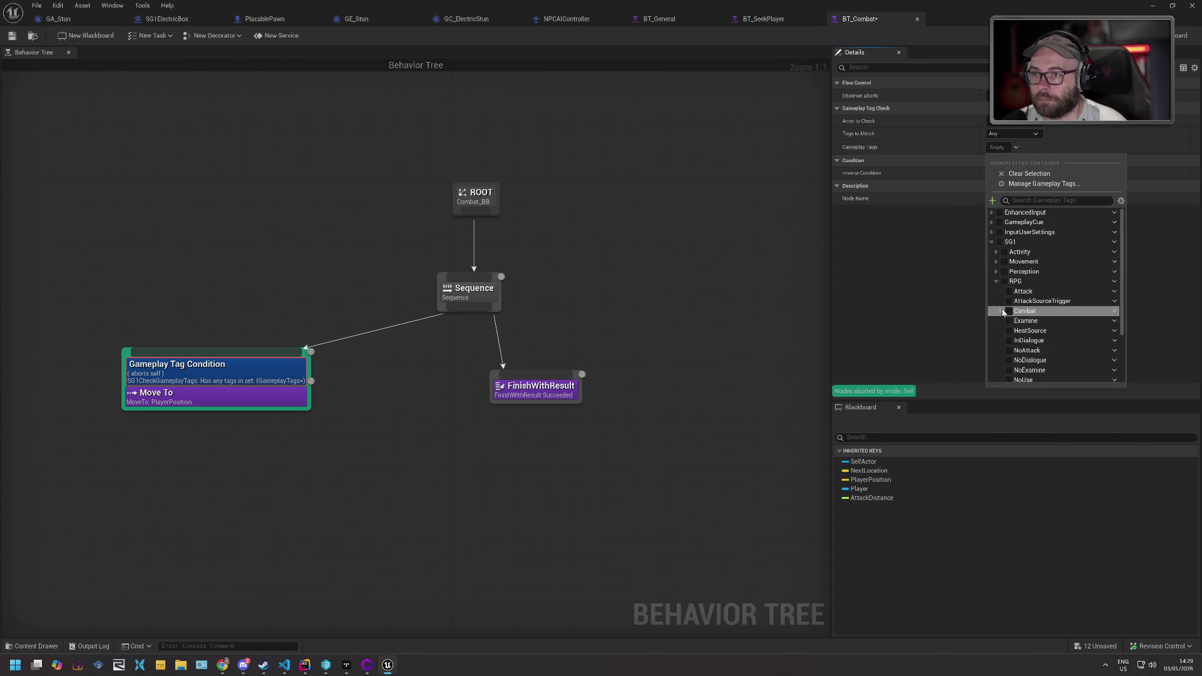
{"action": "left_click", "coordinate": [996, 262]}
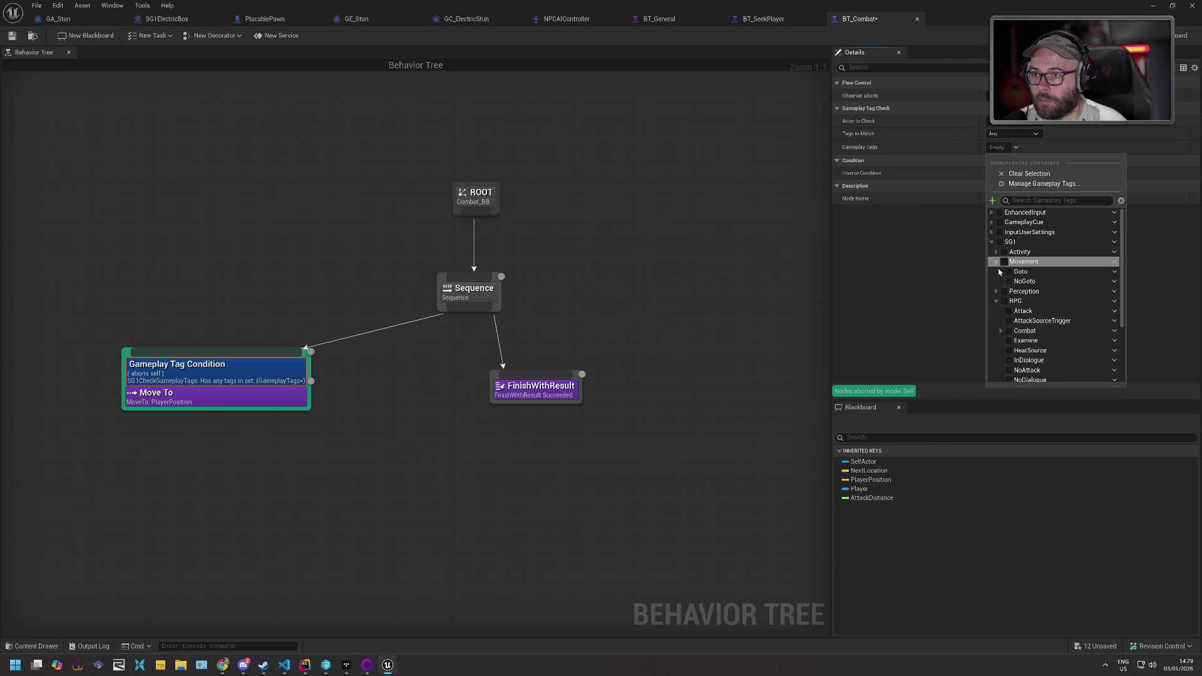
{"action": "left_click", "coordinate": [1008, 282]}
{"action": "left_click", "coordinate": [952, 247]}
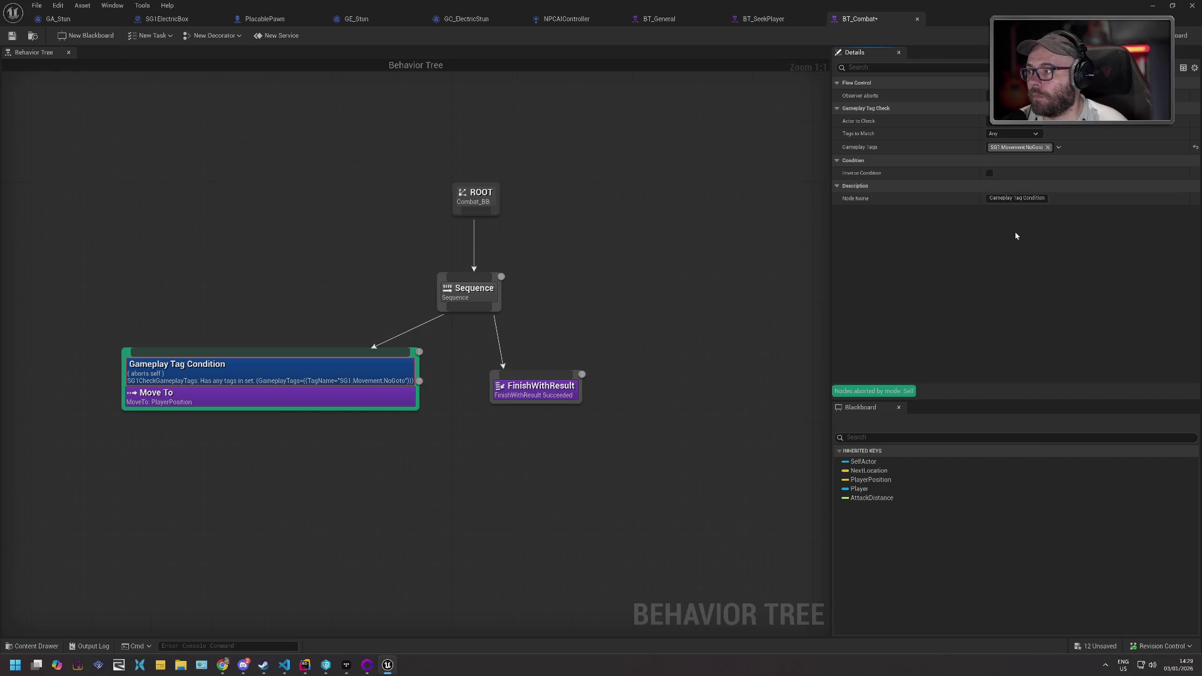
{"action": "key", "text": "ctrl+z"}
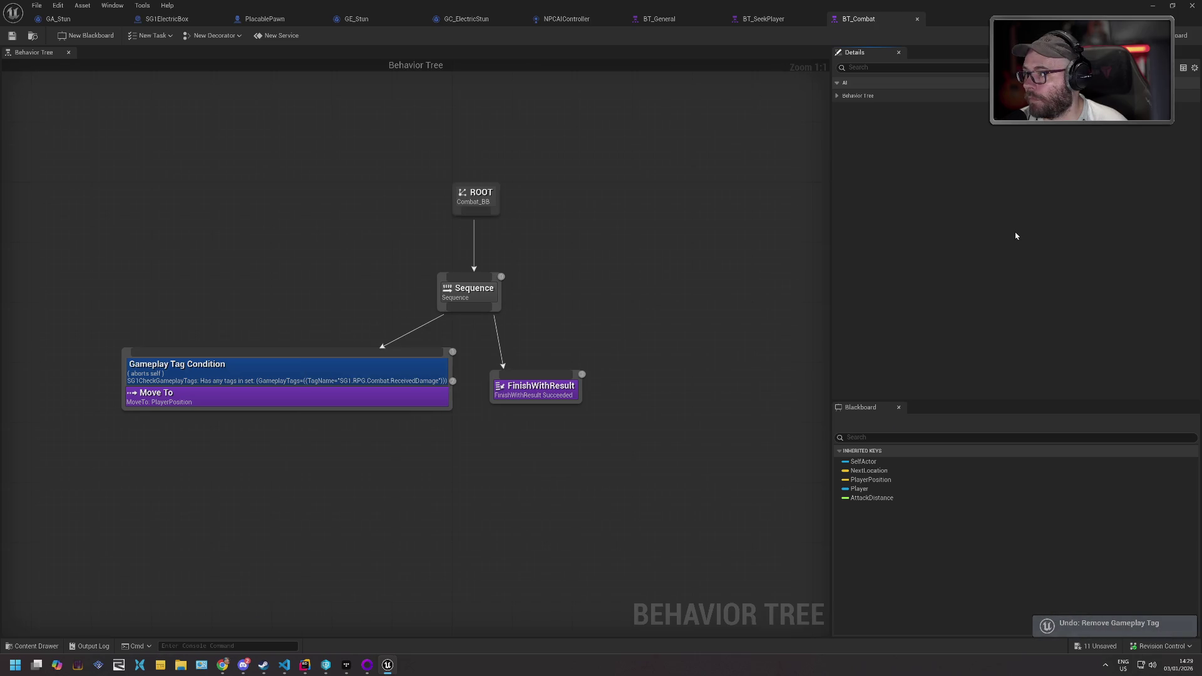
{"action": "key", "text": "ctrl+z"}
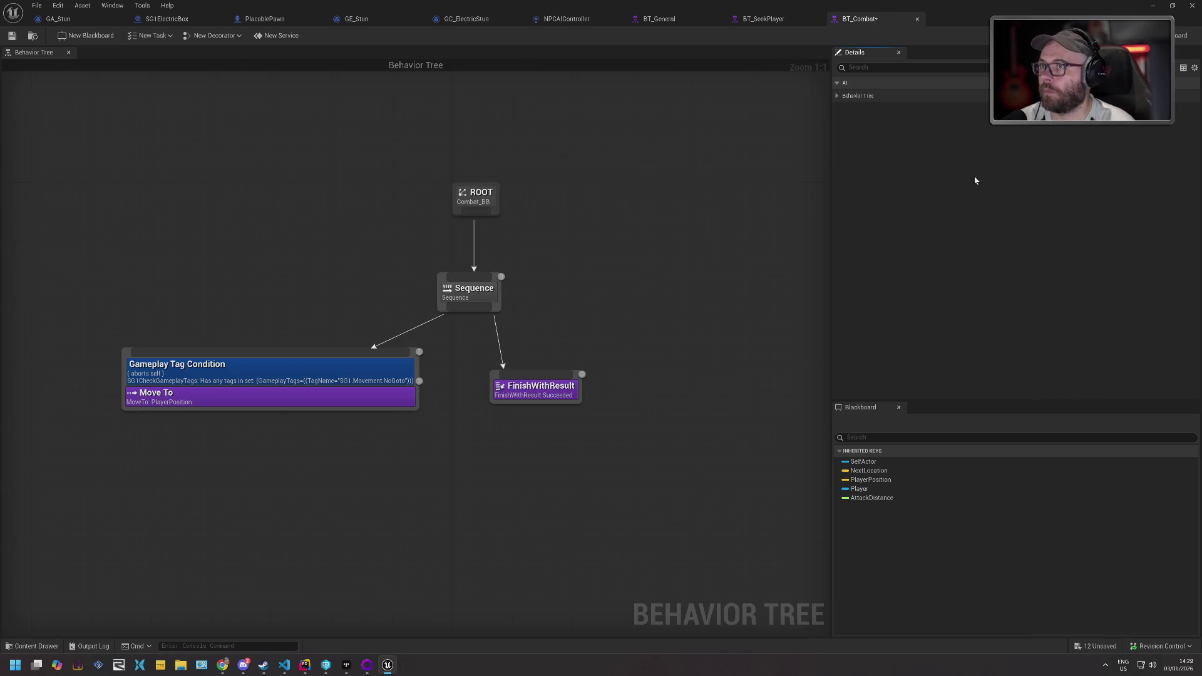
- Enable Inverse Condition on the decorator and save BT_Combat
{"action": "left_click", "coordinate": [378, 377]}
{"action": "left_click", "coordinate": [990, 174]}
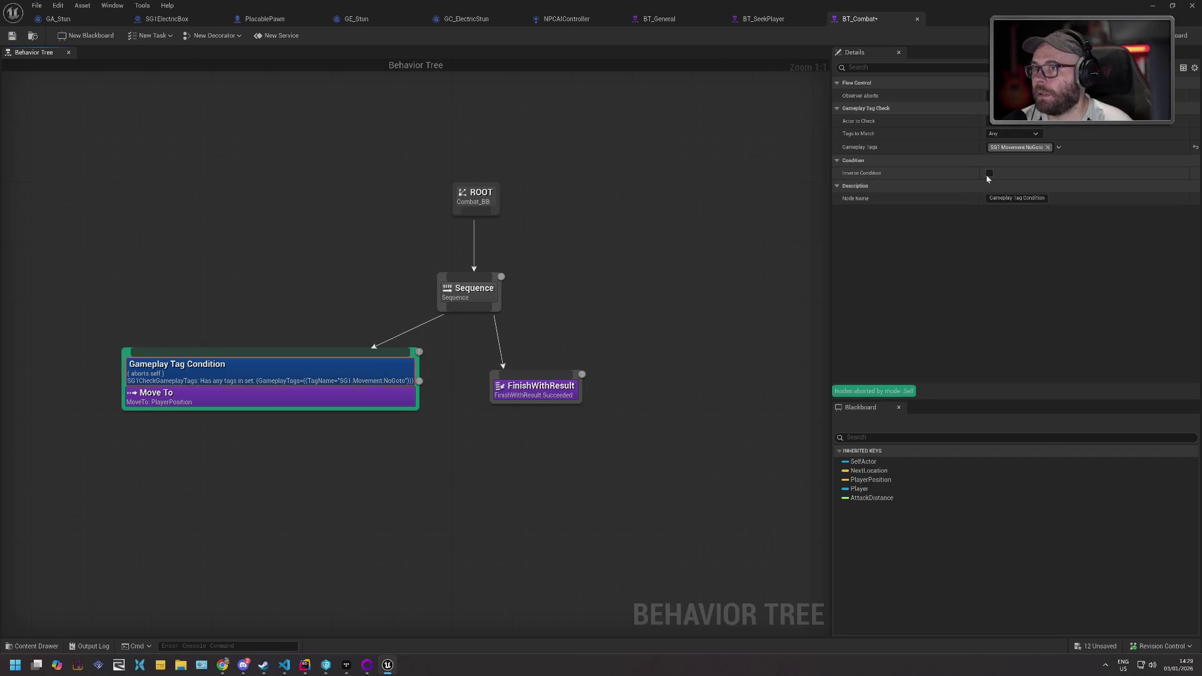
{"action": "left_click", "coordinate": [14, 38]}
{"action": "left_click", "coordinate": [613, 434]}
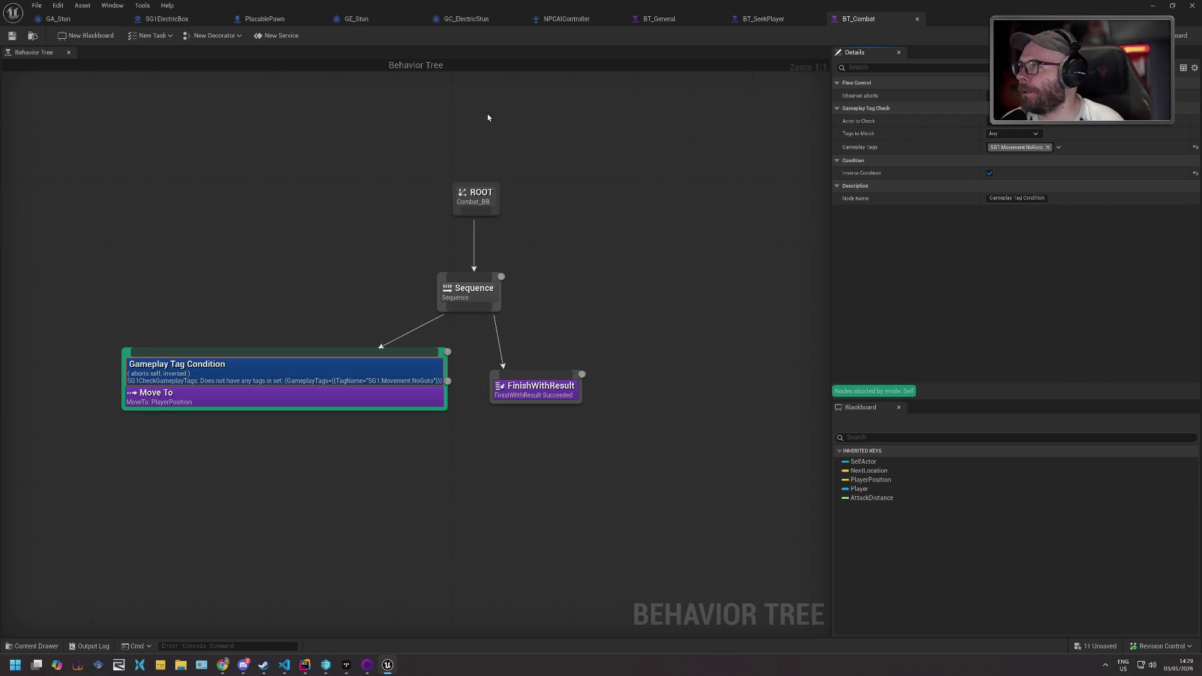
{"action": "left_click", "coordinate": [26, 647]}
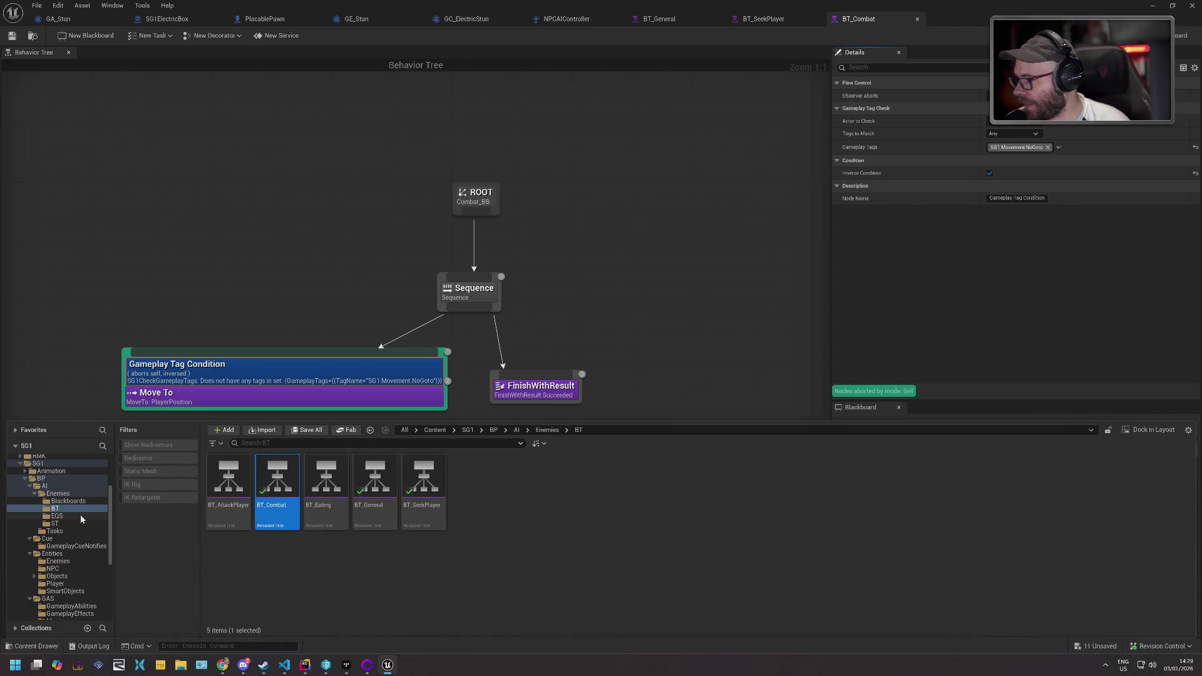
{"action": "mouse_move", "coordinate": [367, 667]}
{"action": "left_click", "coordinate": [305, 665]}
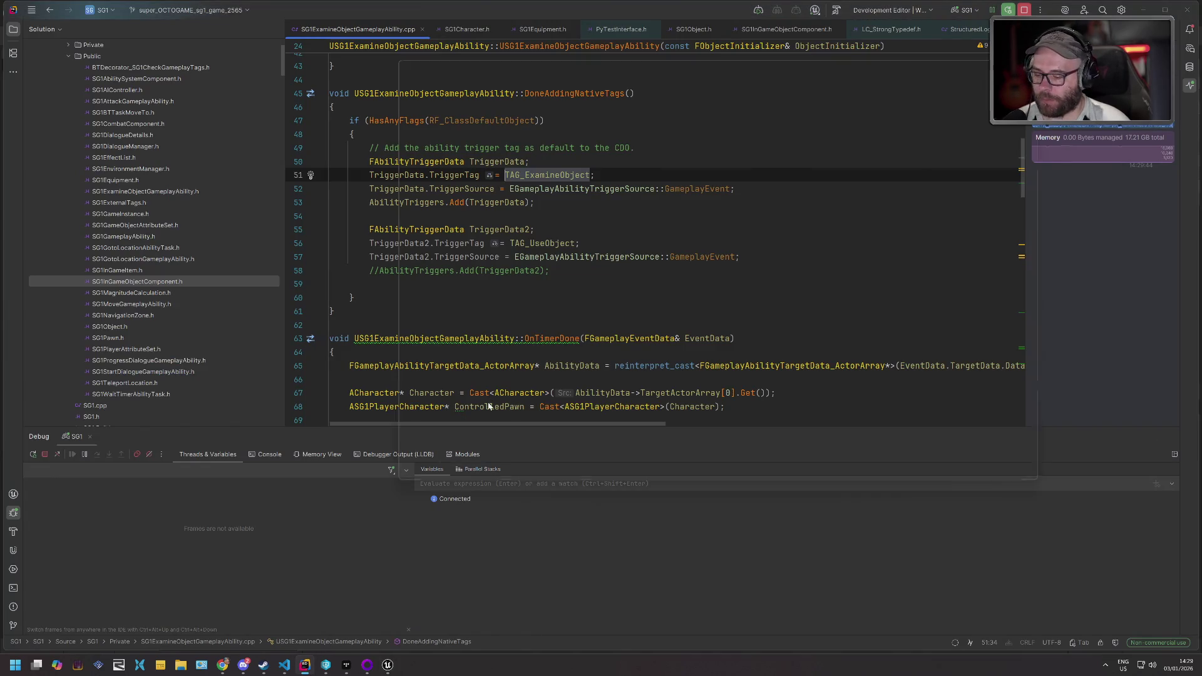
- Find 'receiveddam' in files and change ReceivedDamage to NoGoto in SG1PlayerController.cpp
{"action": "key", "text": "ctrl+shift+f"}
{"action": "type", "text": "roceivedd"}
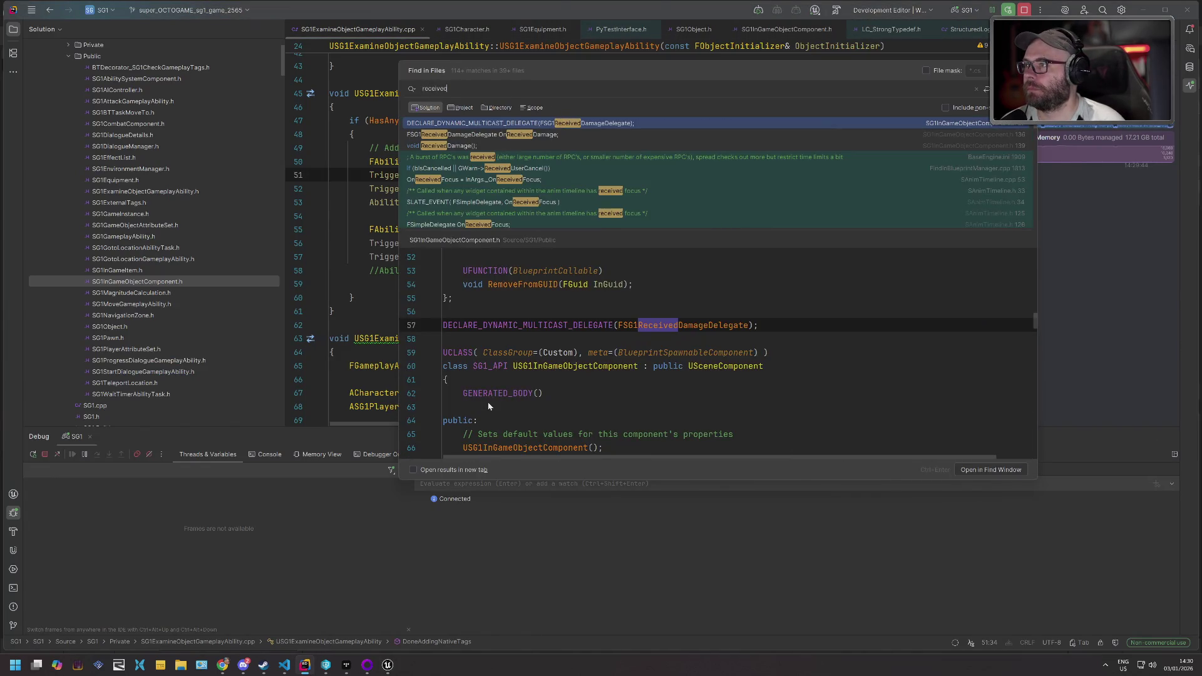
{"action": "type", "text": "amate"}
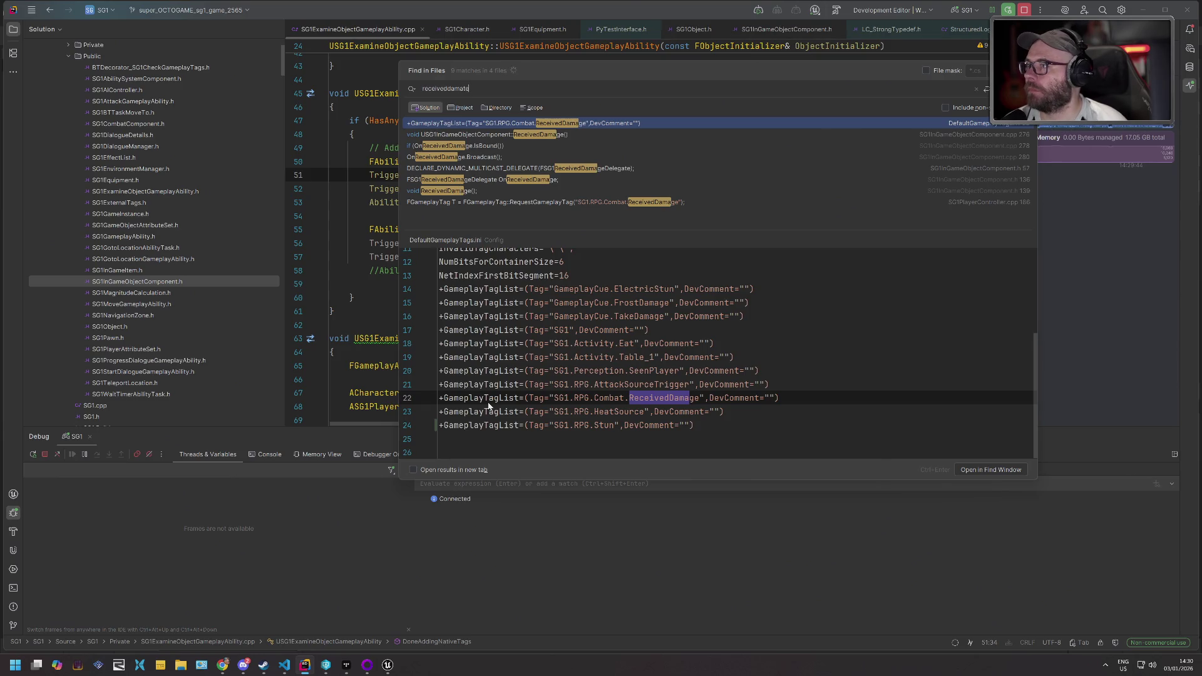
{"action": "key", "text": "BackSpace"}
{"action": "key", "text": "BackSpace"}
{"action": "key", "text": "BackSpace"}
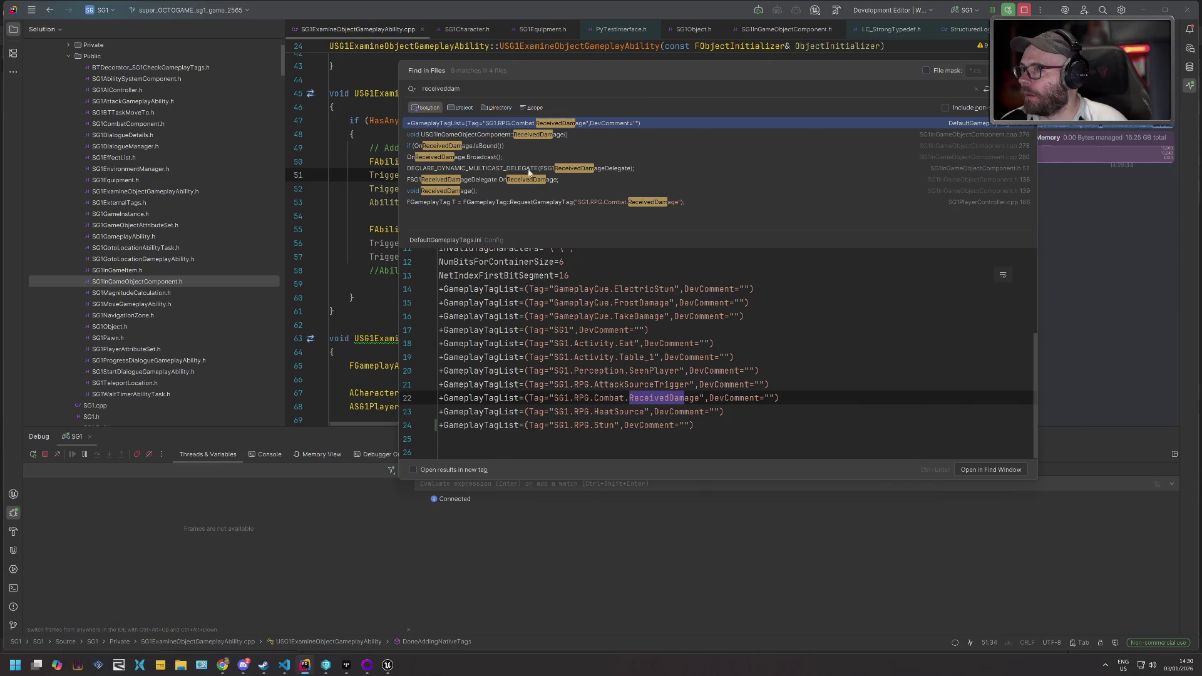
{"action": "double_click", "coordinate": [541, 203]}
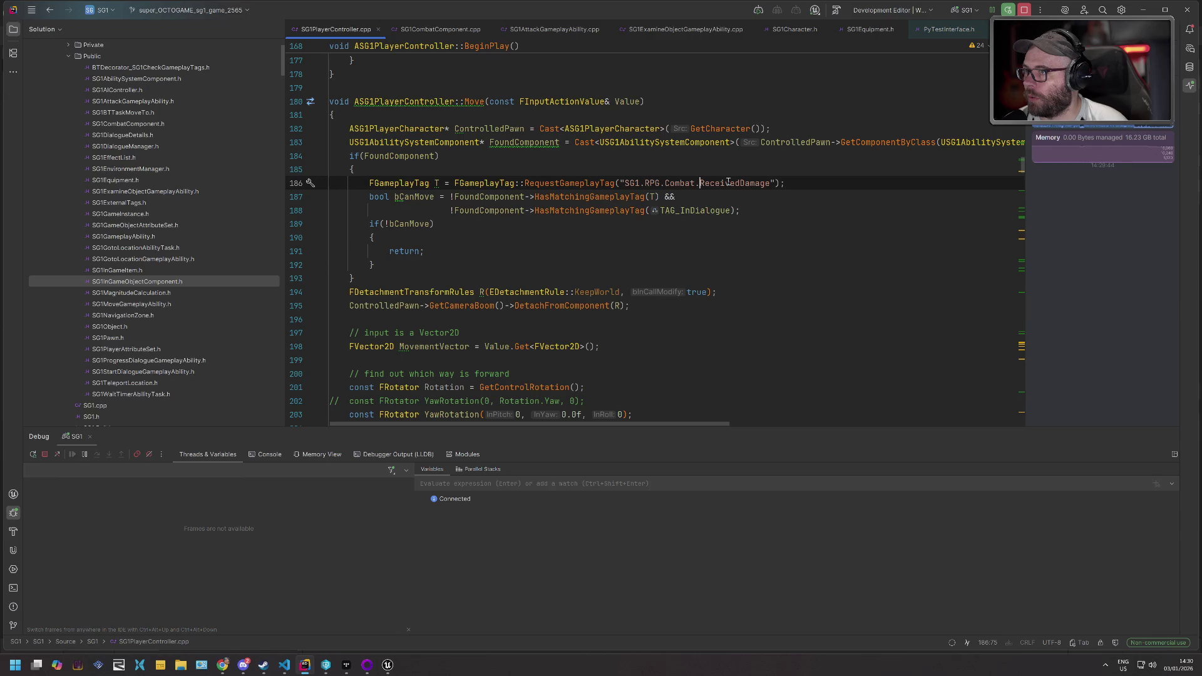
{"action": "double_click", "coordinate": [728, 183]}
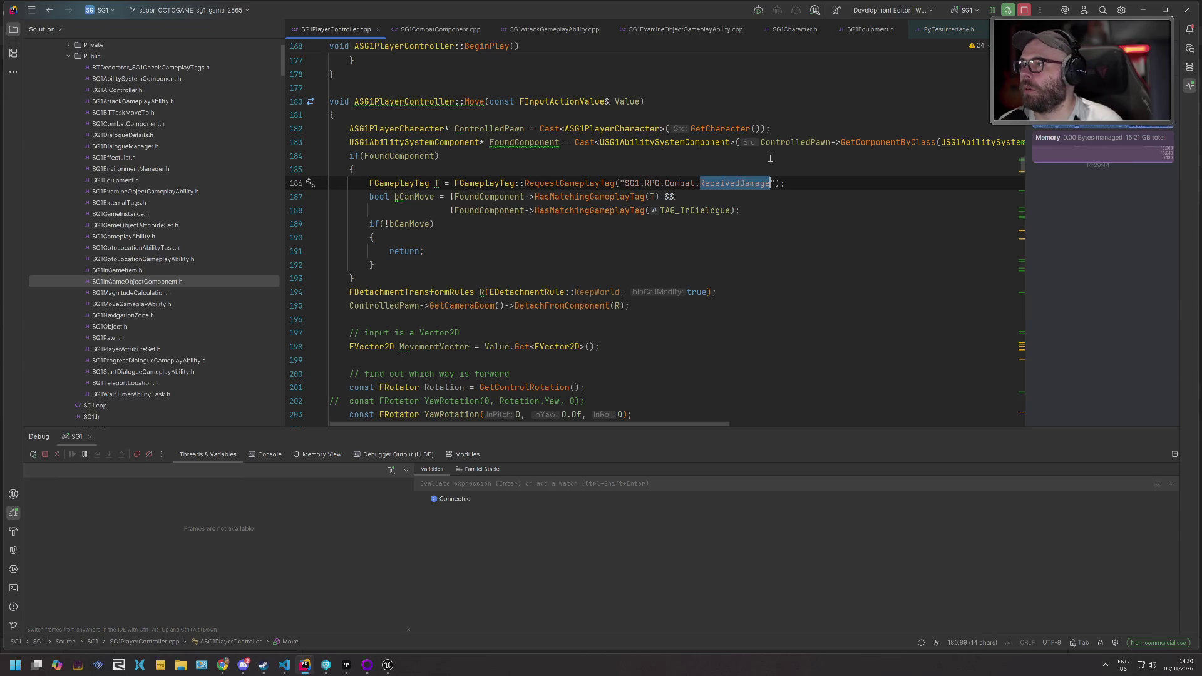
{"action": "type", "text": "N"}
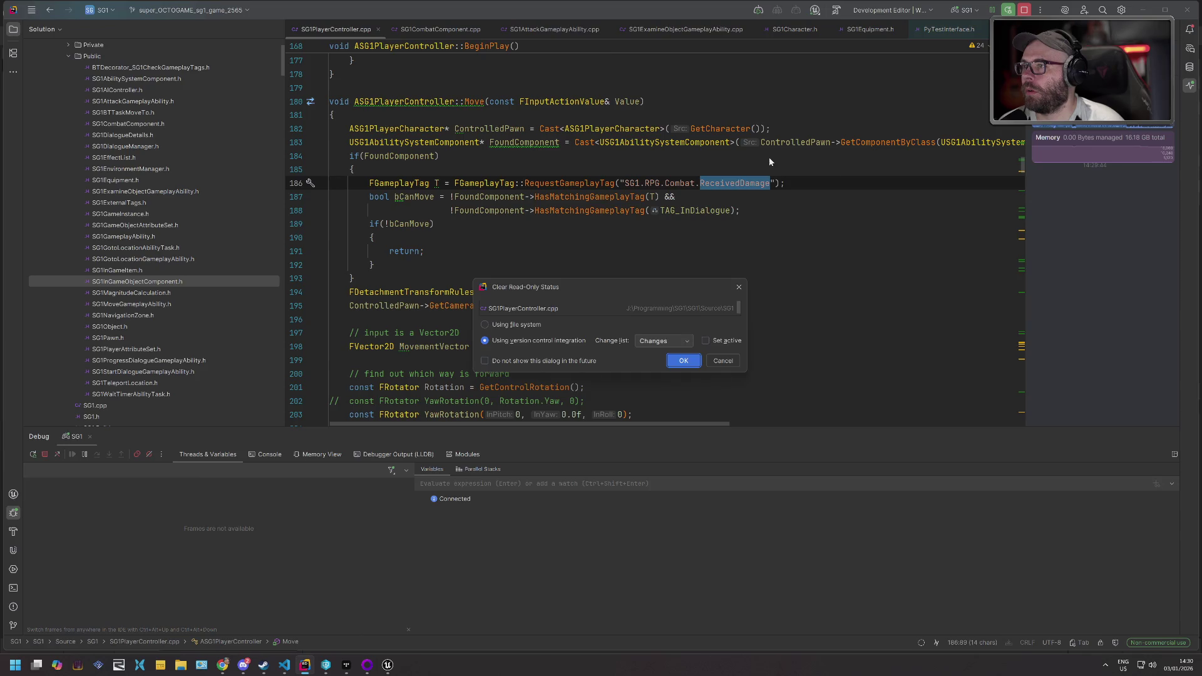
{"action": "key", "text": "Return"}
{"action": "type", "text": "oGoto"}
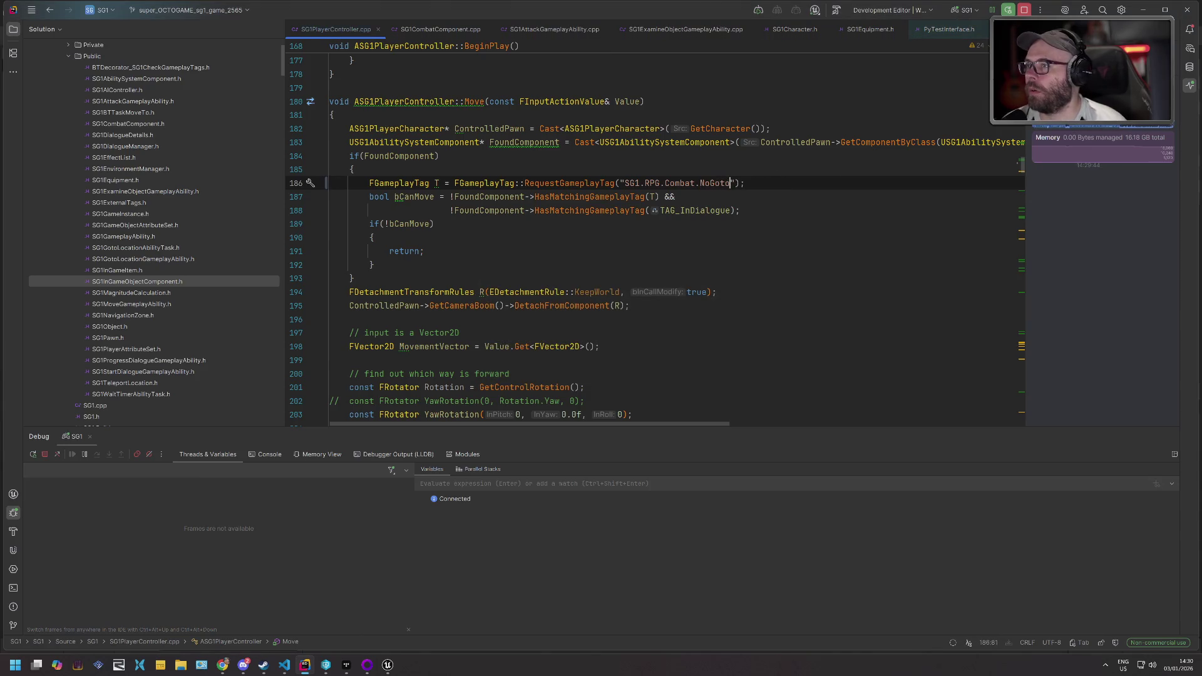
- Delete the InDialogue check from the bCanMove condition, keeping the negation on FoundComponent
{"action": "left_click", "coordinate": [457, 198]}
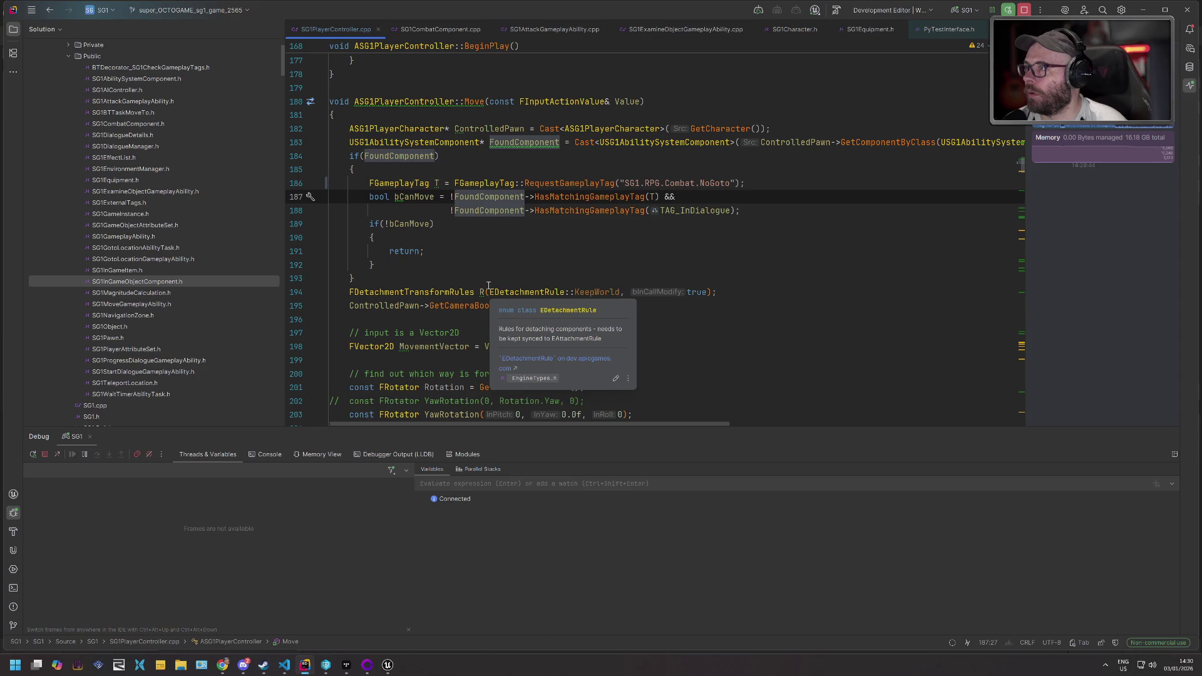
{"action": "key", "text": "BackSpace"}
{"action": "key", "text": "ctrl+Right"}
{"action": "key", "text": "ctrl+Right"}
{"action": "key", "text": "ctrl+Right"}
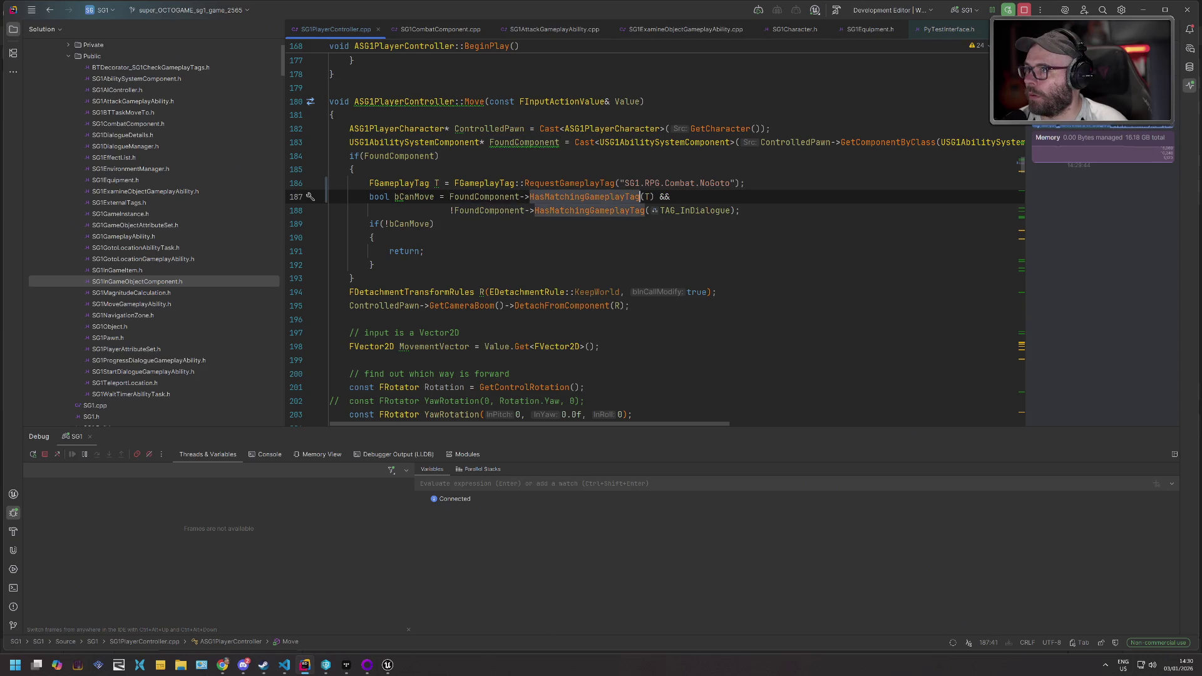
{"action": "key", "text": "shift+Down"}
{"action": "key", "text": "shift+End"}
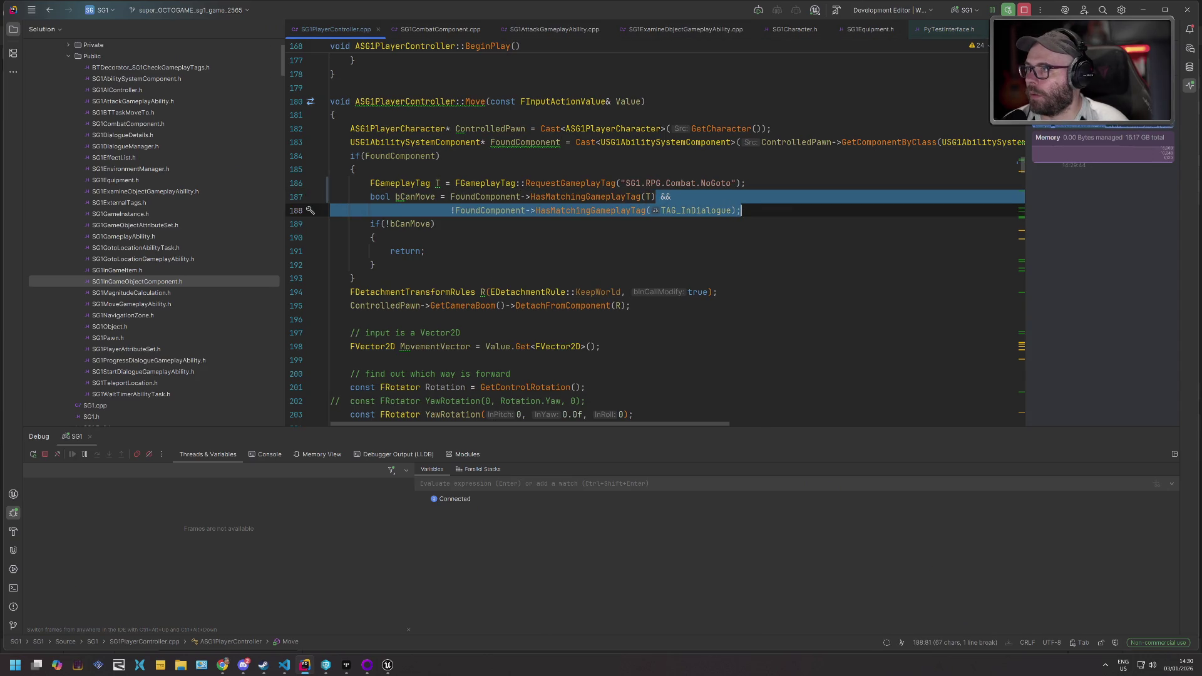
{"action": "key", "text": "BackSpace"}
{"action": "left_click", "coordinate": [451, 197]}
{"action": "type", "text": "!"}
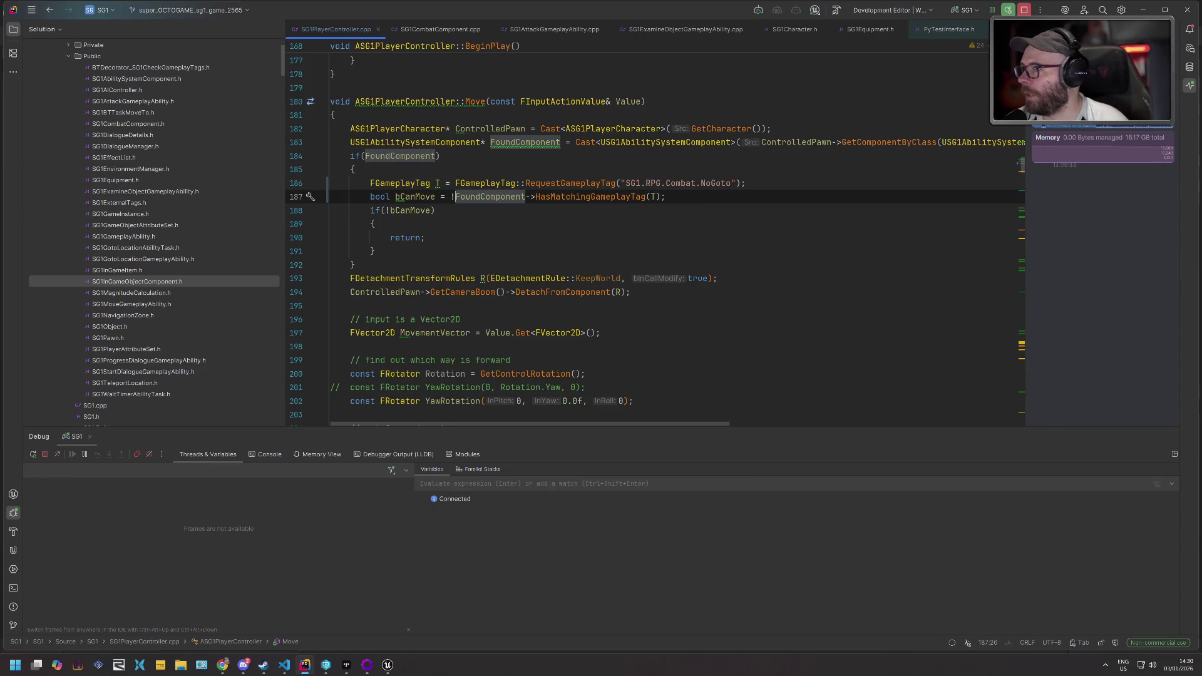
{"action": "mouse_move", "coordinate": [387, 664]}
{"action": "left_click", "coordinate": [364, 621]}
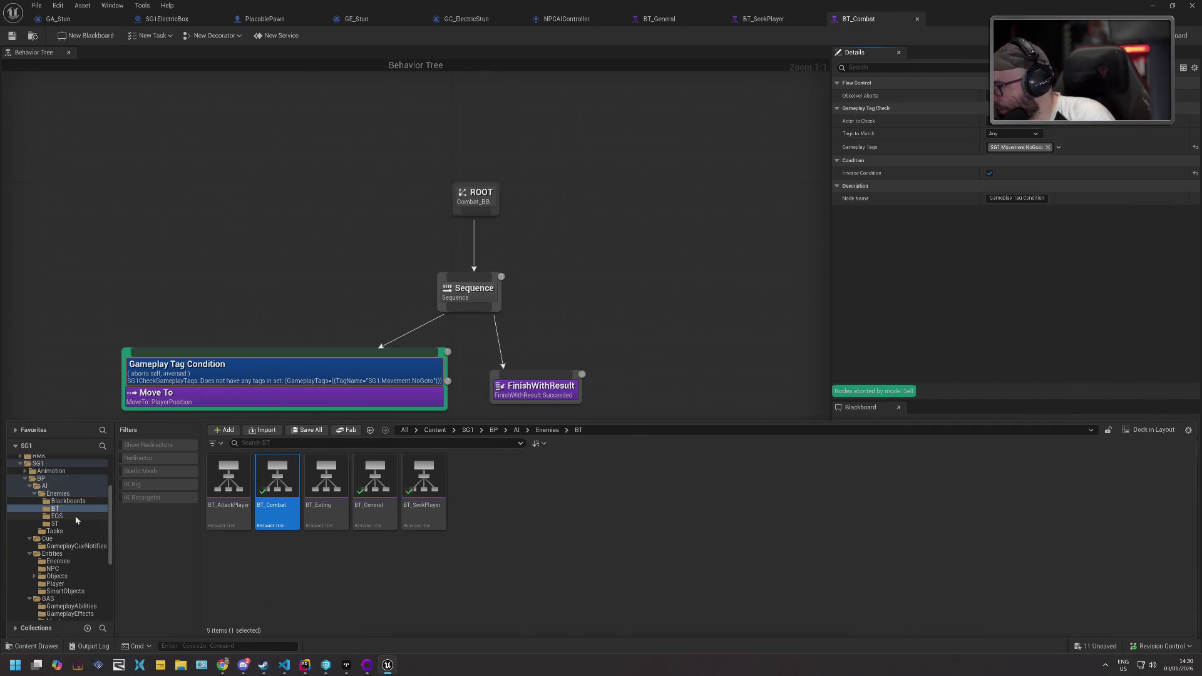
- Open GA_AttackDistance from the GameplayAbilities folder and search its graph for 'rede'
{"action": "scroll", "coordinate": [71, 572], "scroll_direction": "down", "scroll_amount": 3}
{"action": "left_click", "coordinate": [72, 561]}
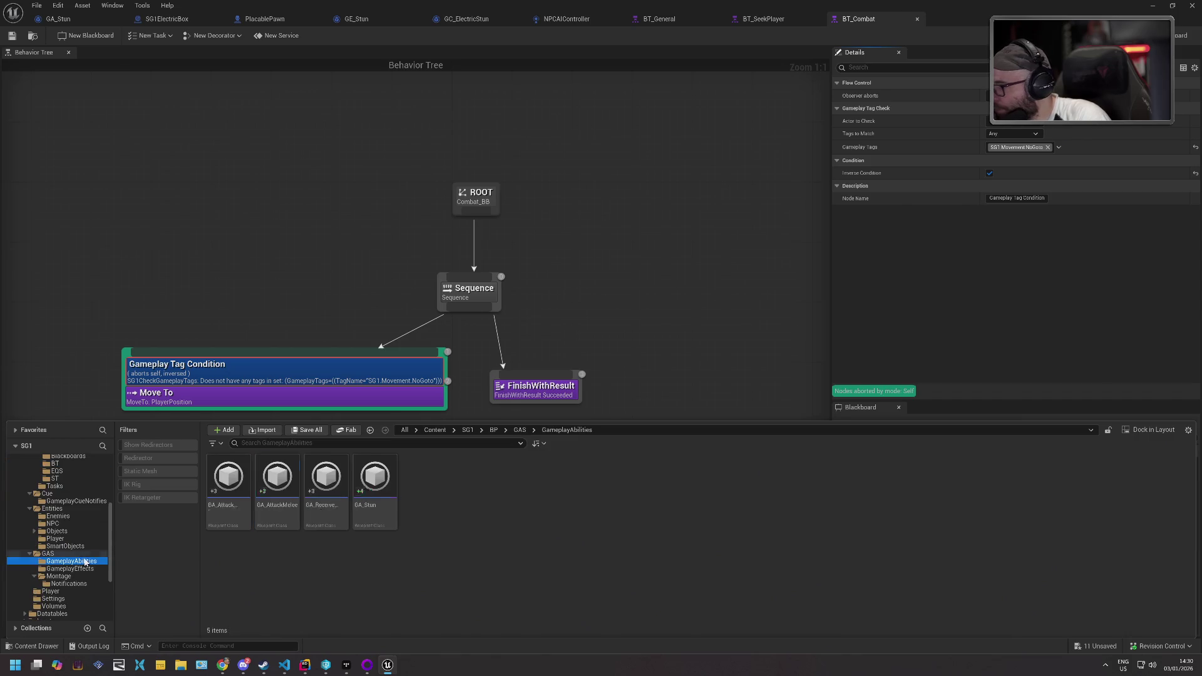
{"action": "double_click", "coordinate": [229, 485]}
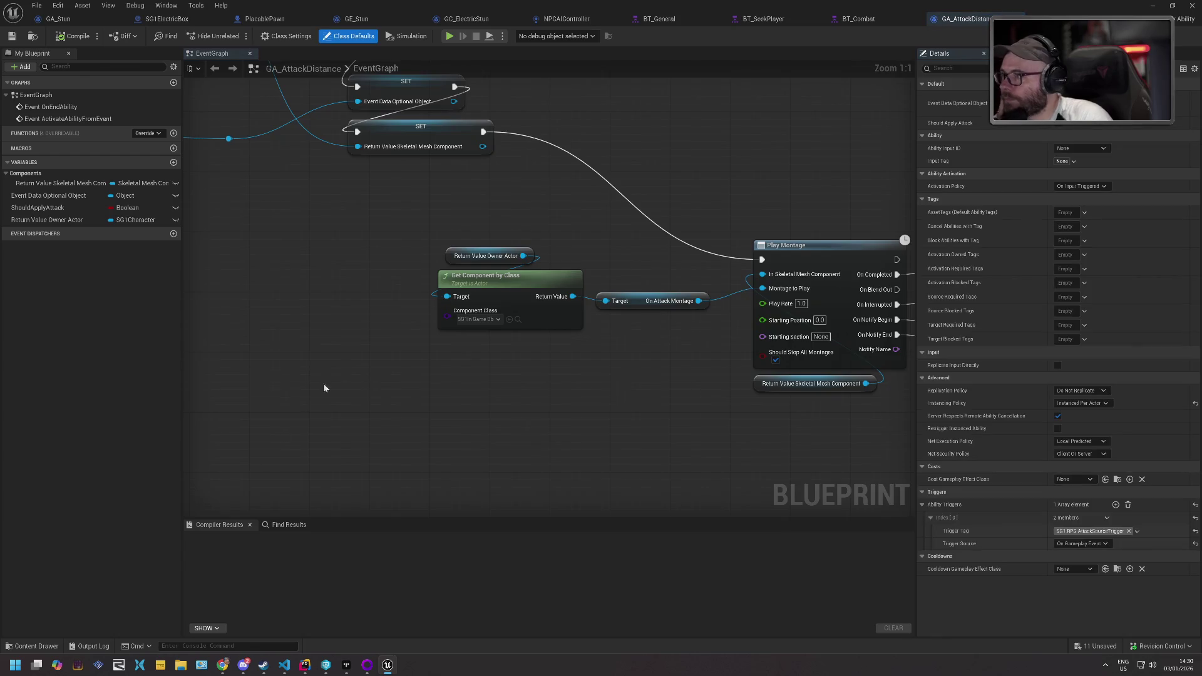
{"action": "scroll", "coordinate": [345, 344], "scroll_direction": "down", "scroll_amount": 3}
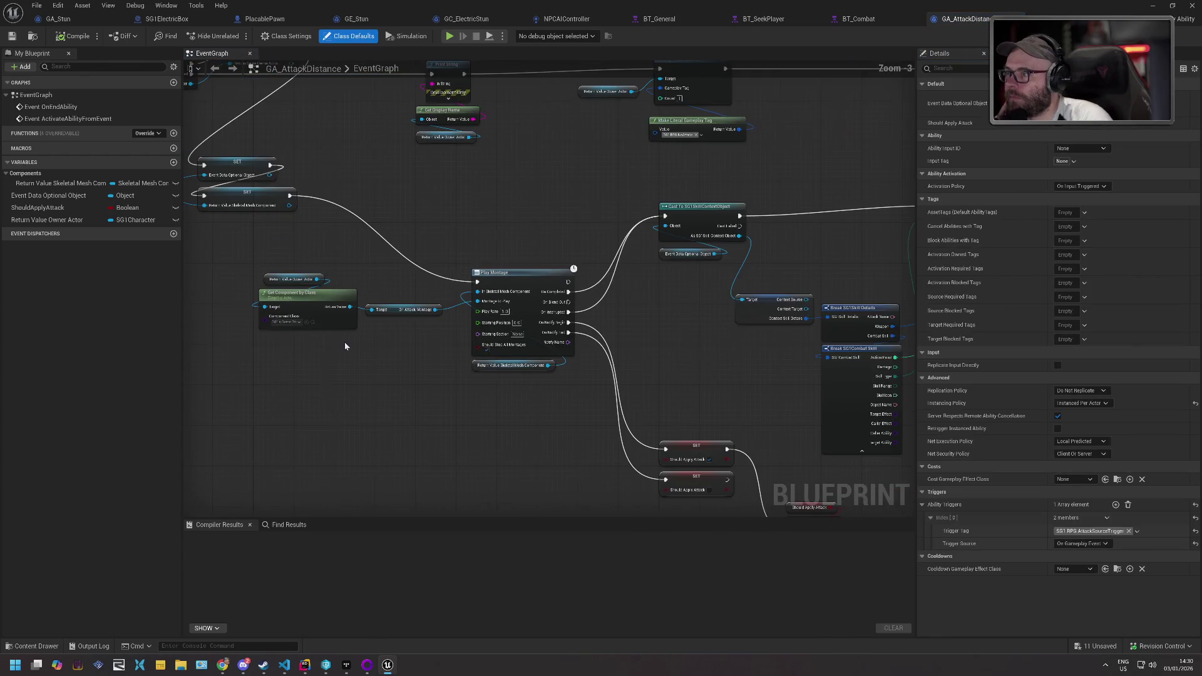
{"action": "key", "text": "ctrl+f"}
{"action": "type", "text": "red"}
{"action": "type", "text": "eceive"}
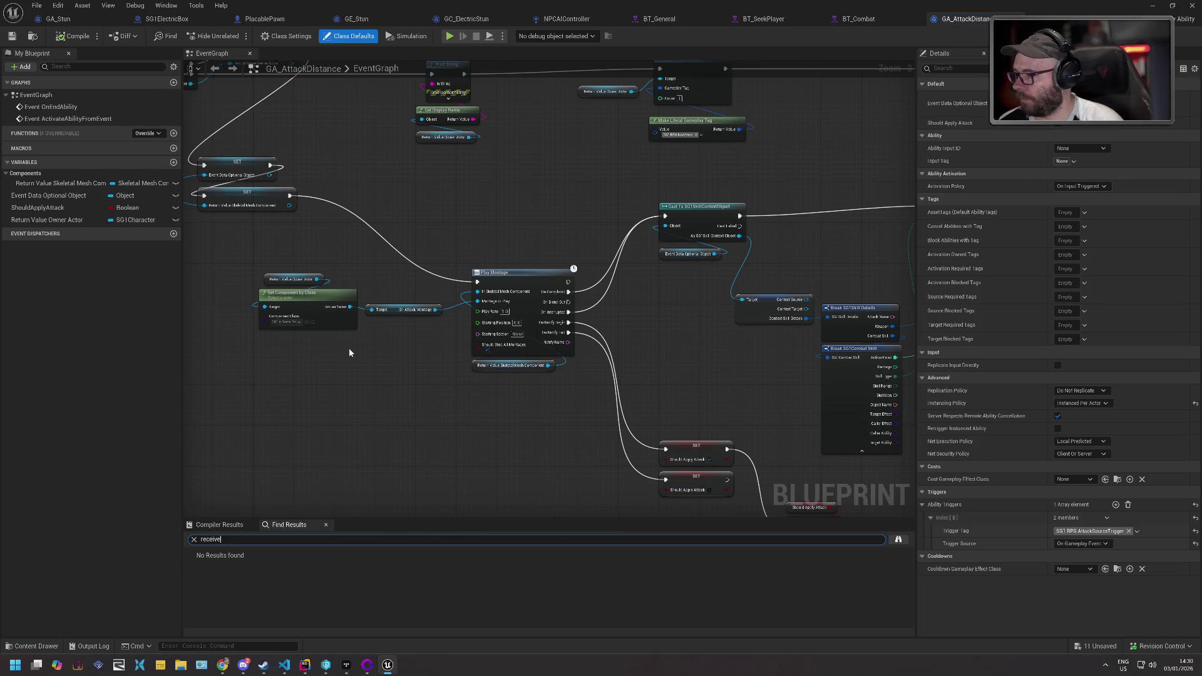
- Pan across the GA_AttackDistance graph, then open GA_ReceiveAttack from the Content Drawer
{"action": "left_click_drag", "start_coordinate": [670, 360], "coordinate": [410, 333]}
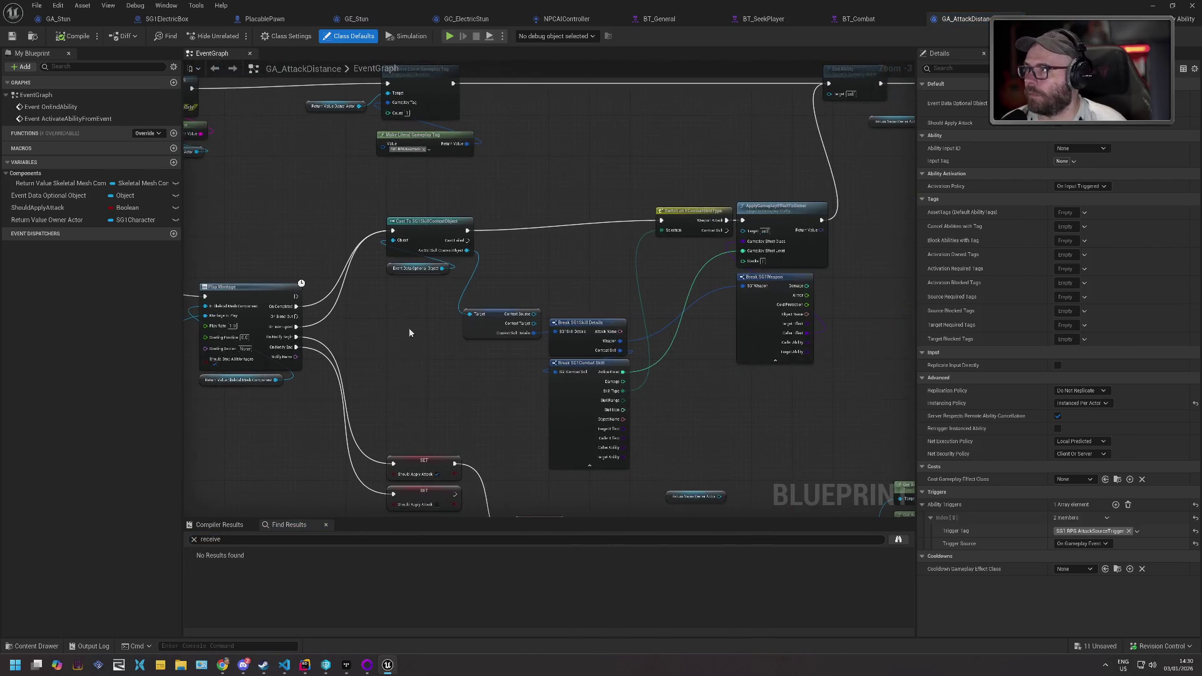
{"action": "mouse_move", "coordinate": [472, 192]}
{"action": "left_mouse_down"}
{"action": "mouse_move", "coordinate": [554, 335]}
{"action": "mouse_move", "coordinate": [445, 285]}
{"action": "mouse_move", "coordinate": [633, 164]}
{"action": "mouse_move", "coordinate": [630, 178]}
{"action": "left_mouse_up"}
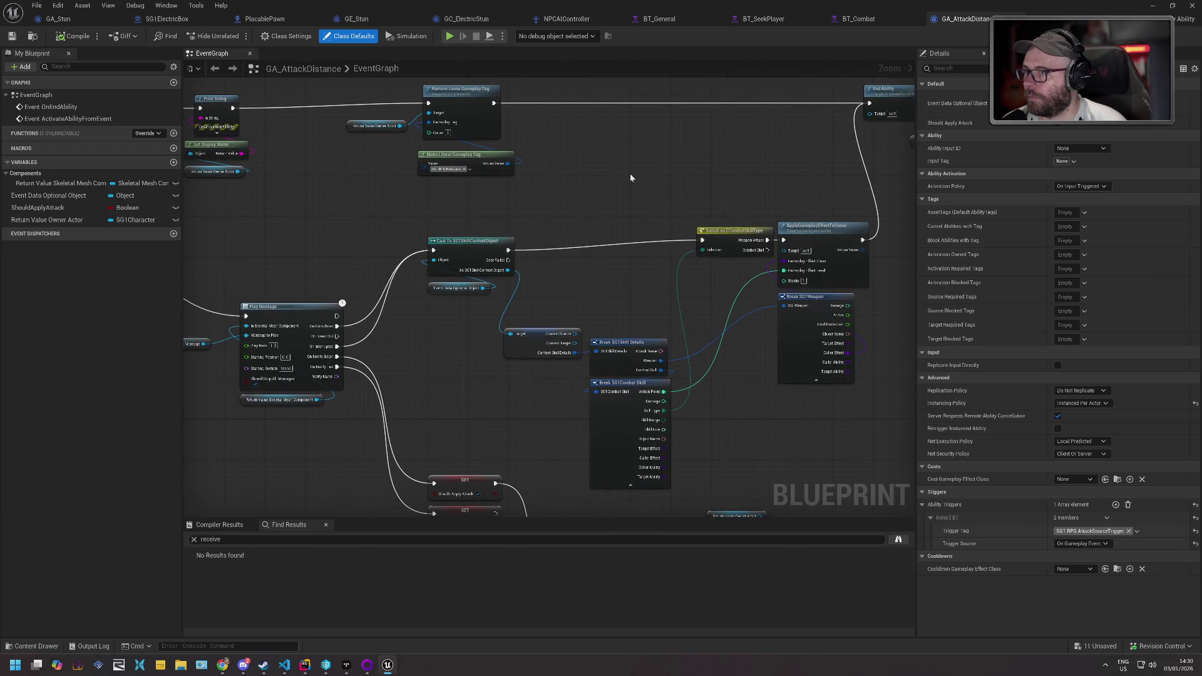
{"action": "left_click_drag", "start_coordinate": [325, 215], "coordinate": [655, 202]}
{"action": "mouse_move", "coordinate": [424, 181]}
{"action": "left_mouse_down"}
{"action": "mouse_move", "coordinate": [464, 223]}
{"action": "mouse_move", "coordinate": [658, 251]}
{"action": "mouse_move", "coordinate": [570, 220]}
{"action": "left_mouse_up"}
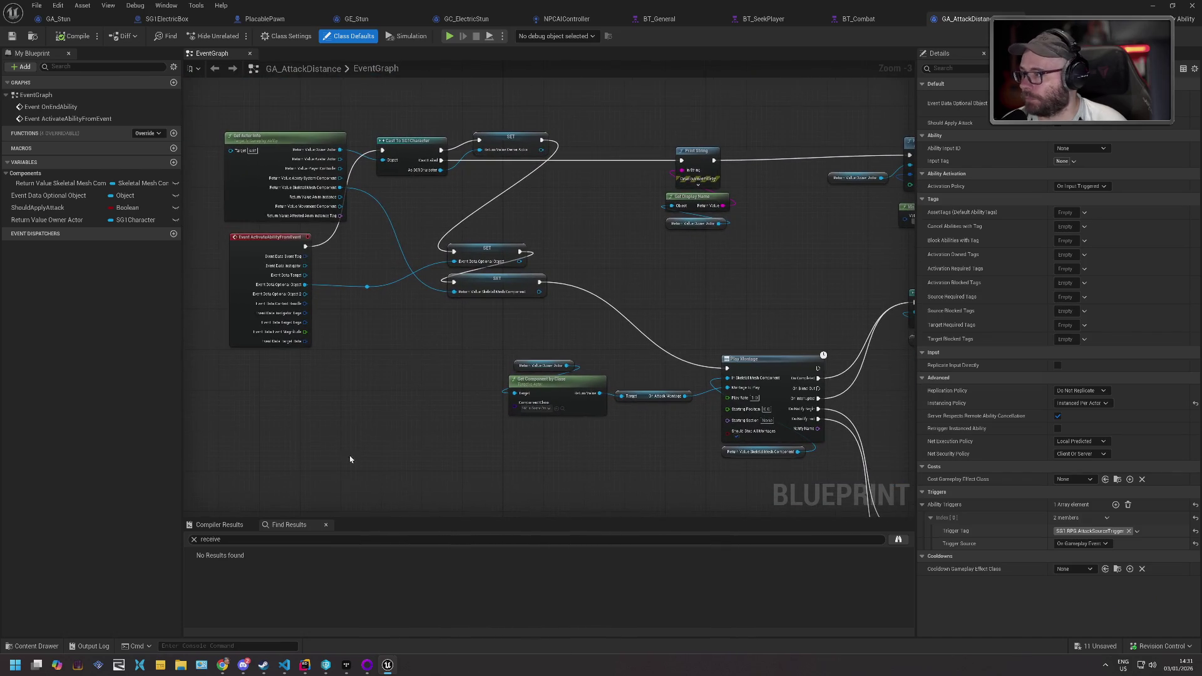
{"action": "left_click", "coordinate": [34, 646]}
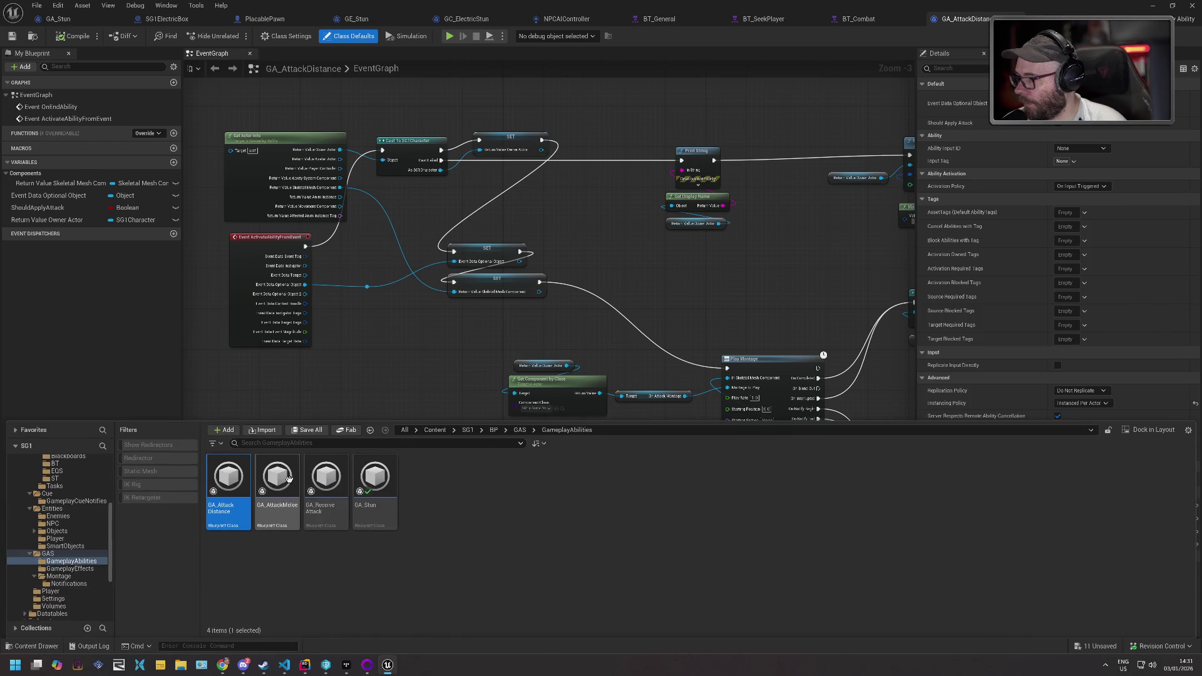
{"action": "double_click", "coordinate": [327, 479]}
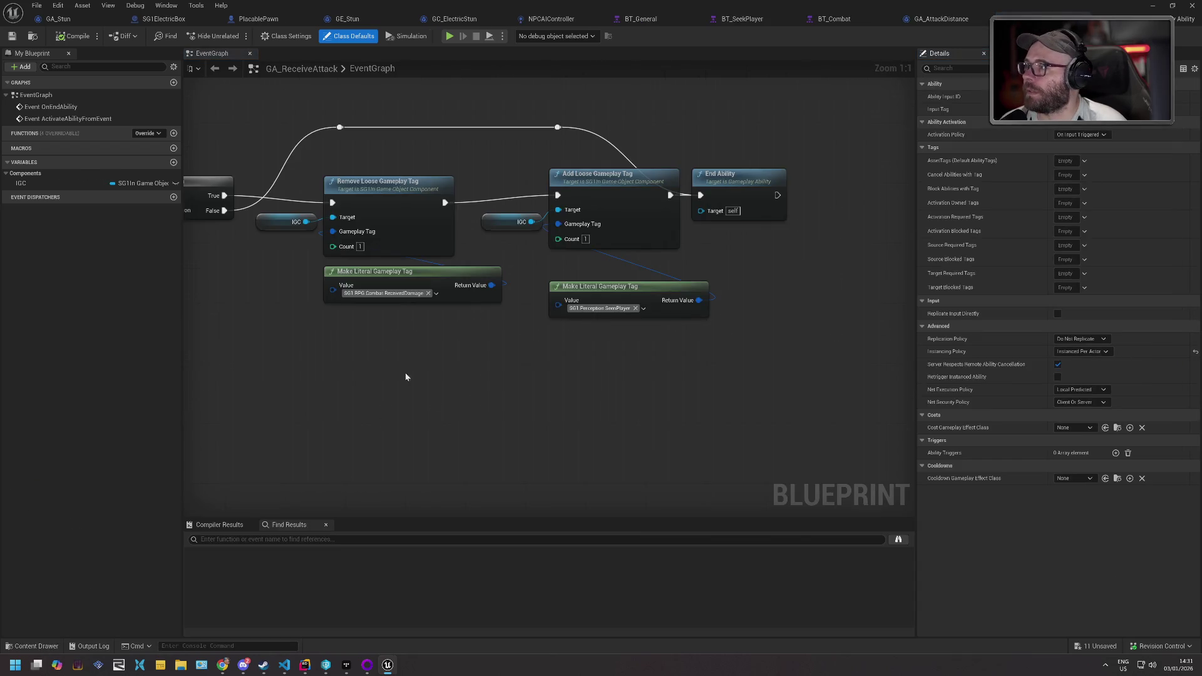
- Replace the first ReceivedDamage tag literal with SG1.Movement.NoGoto
{"action": "left_click", "coordinate": [430, 294]}
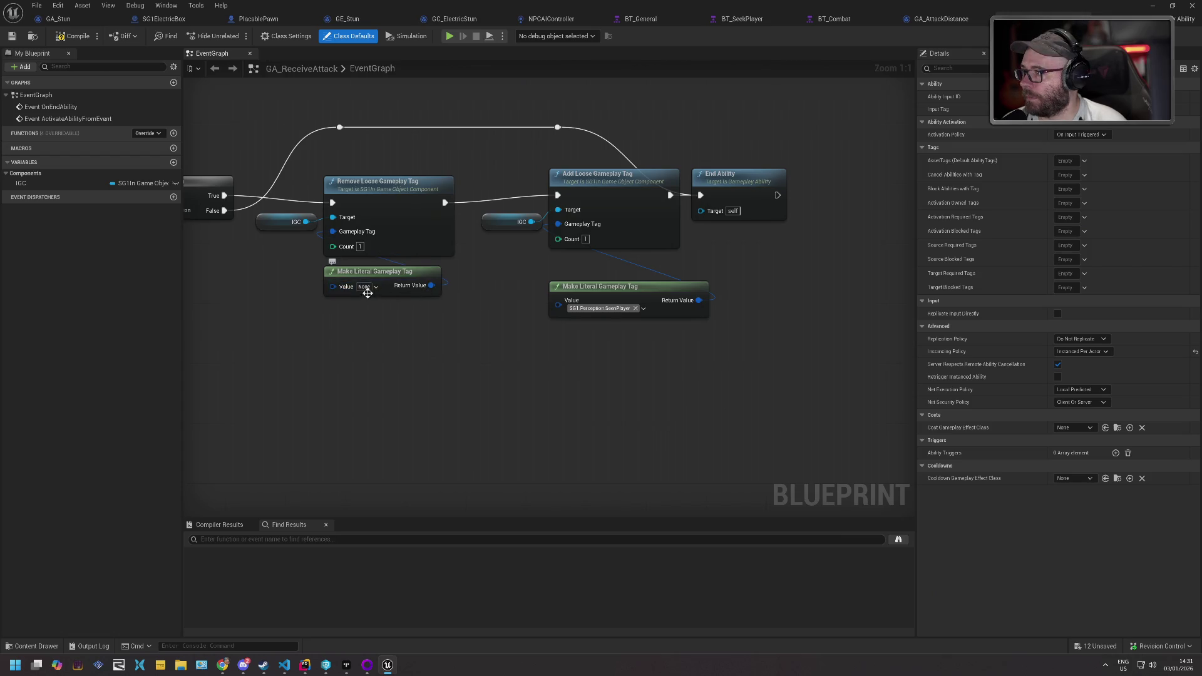
{"action": "left_click", "coordinate": [376, 287]}
{"action": "type", "text": "nogoto"}
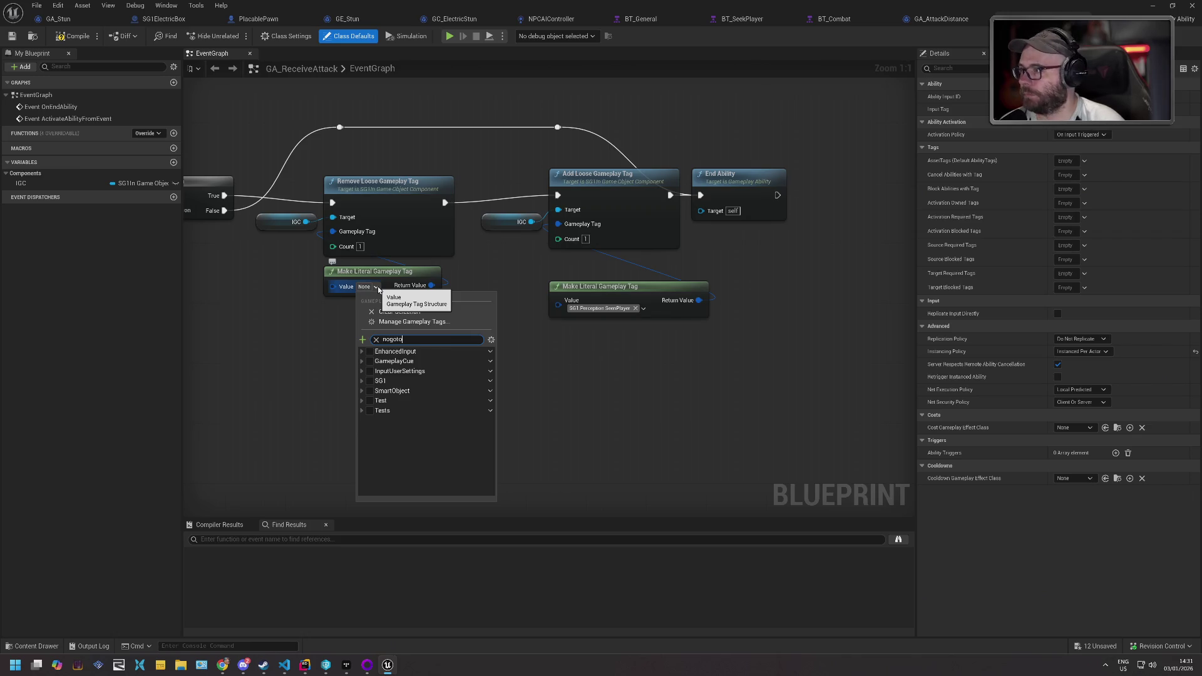
{"action": "left_click", "coordinate": [379, 371]}
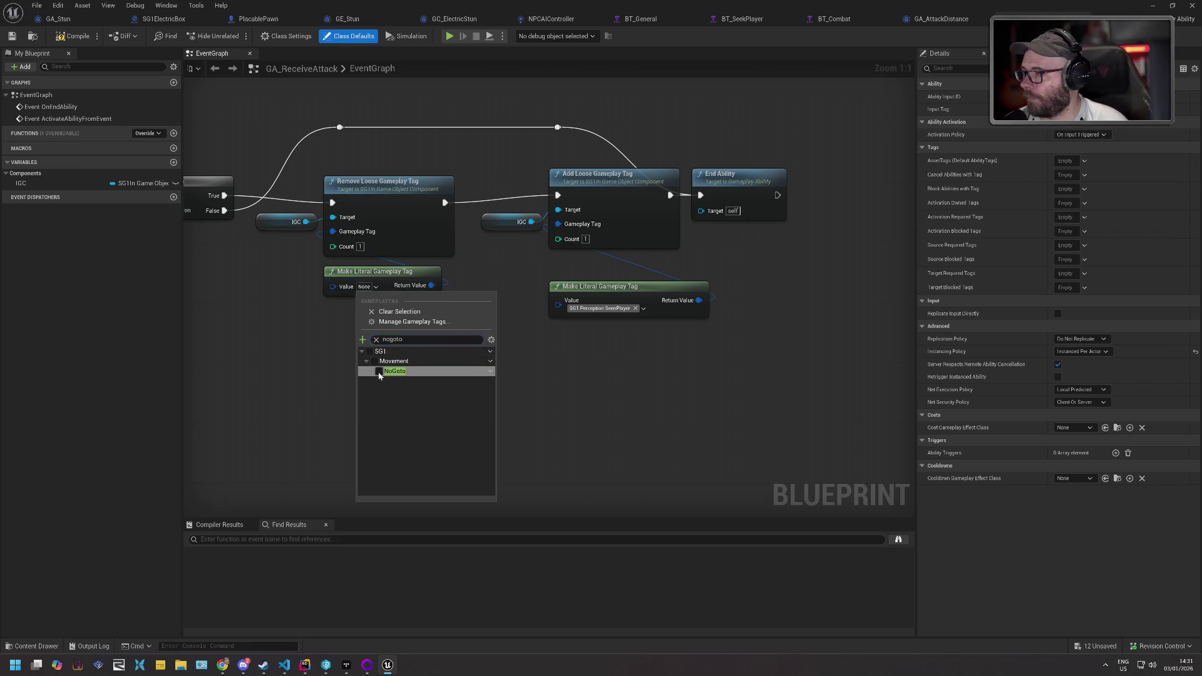
{"action": "left_click", "coordinate": [622, 362]}
- Set the added tag literal to SG1.Movement.NoGoto as well
{"action": "left_click_drag", "start_coordinate": [368, 346], "coordinate": [747, 342]}
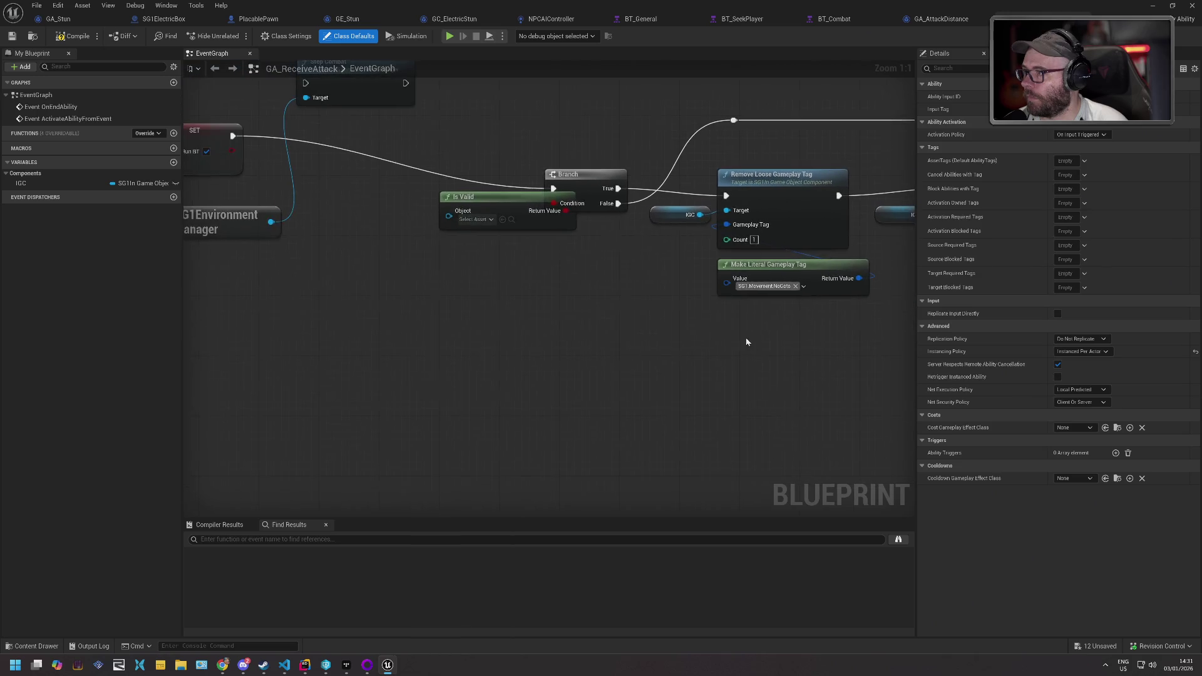
{"action": "left_click_drag", "start_coordinate": [414, 303], "coordinate": [653, 403]}
{"action": "mouse_move", "coordinate": [400, 368]}
{"action": "left_mouse_down"}
{"action": "mouse_move", "coordinate": [727, 371]}
{"action": "mouse_move", "coordinate": [823, 325]}
{"action": "left_mouse_up"}
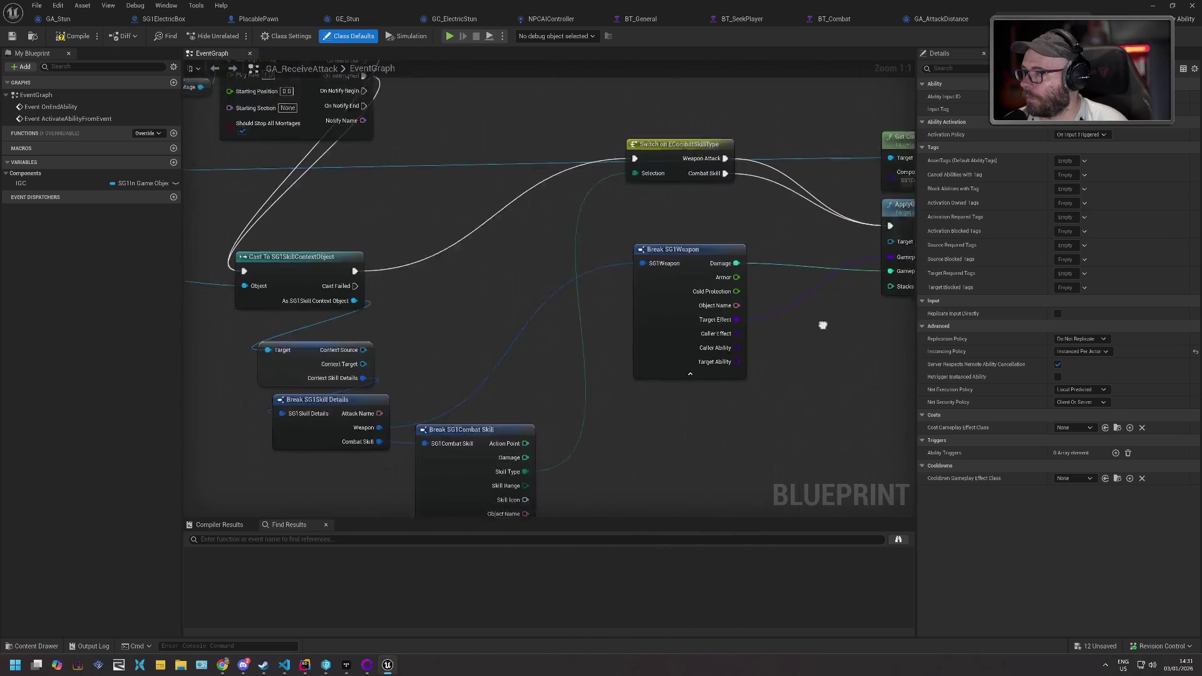
{"action": "scroll", "coordinate": [620, 316], "scroll_direction": "down", "scroll_amount": 4}
{"action": "scroll", "coordinate": [462, 268], "scroll_direction": "up", "scroll_amount": 4}
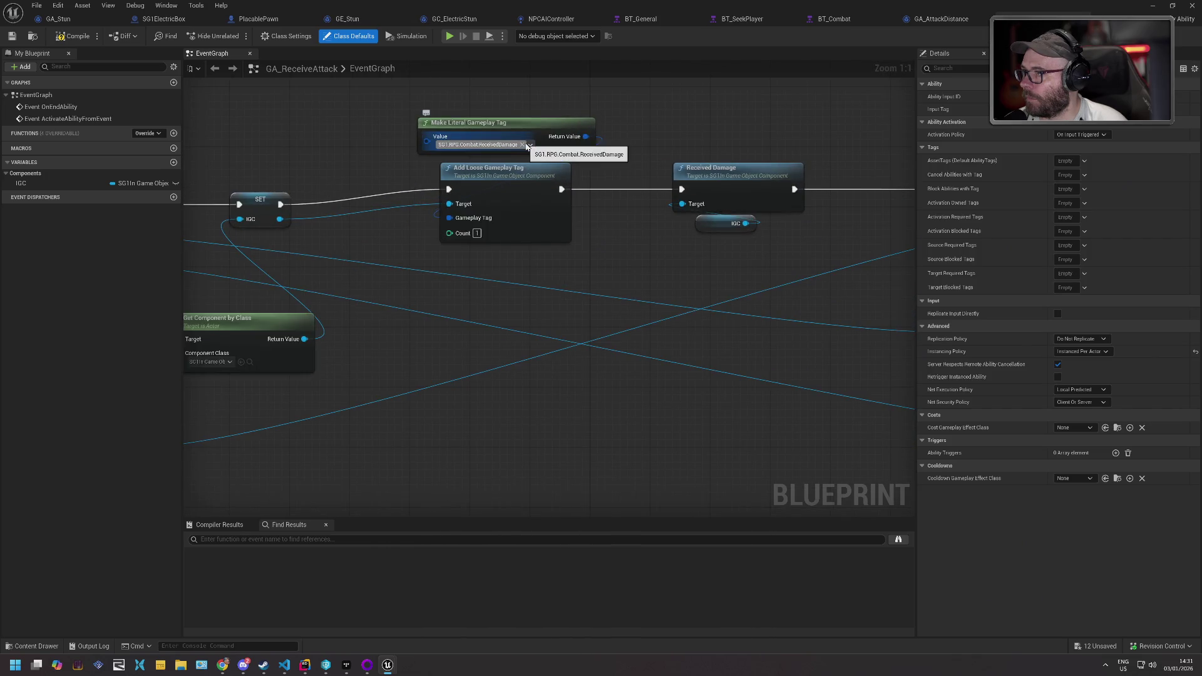
{"action": "left_click", "coordinate": [529, 146]}
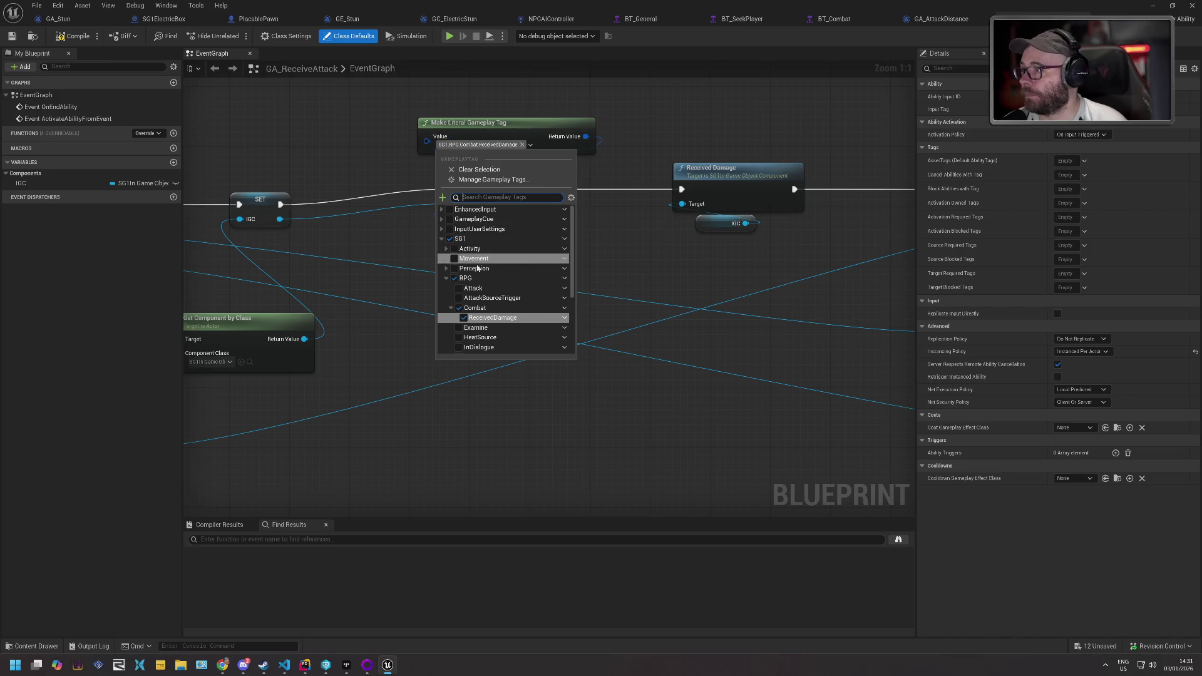
{"action": "type", "text": "nogoto"}
{"action": "left_click", "coordinate": [460, 229]}
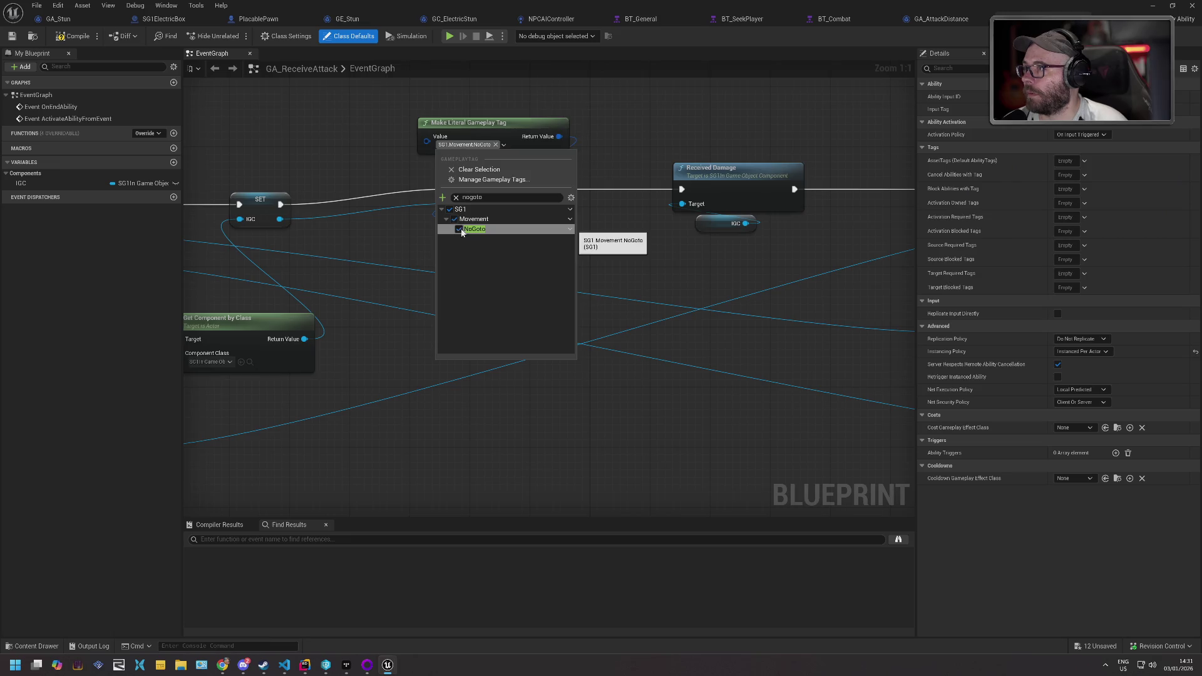
{"action": "key", "text": "Escape"}
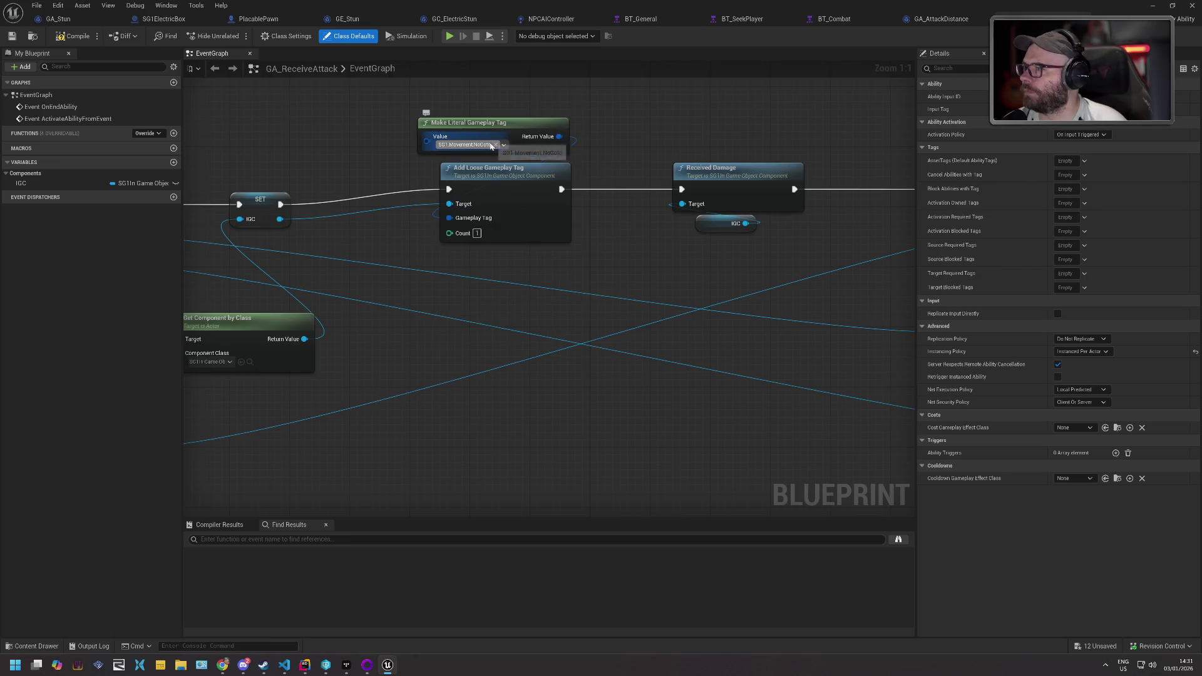
- Save GA_ReceiveAttack, checking out the asset so the save completes
{"action": "left_click", "coordinate": [12, 36]}
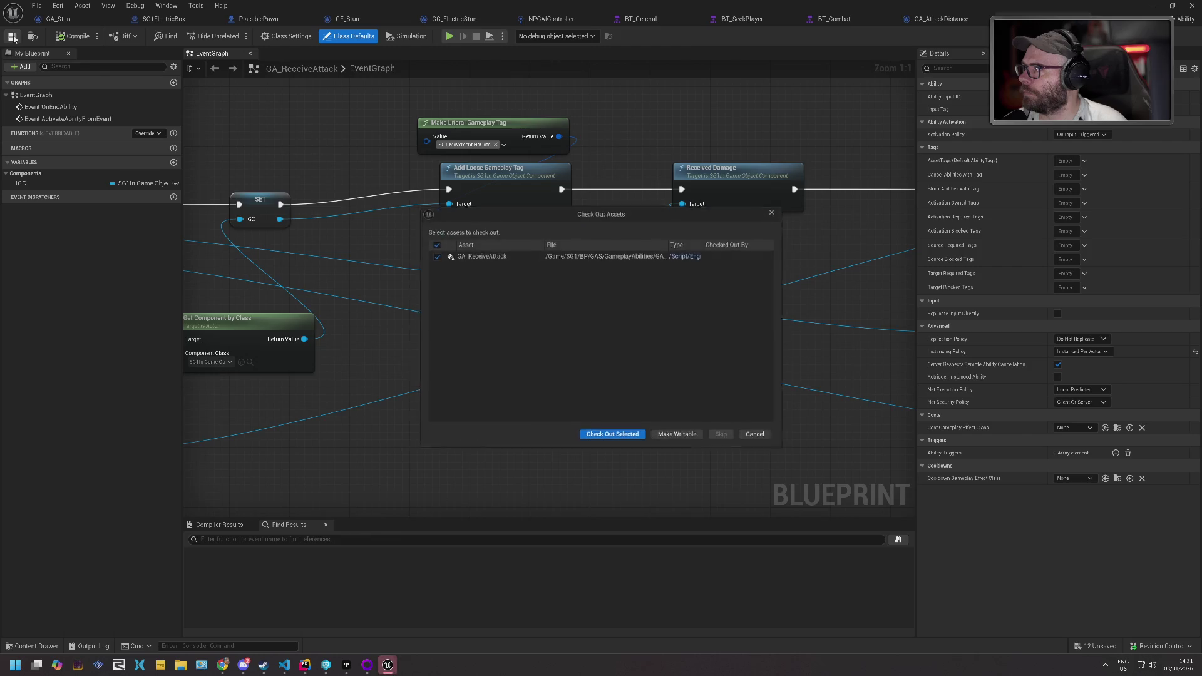
{"action": "left_click", "coordinate": [613, 434]}
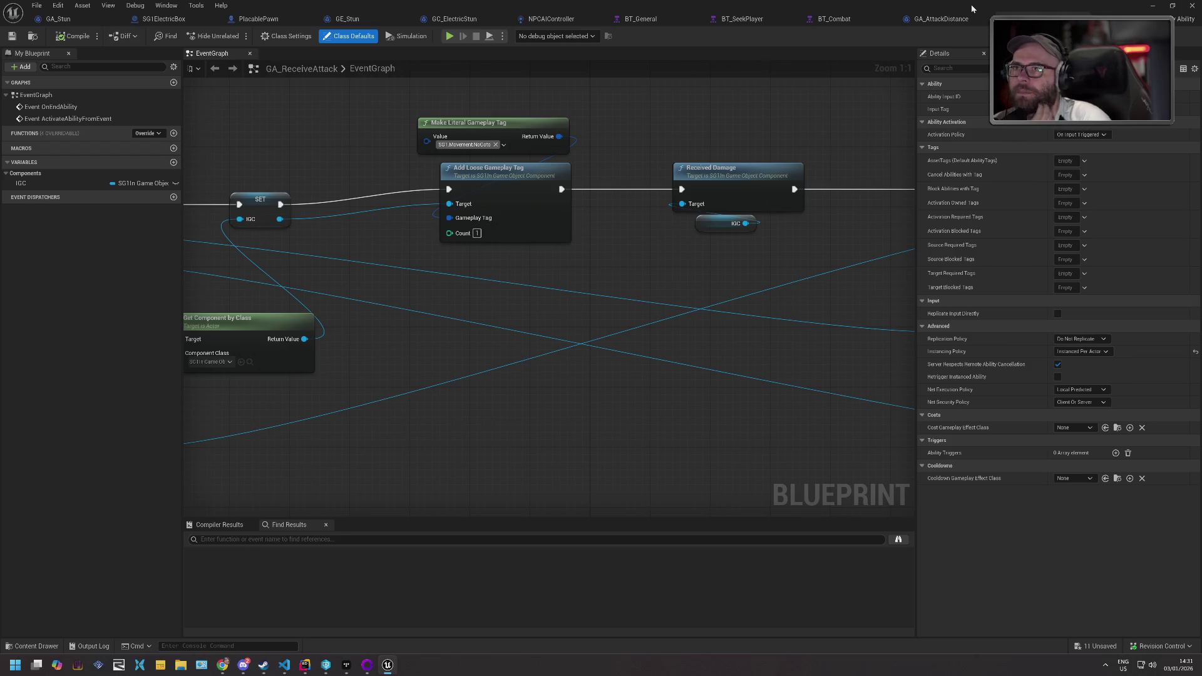
{"action": "left_click", "coordinate": [30, 649]}
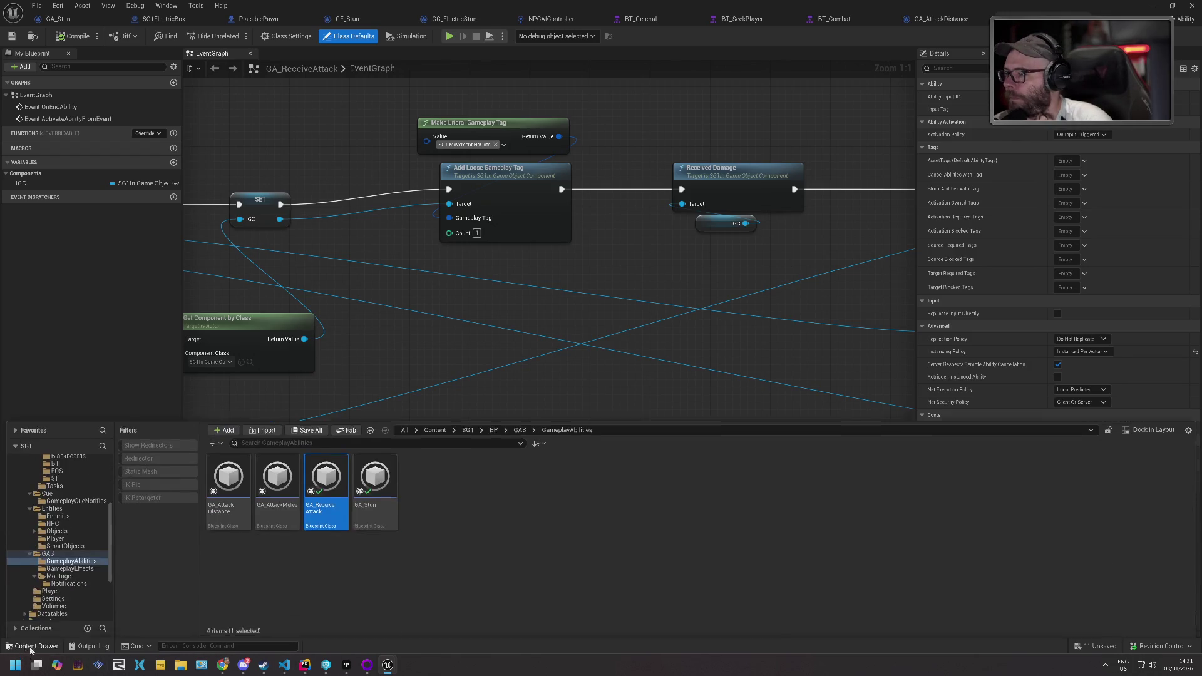
- Look over GA_Stun's event graph up to its apply-effect step, then view GE_Stun's blocking tags
{"action": "double_click", "coordinate": [376, 487]}
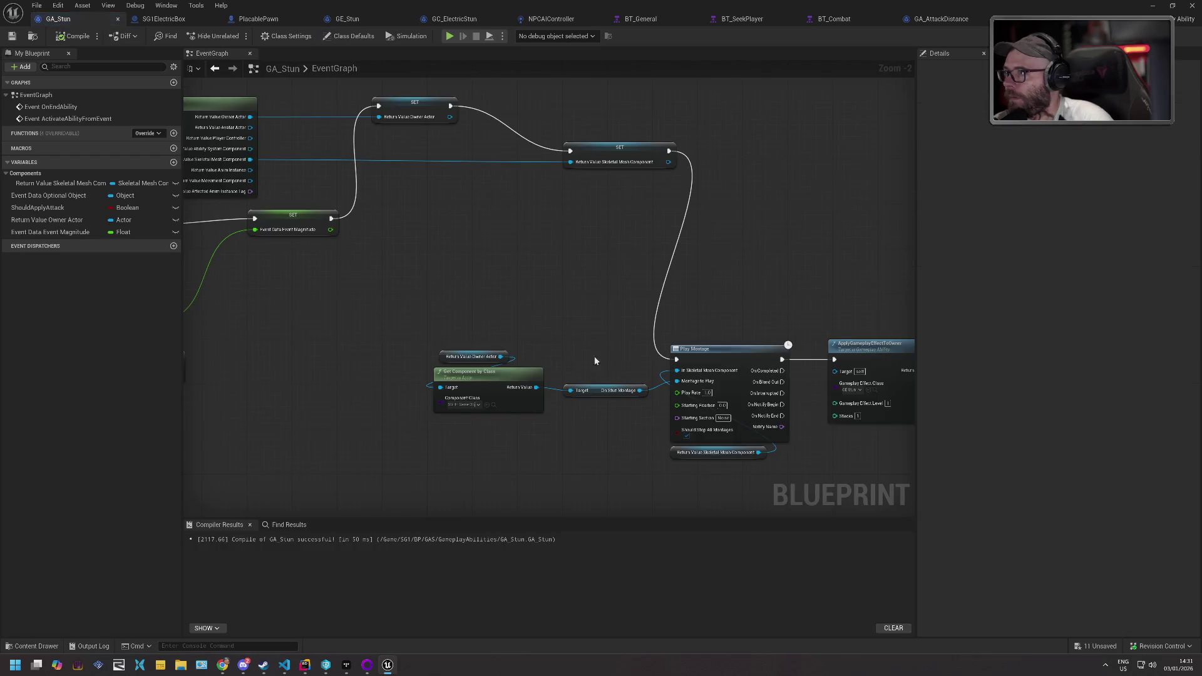
{"action": "mouse_move", "coordinate": [438, 255]}
{"action": "left_mouse_down"}
{"action": "mouse_move", "coordinate": [773, 266]}
{"action": "mouse_move", "coordinate": [495, 274]}
{"action": "left_mouse_up"}
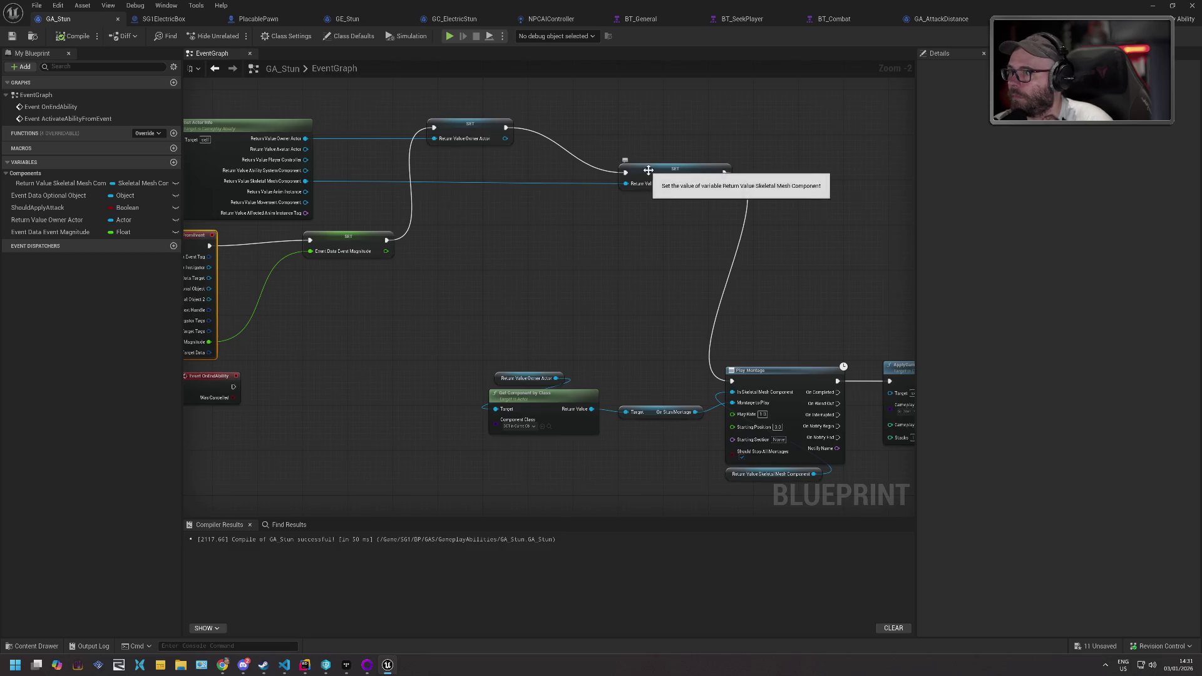
{"action": "mouse_move", "coordinate": [683, 269]}
{"action": "left_mouse_down"}
{"action": "mouse_move", "coordinate": [616, 220]}
{"action": "mouse_move", "coordinate": [614, 303]}
{"action": "mouse_move", "coordinate": [640, 245]}
{"action": "left_mouse_up"}
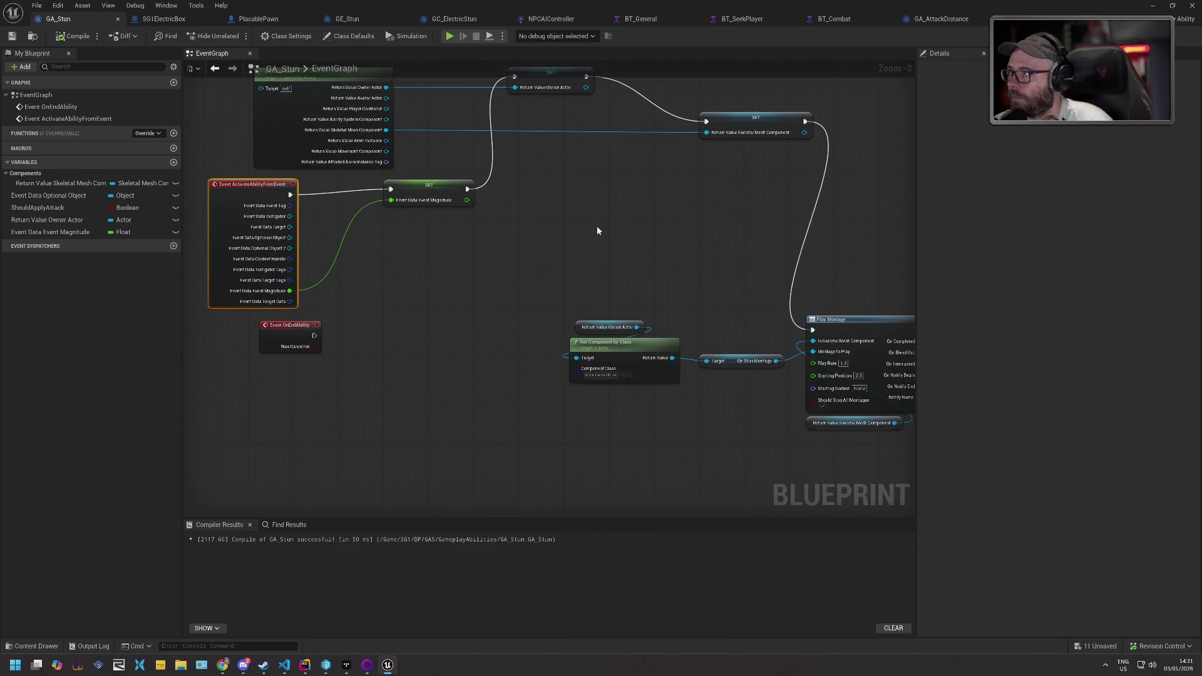
{"action": "left_click", "coordinate": [359, 21]}
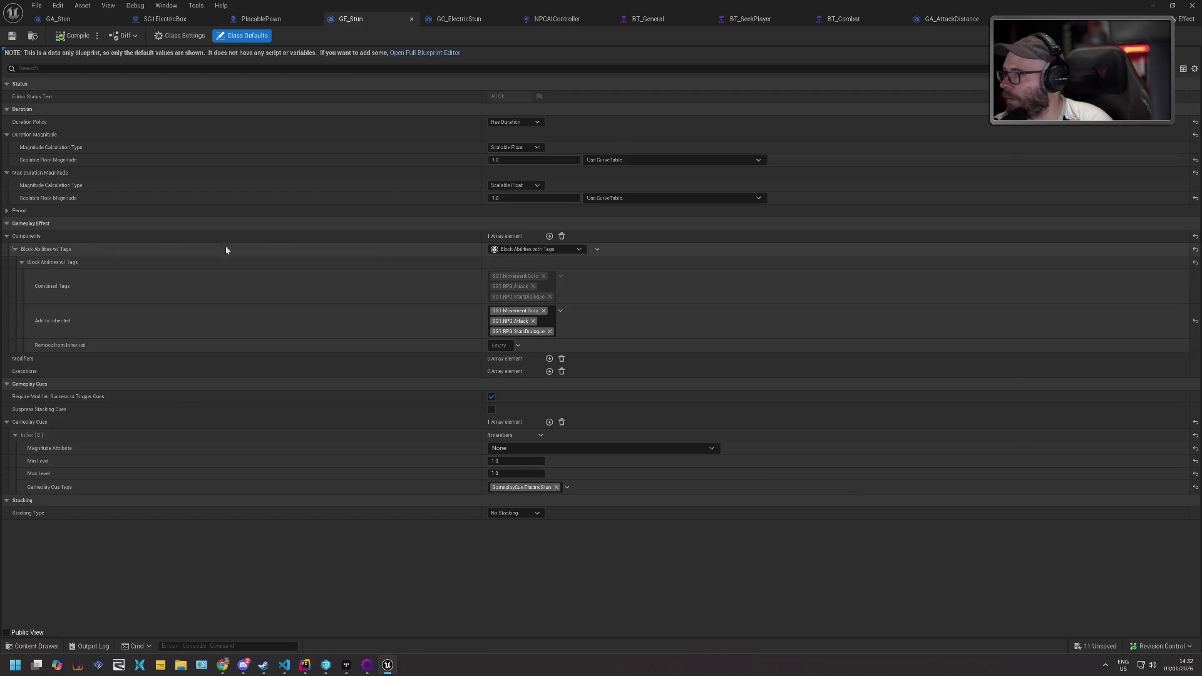
{"action": "left_click", "coordinate": [551, 249]}
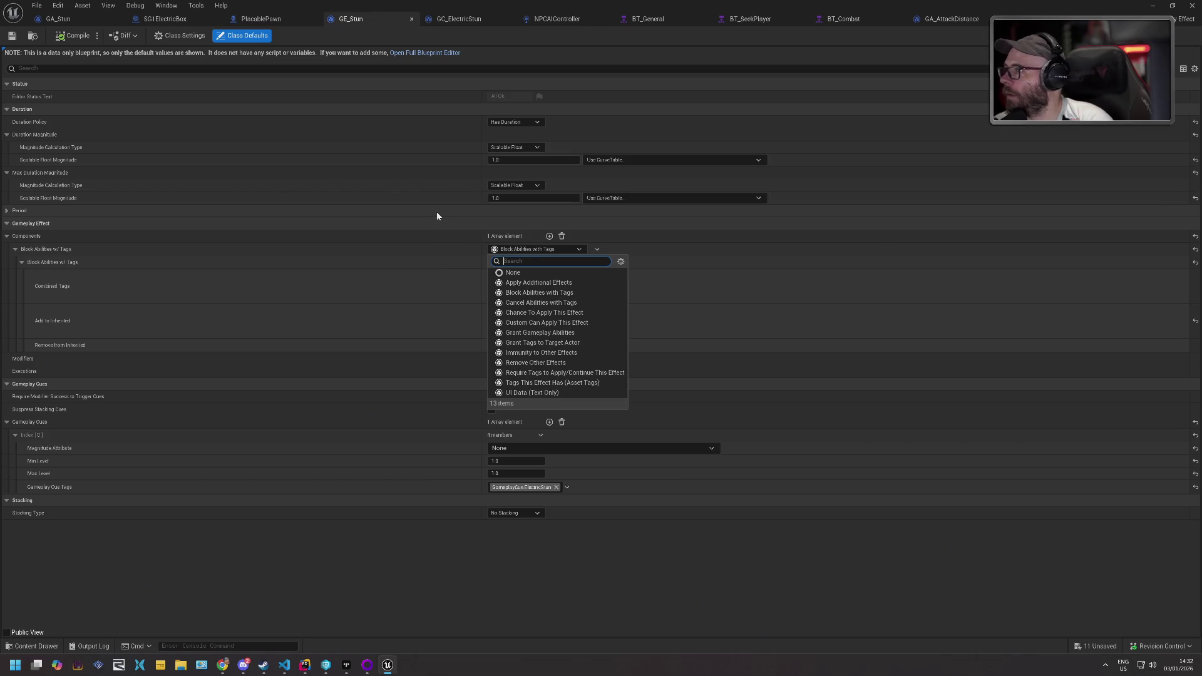
{"action": "left_click", "coordinate": [542, 283]}
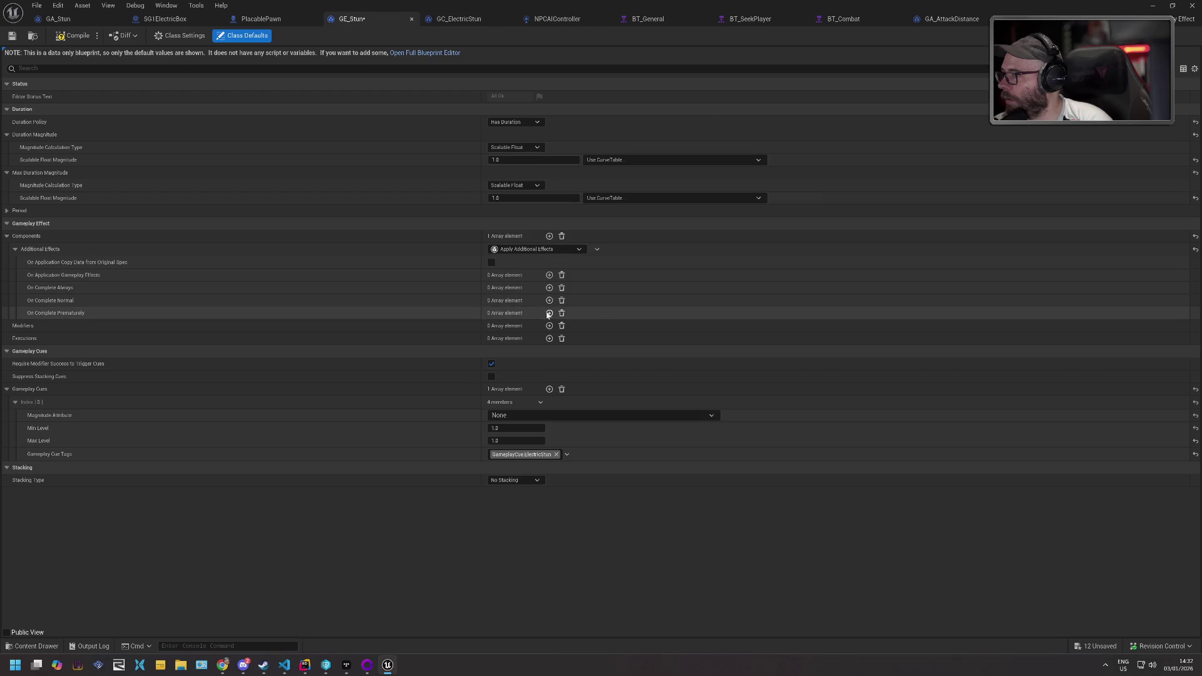
{"action": "left_click", "coordinate": [548, 314]}
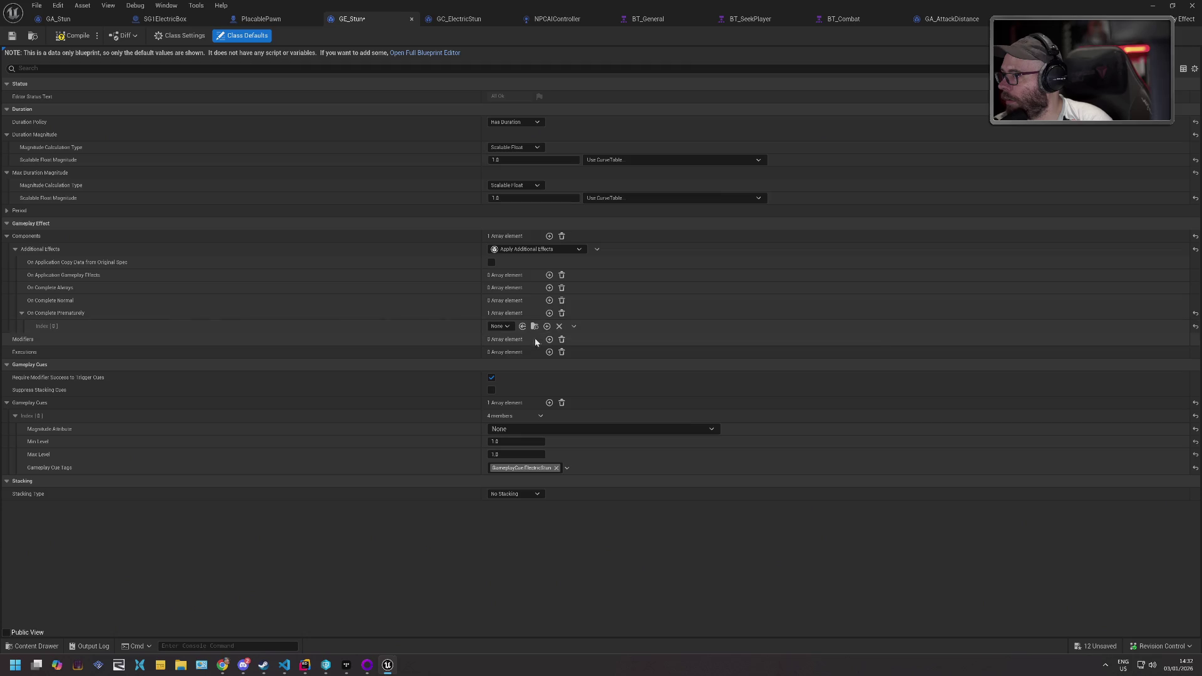
{"action": "left_click", "coordinate": [511, 326]}
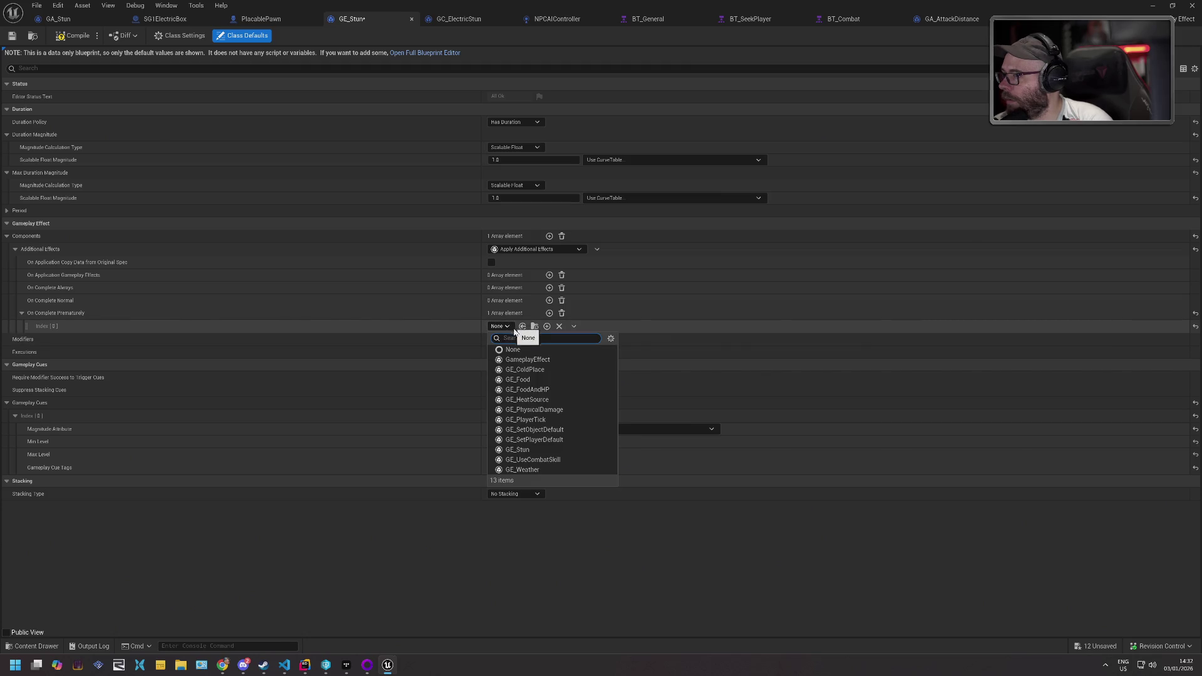
{"action": "left_click", "coordinate": [468, 324]}
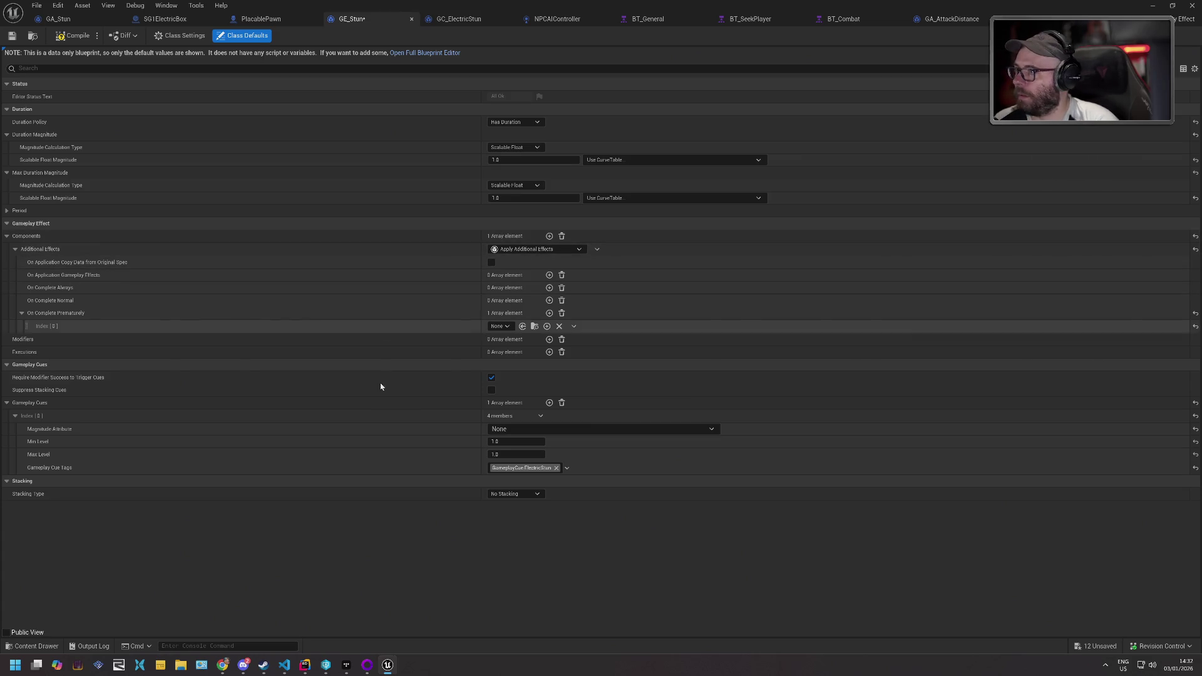
{"action": "key", "text": "ctrl+z"}
{"action": "key", "text": "ctrl+z"}
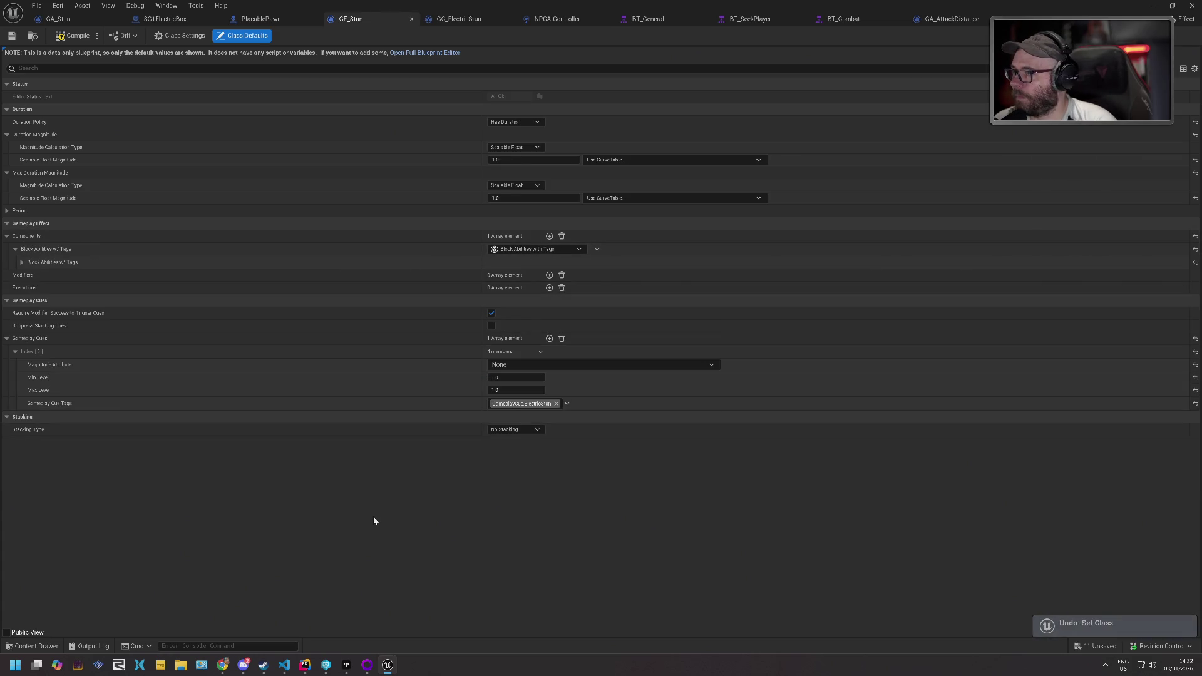
{"action": "left_click", "coordinate": [21, 262]}
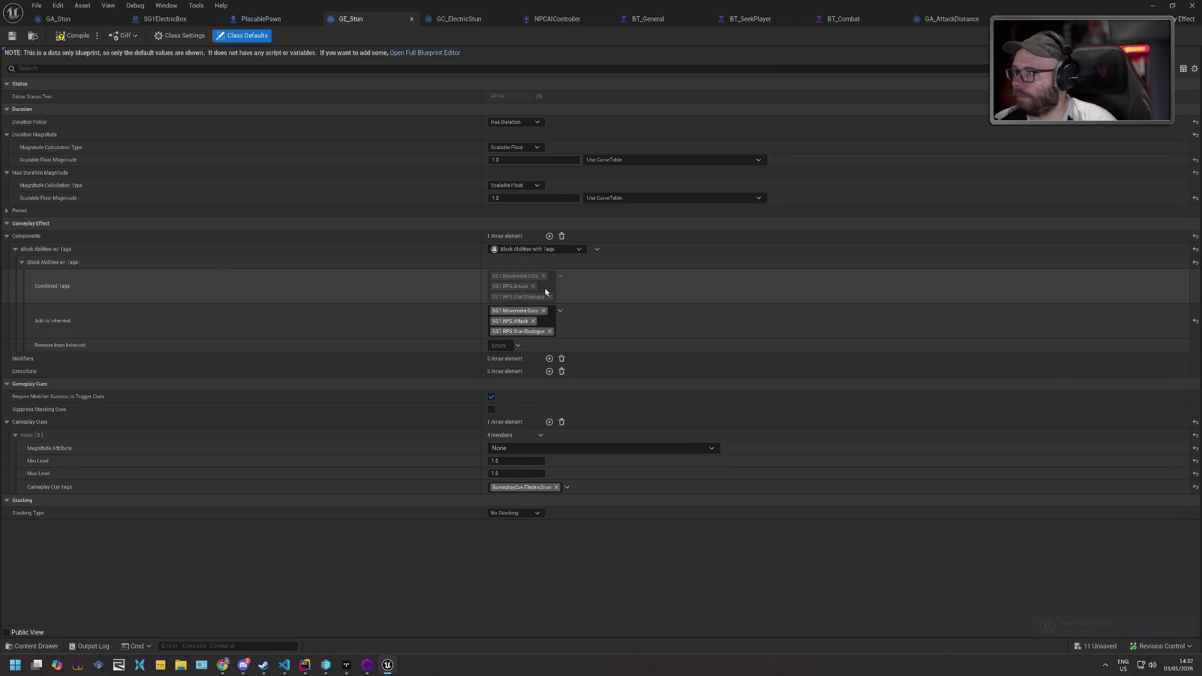
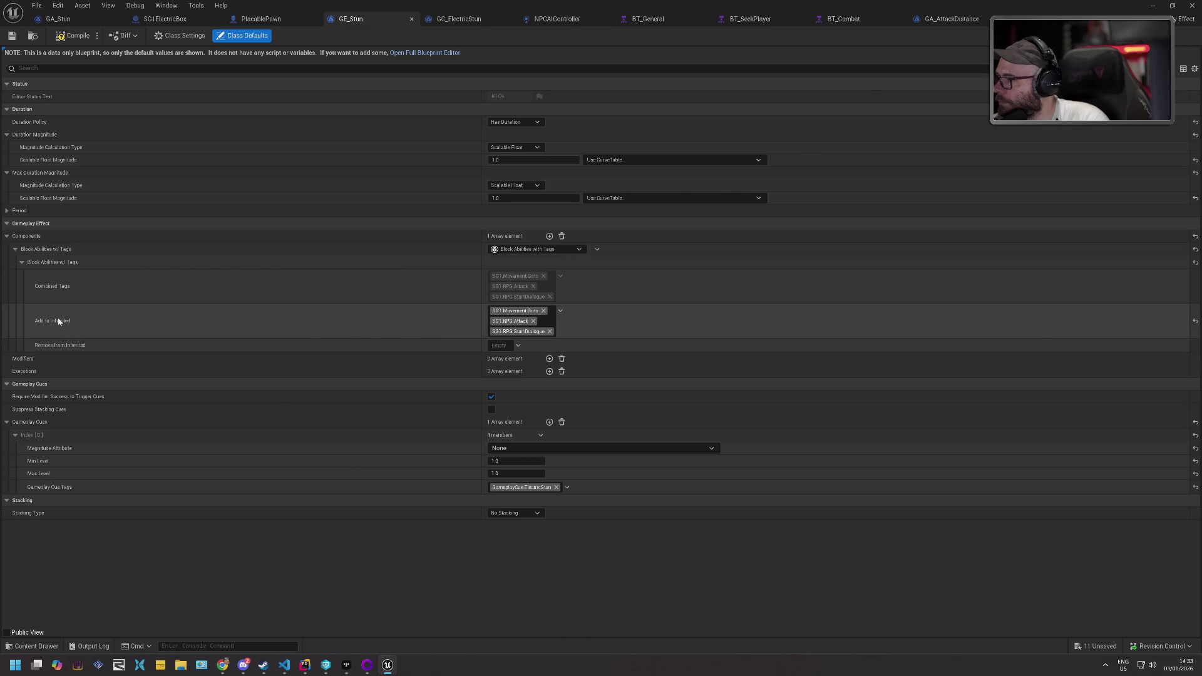
- Add a modifier entry to GE_Stun, inspect its source tag requirements, then remove it
{"action": "mouse_move", "coordinate": [60, 323]}
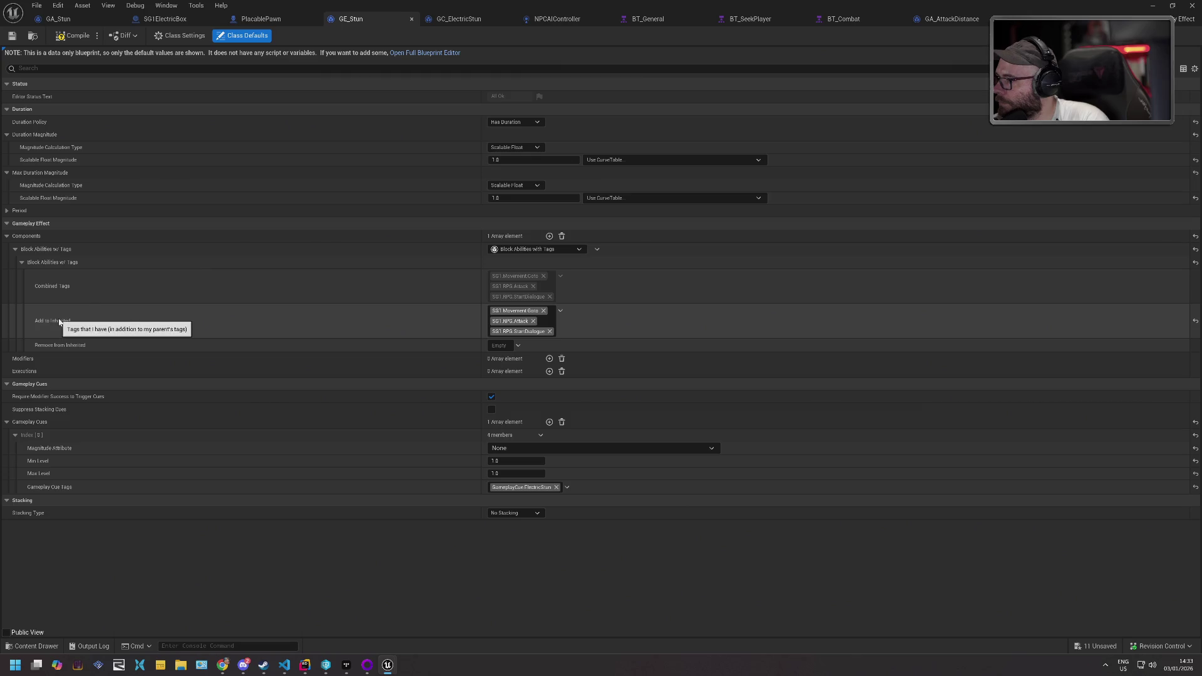
{"action": "mouse_move", "coordinate": [72, 349]}
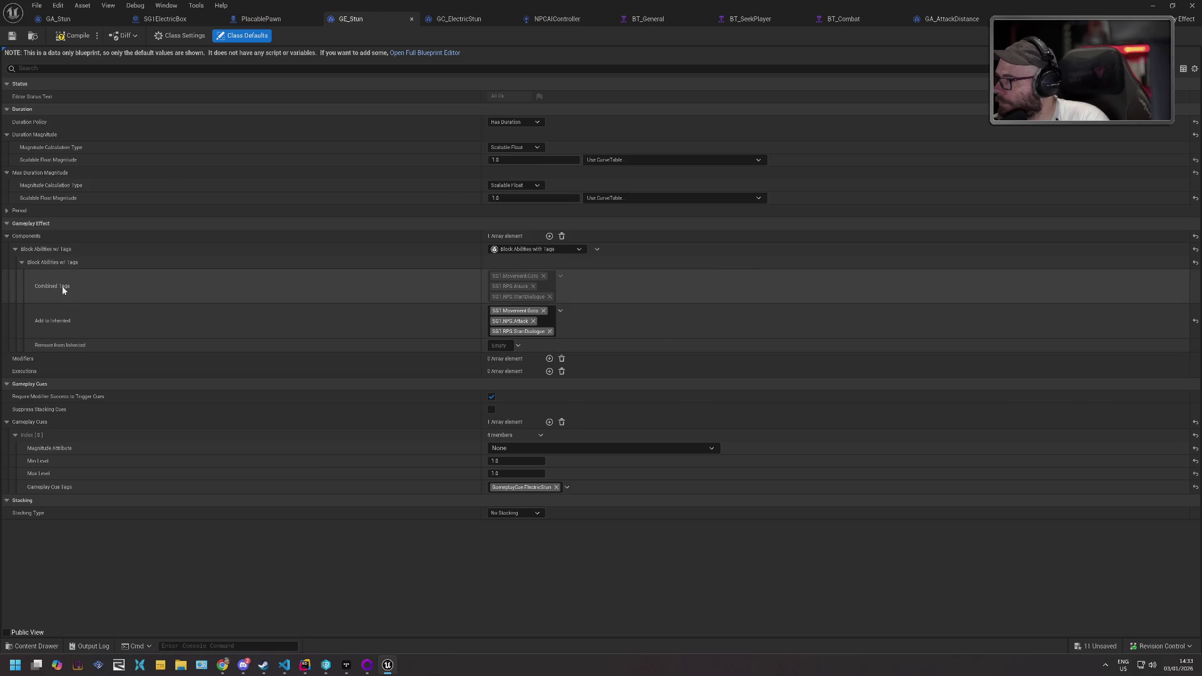
{"action": "mouse_move", "coordinate": [62, 288]}
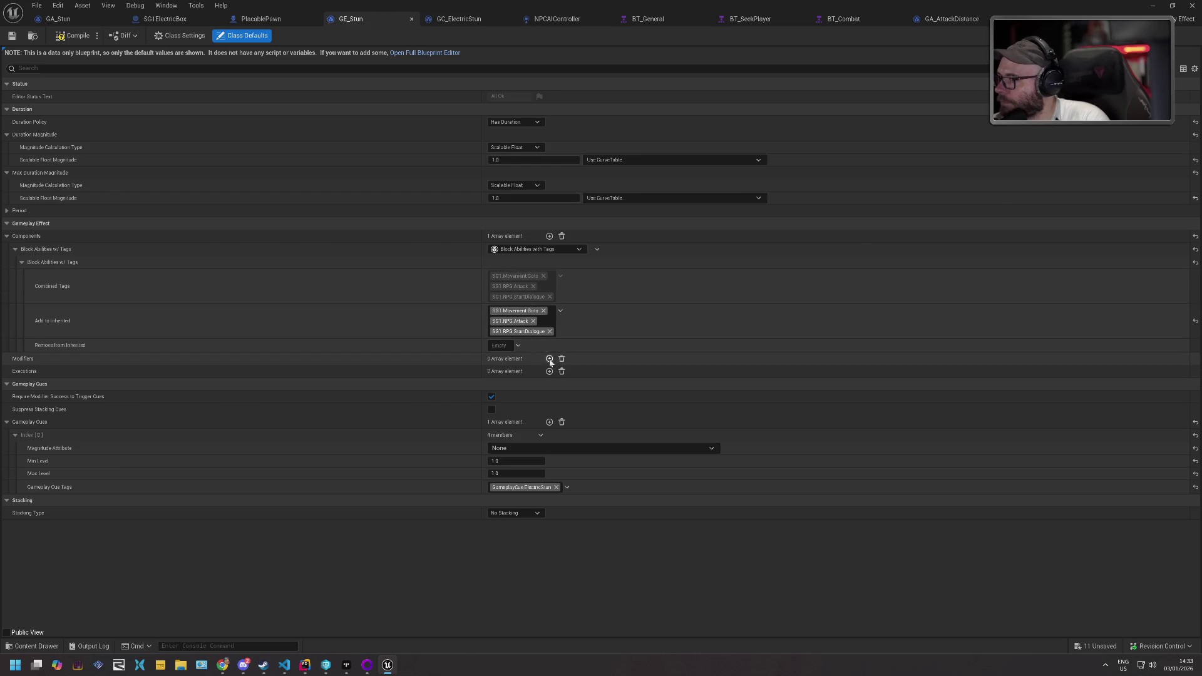
{"action": "left_click", "coordinate": [550, 359]}
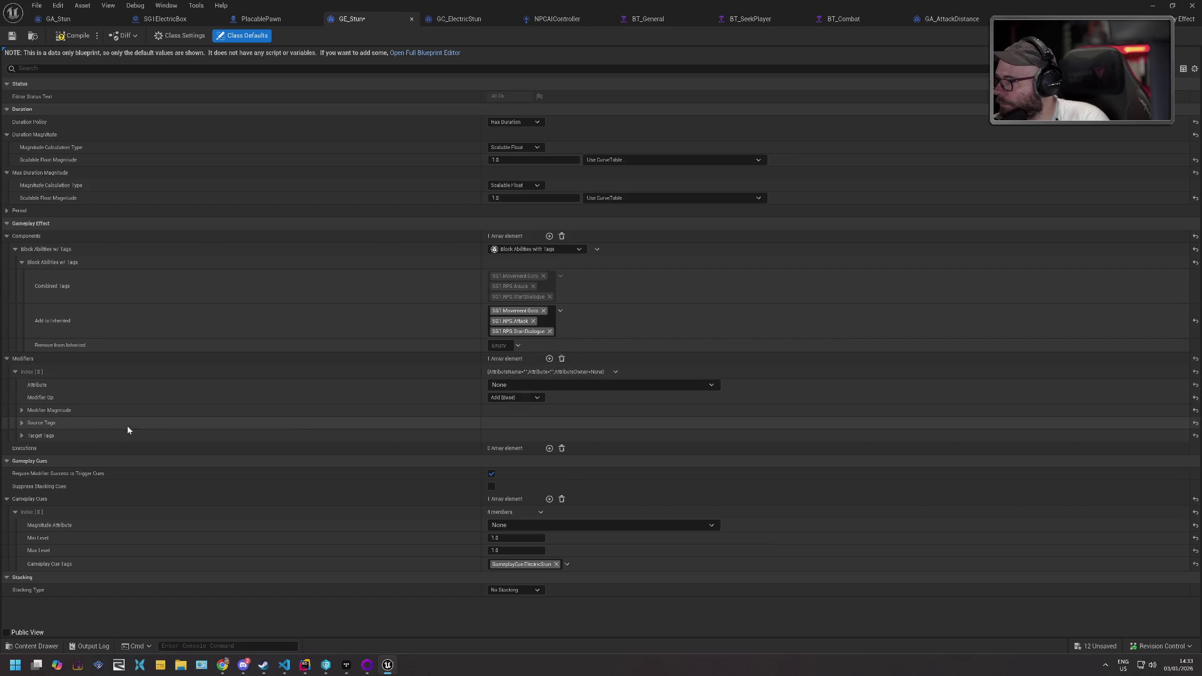
{"action": "left_click", "coordinate": [22, 423]}
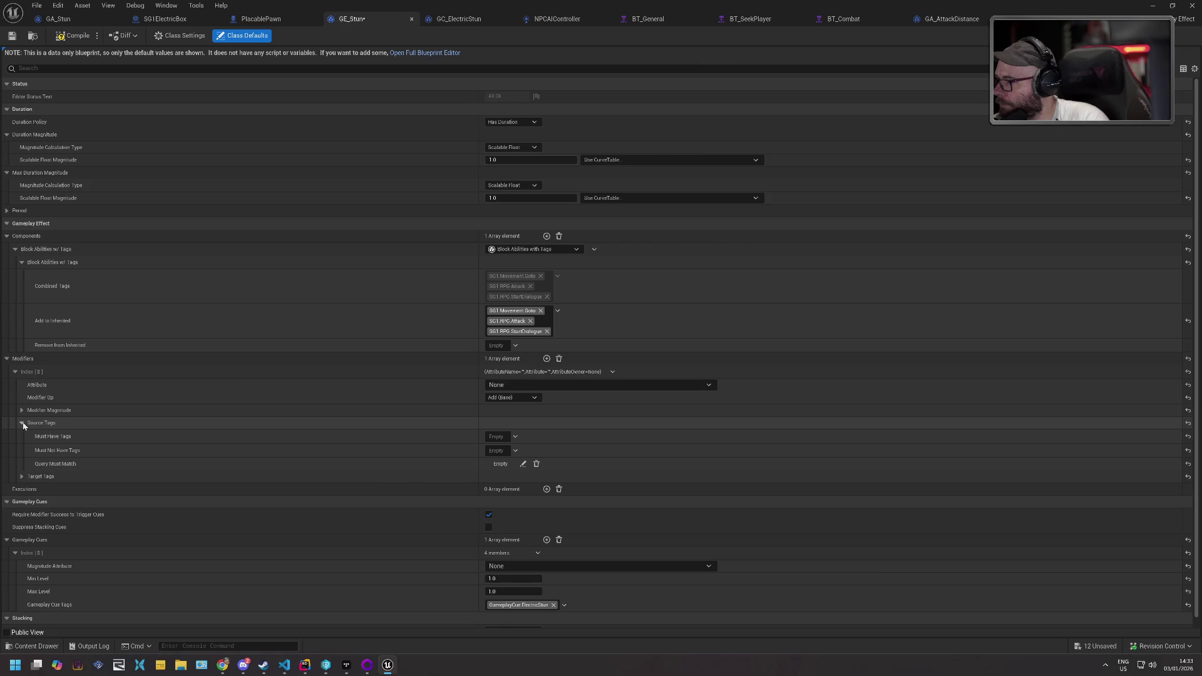
{"action": "left_click", "coordinate": [22, 423]}
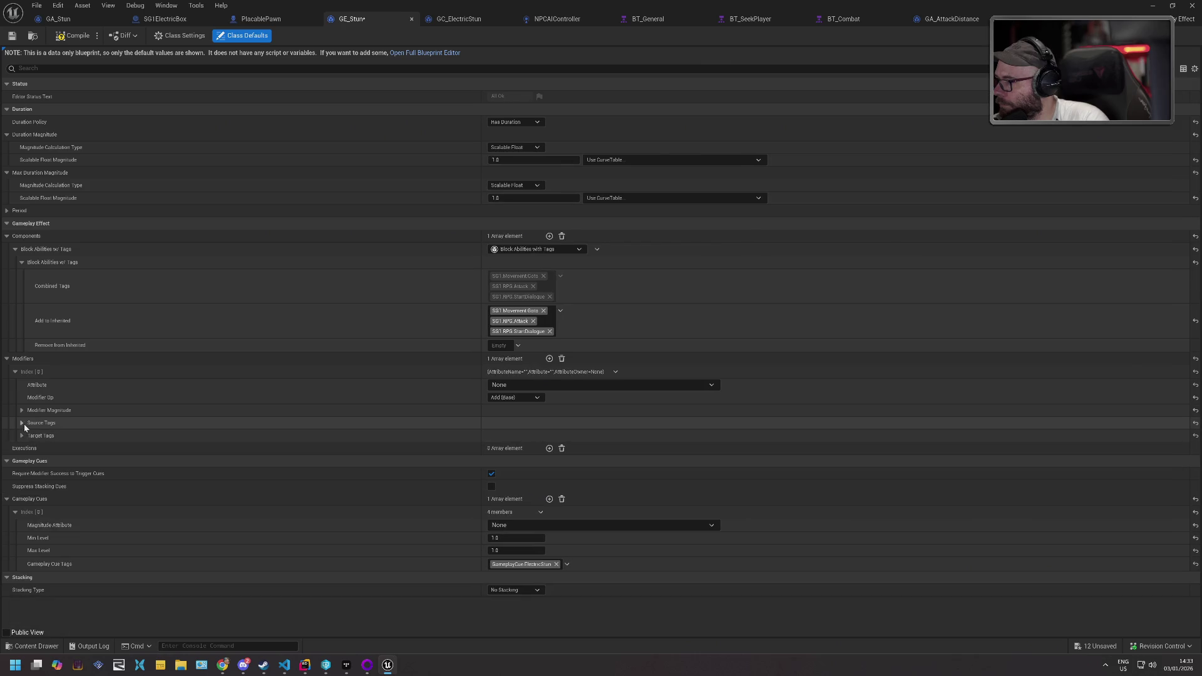
{"action": "left_click", "coordinate": [562, 358]}
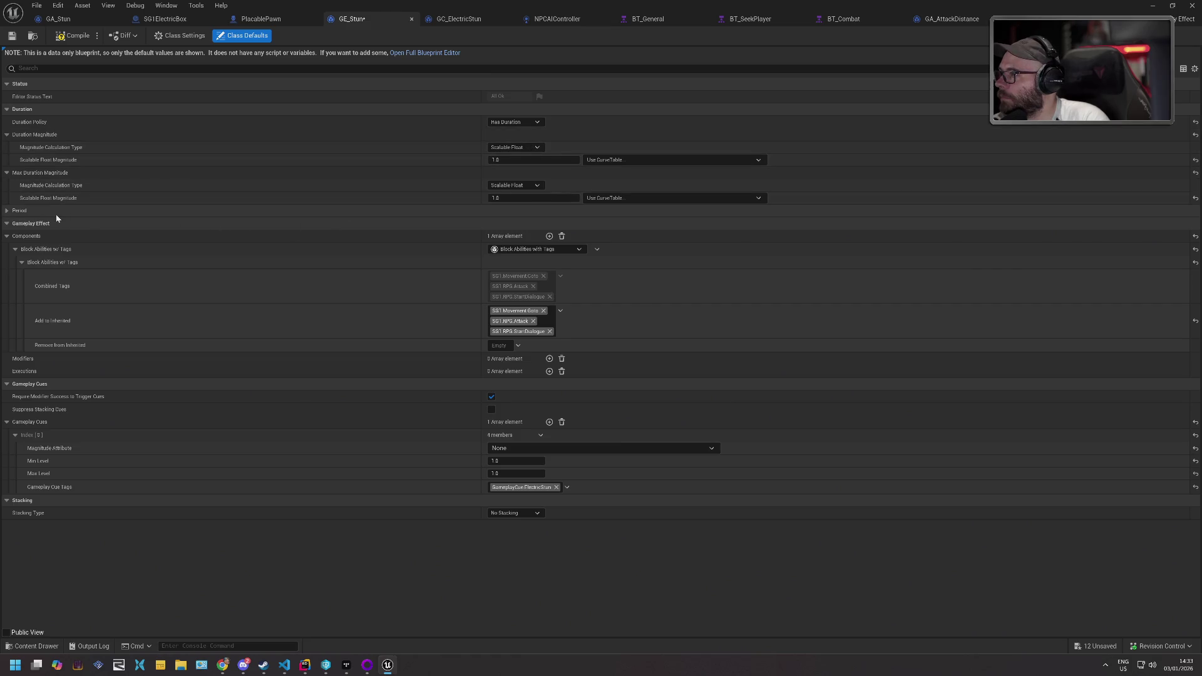
- Switch the effect component to Grant Tags to Target Actor and add SG1.Movement.NoGoto
{"action": "left_click", "coordinate": [552, 249]}
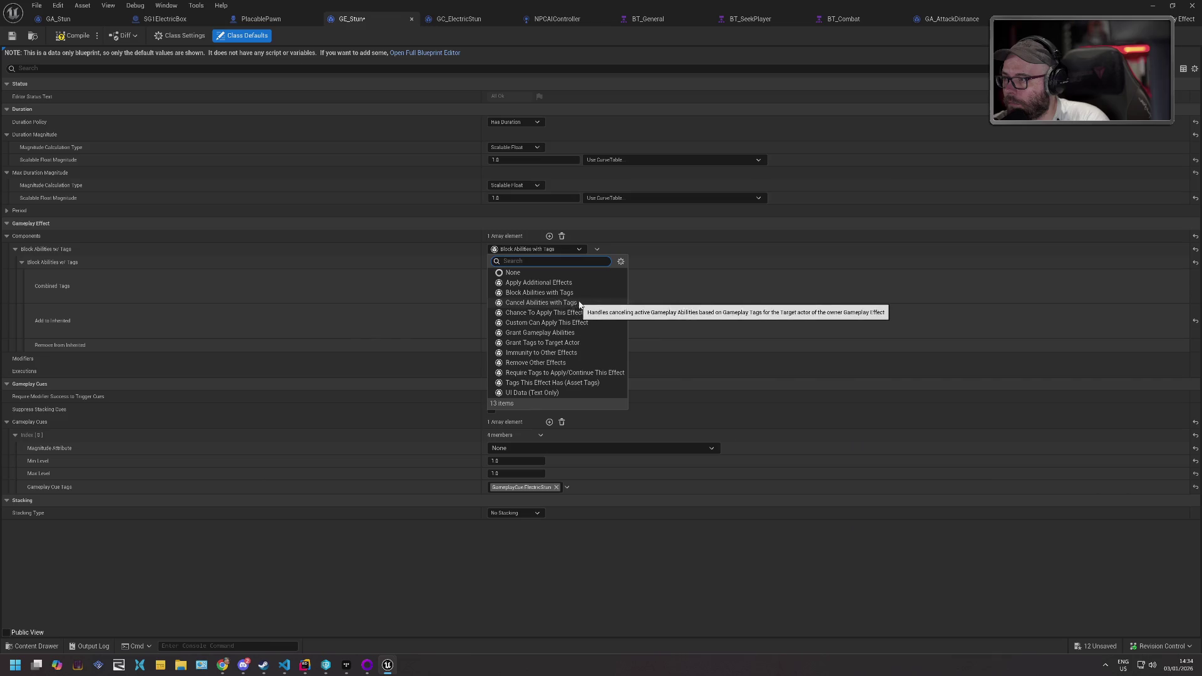
{"action": "left_click", "coordinate": [564, 344]}
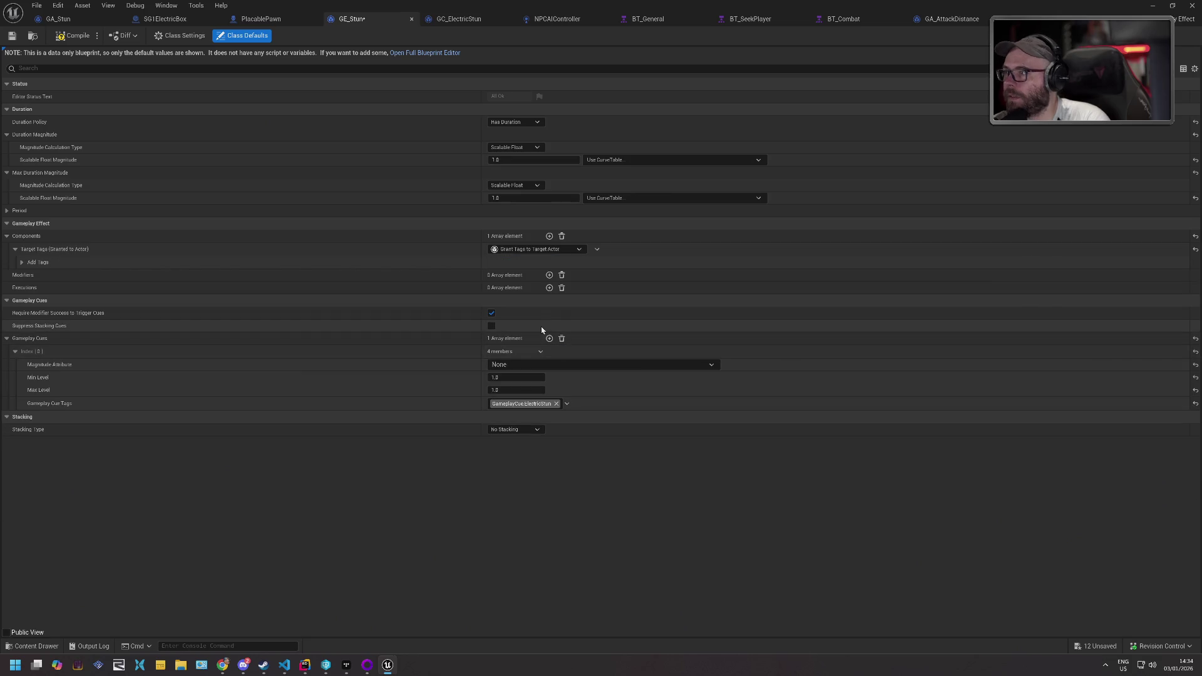
{"action": "left_click", "coordinate": [21, 262]}
{"action": "left_click", "coordinate": [505, 292]}
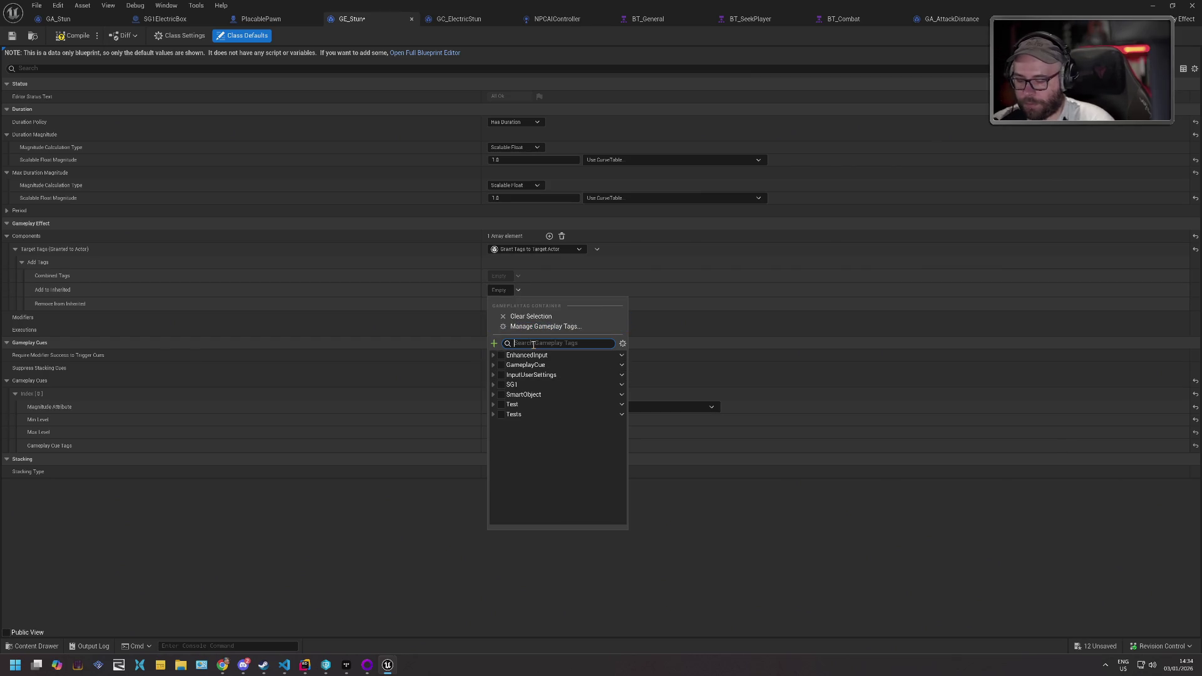
{"action": "type", "text": "nogoto"}
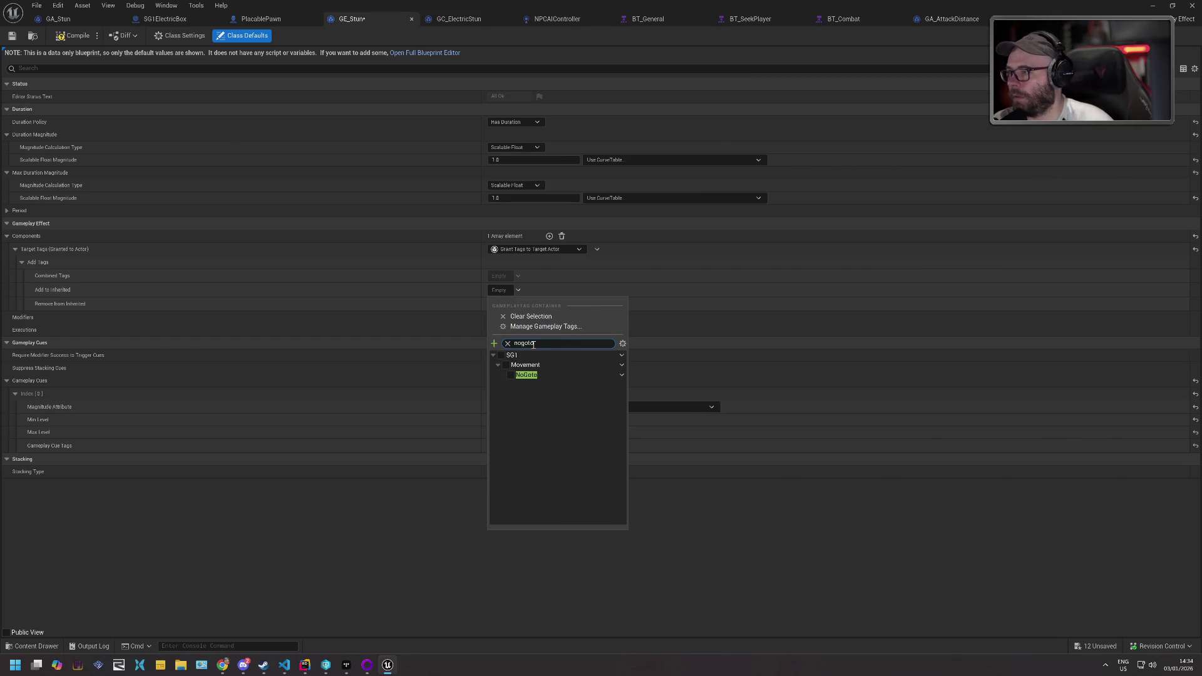
{"action": "left_click", "coordinate": [511, 375]}
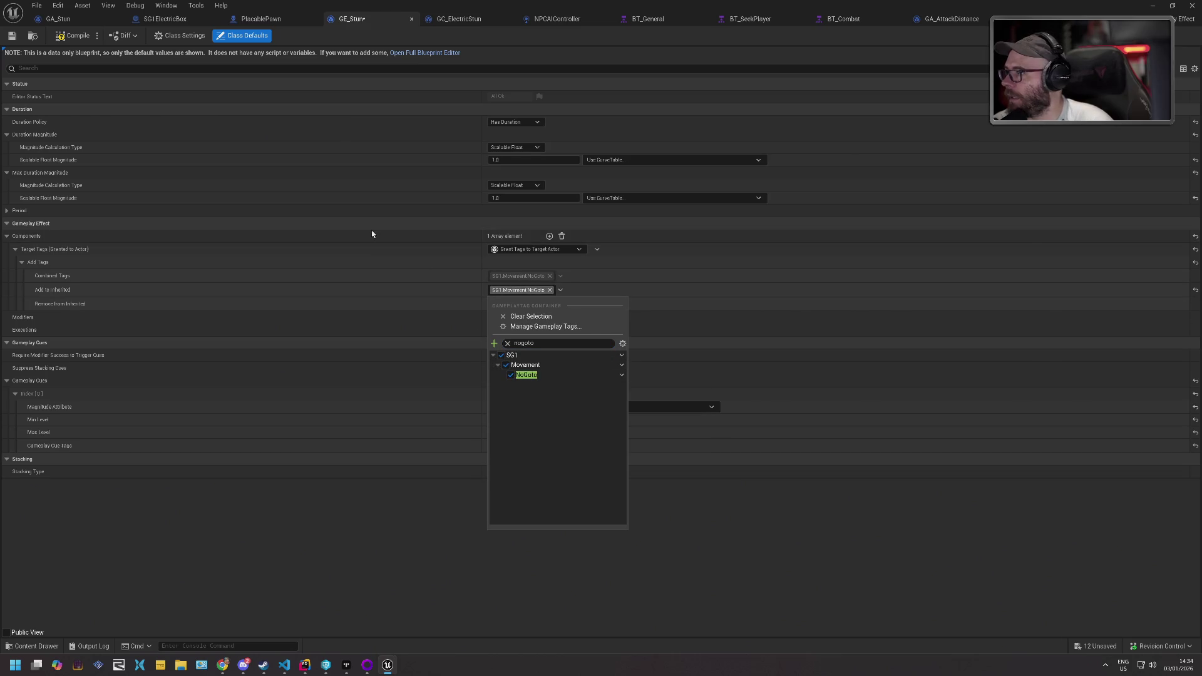
{"action": "left_click", "coordinate": [331, 236]}
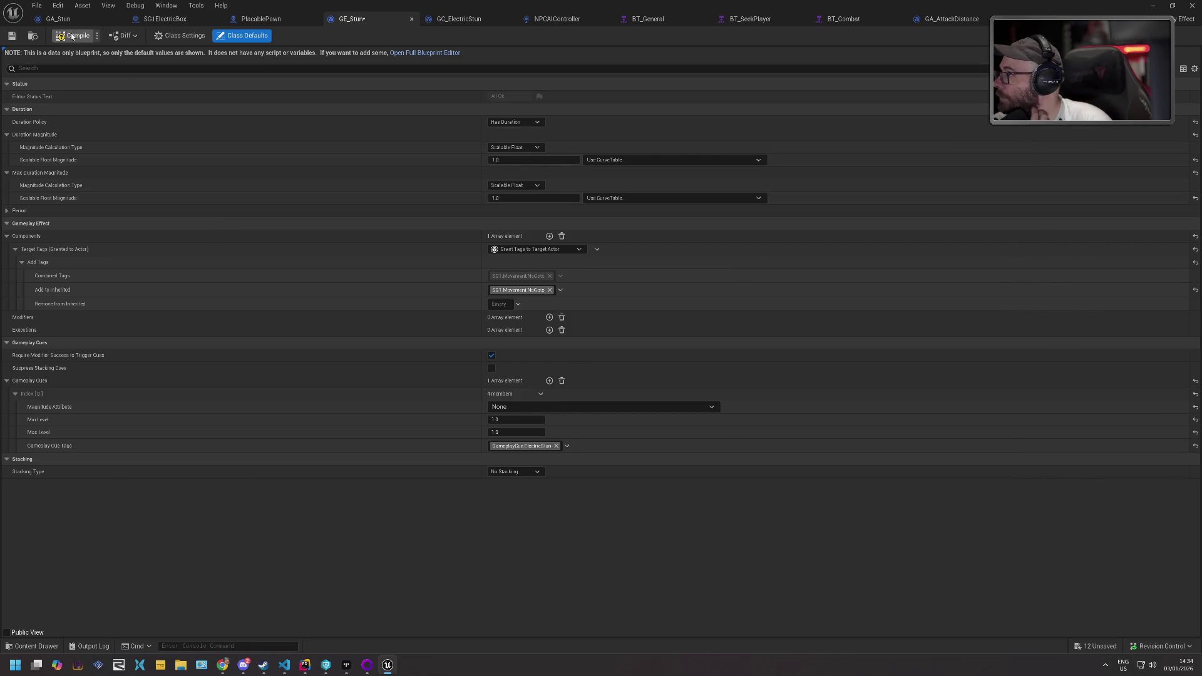
- Check out and save GE_Stun, then go back to the polar_station level editor
{"action": "left_click", "coordinate": [12, 36]}
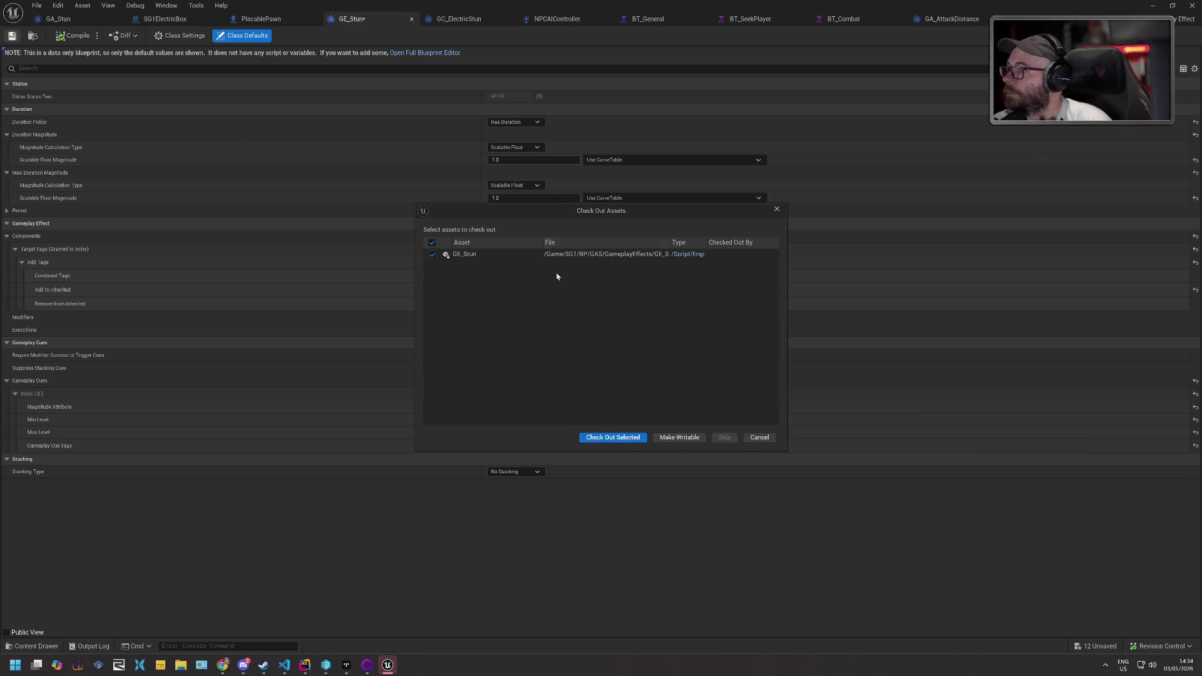
{"action": "left_click", "coordinate": [594, 440]}
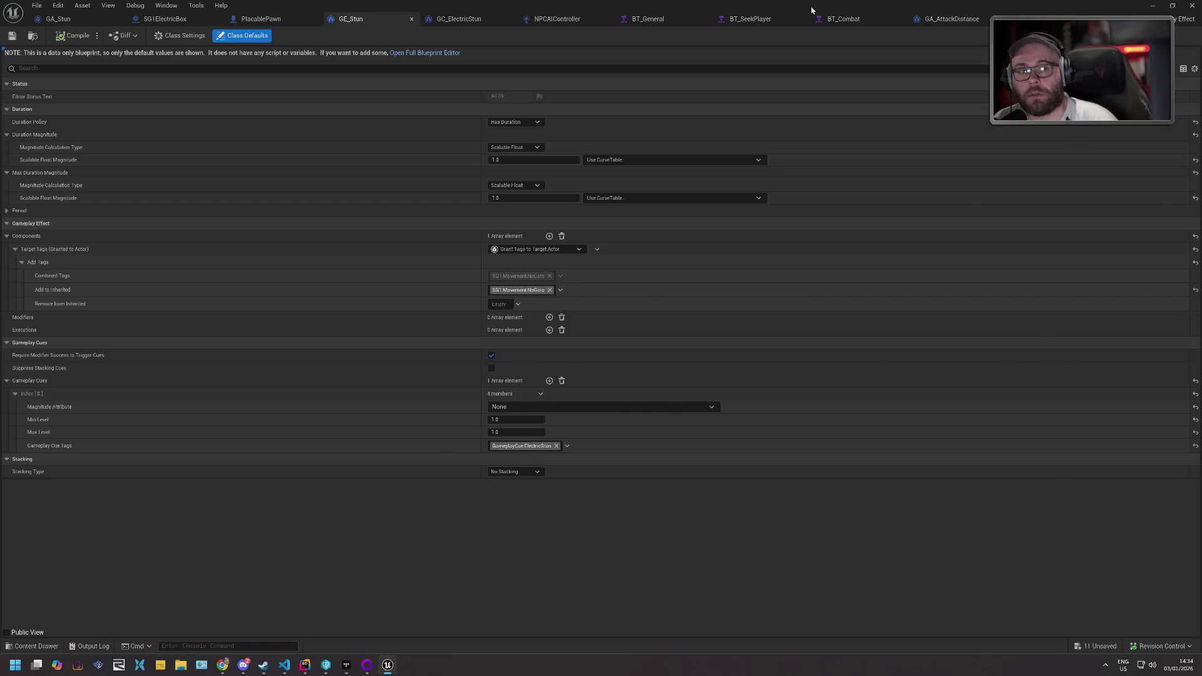
{"action": "key", "text": "alt+Tab"}
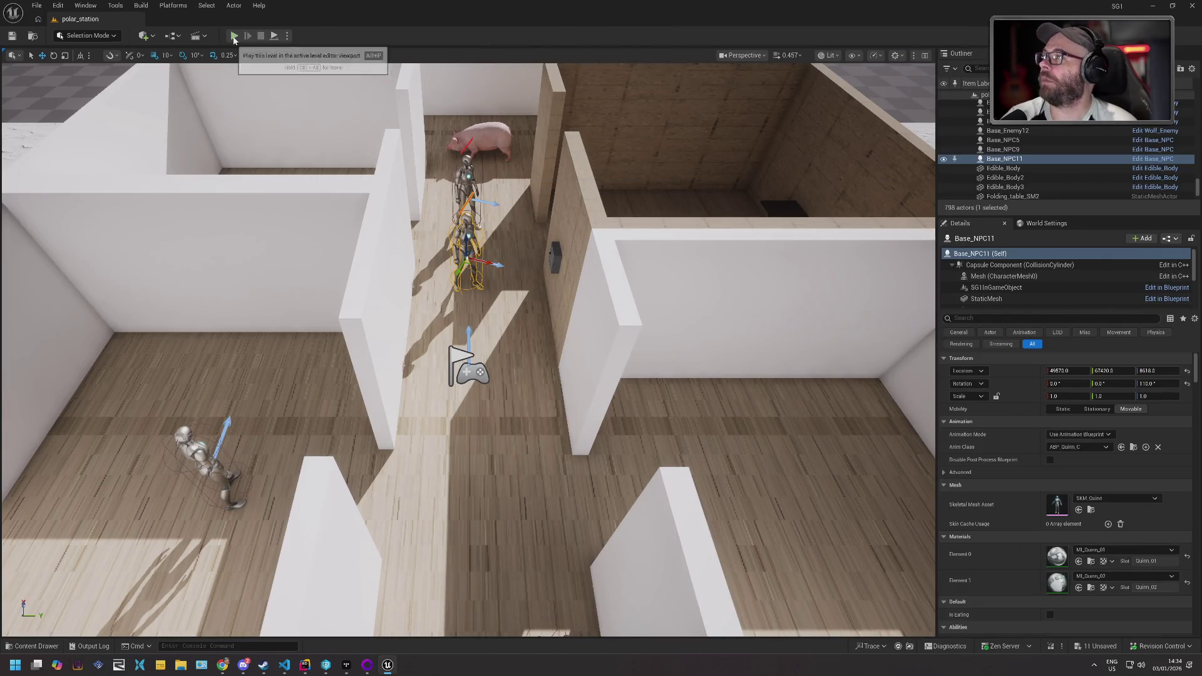
- Play the polar_station level in the editor, stop it, and open GA_AttackDistance's event graph
{"action": "key", "text": "alt+p"}
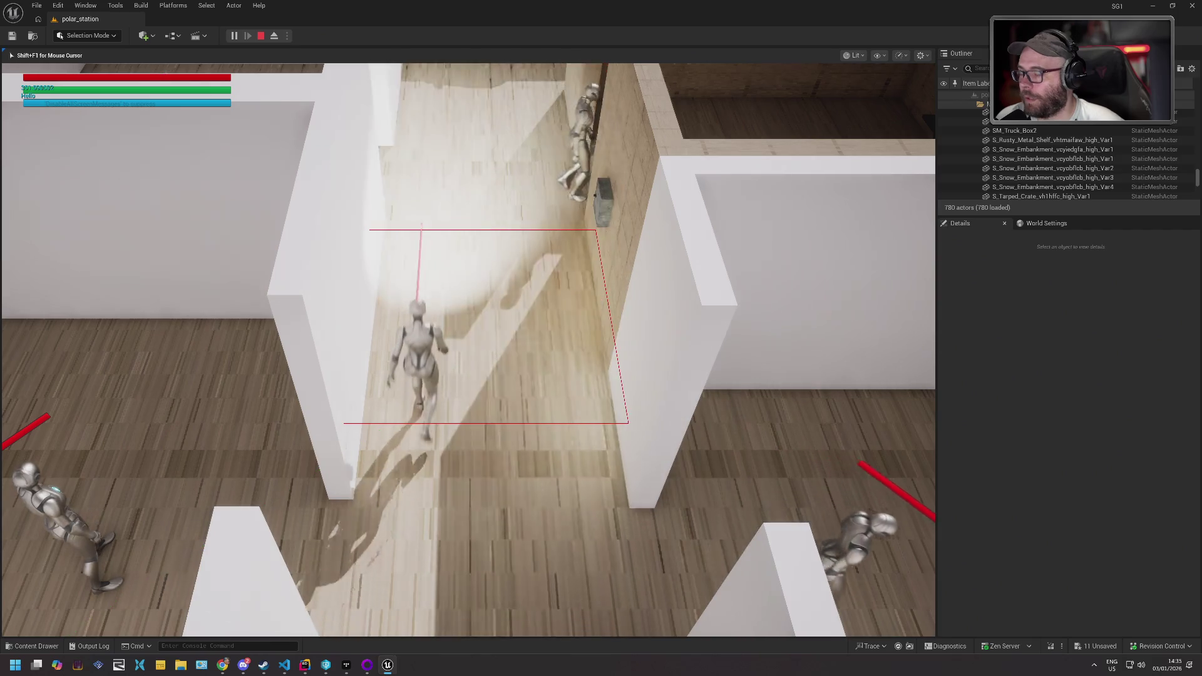
{"action": "key", "text": "Escape"}
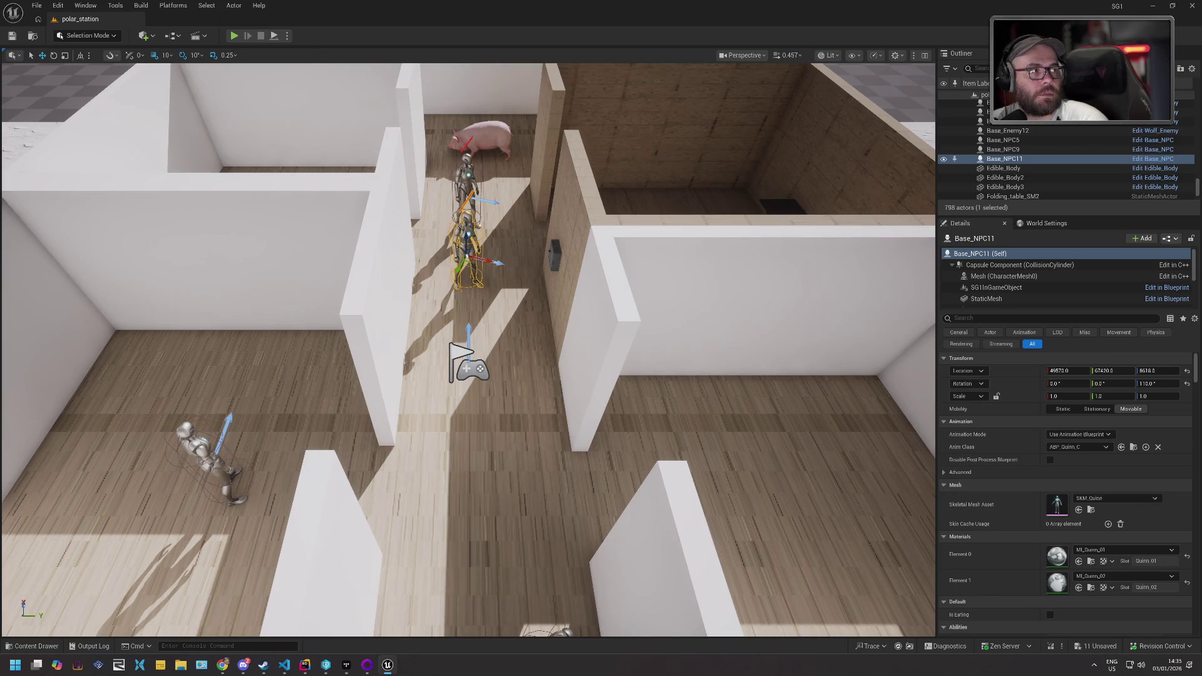
{"action": "left_click_drag", "start_coordinate": [726, 8], "coordinate": [728, 6]}
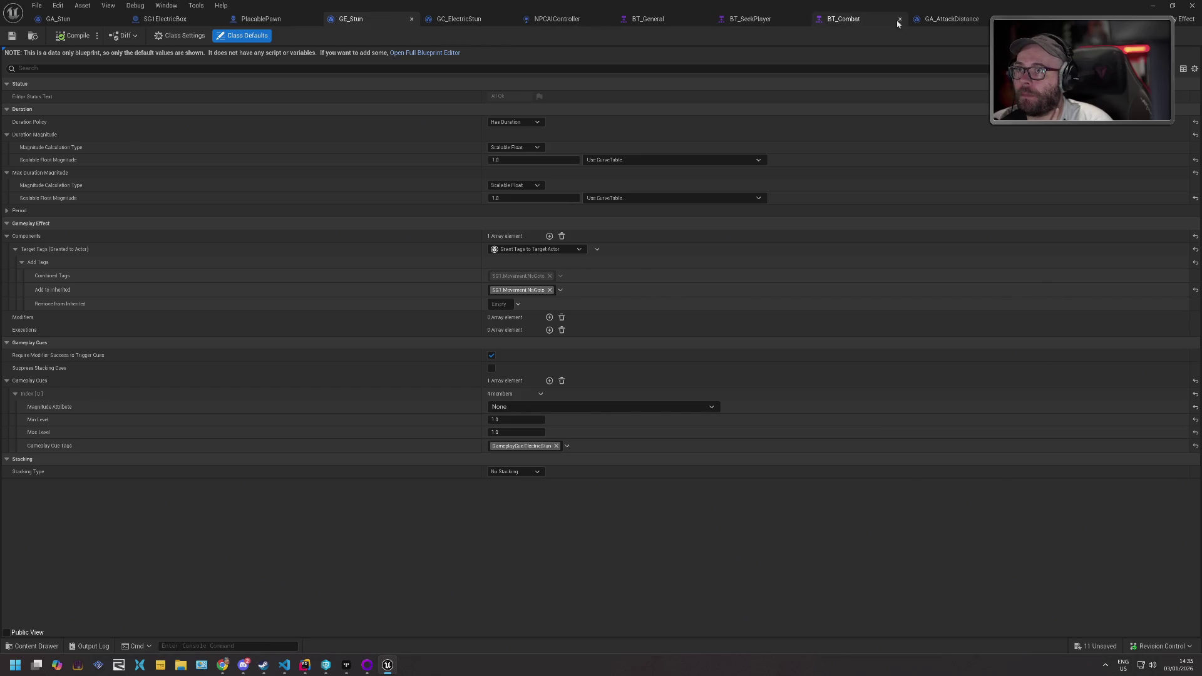
{"action": "left_click", "coordinate": [947, 25]}
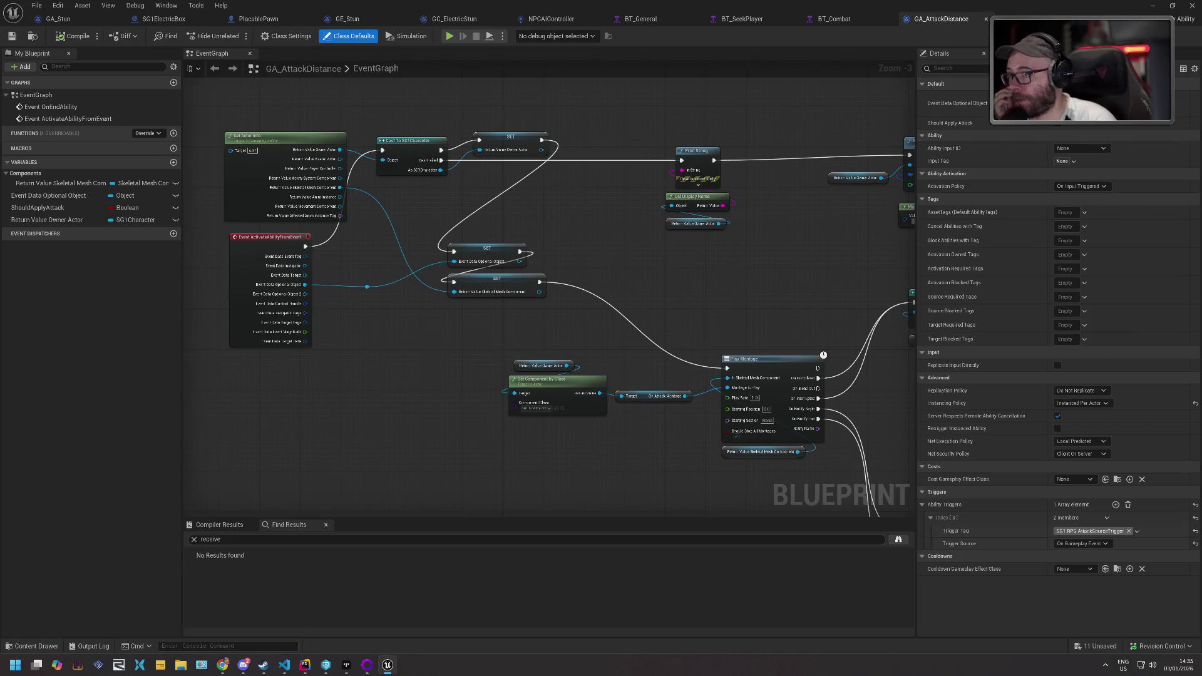
- Delete the Remove Loose Gameplay Tag node and its SG1.RPG.NoAttack tag literal
{"action": "left_click_drag", "start_coordinate": [683, 194], "coordinate": [447, 196]}
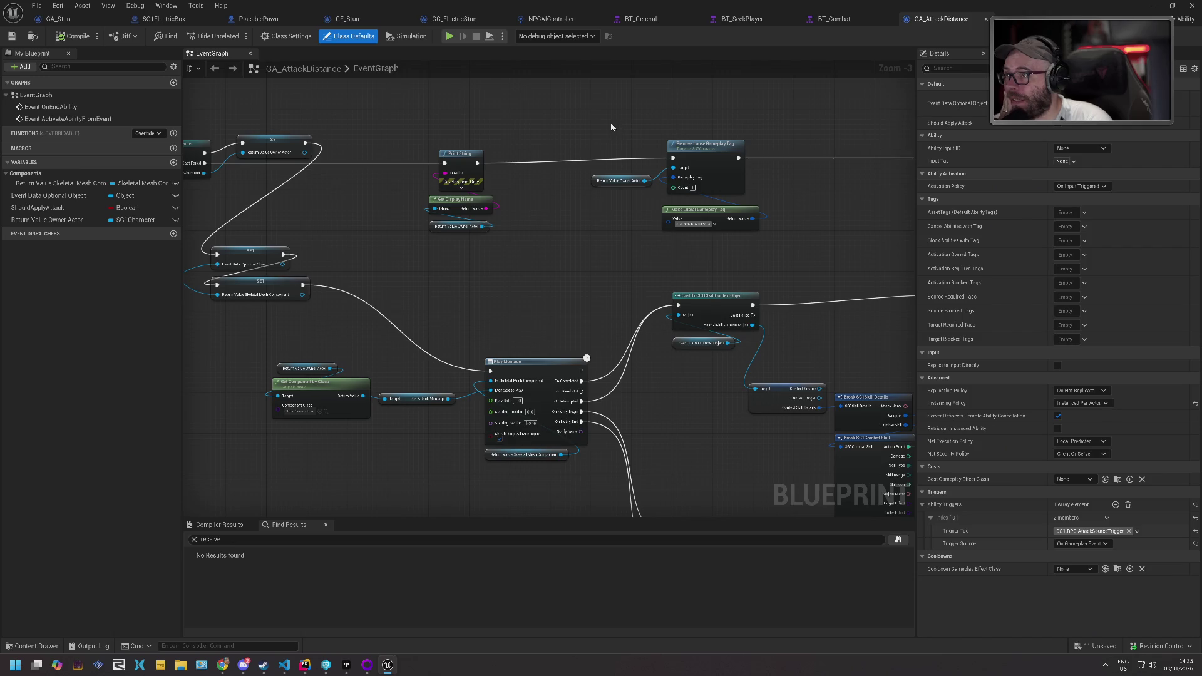
{"action": "left_click_drag", "start_coordinate": [612, 126], "coordinate": [416, 107]}
{"action": "scroll", "coordinate": [418, 113], "scroll_direction": "down", "scroll_amount": 1}
{"action": "scroll", "coordinate": [441, 119], "scroll_direction": "down", "scroll_amount": 1}
{"action": "left_click_drag", "start_coordinate": [510, 115], "coordinate": [529, 163]}
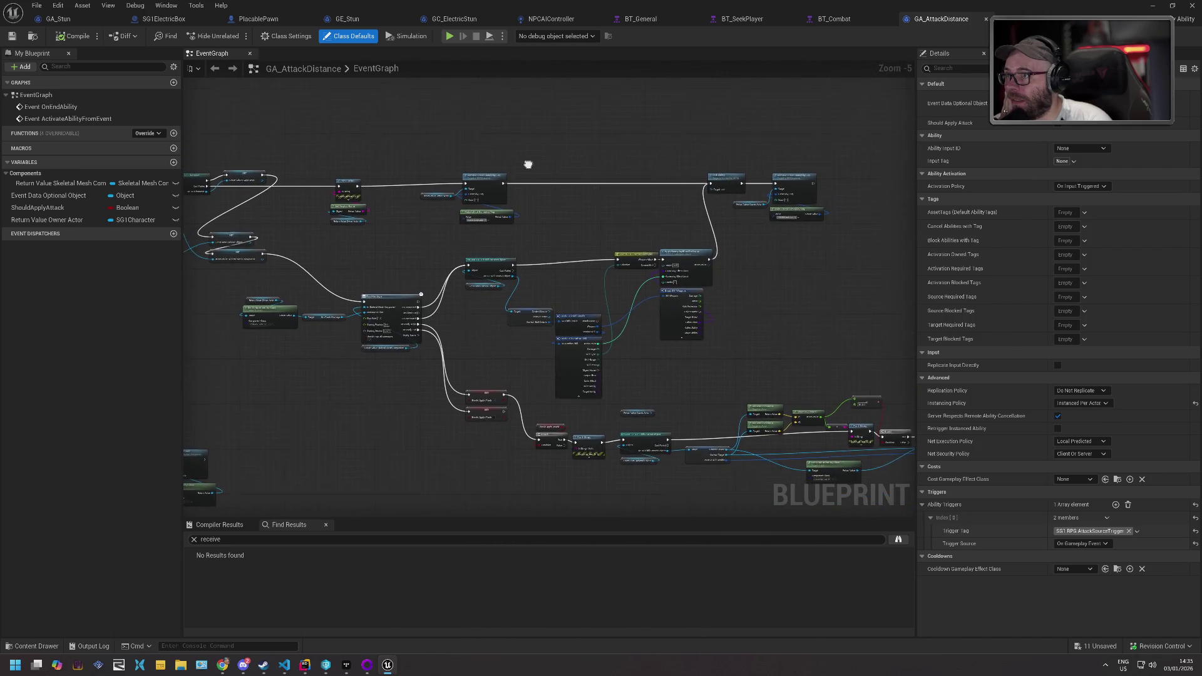
{"action": "scroll", "coordinate": [442, 164], "scroll_direction": "up", "scroll_amount": 1}
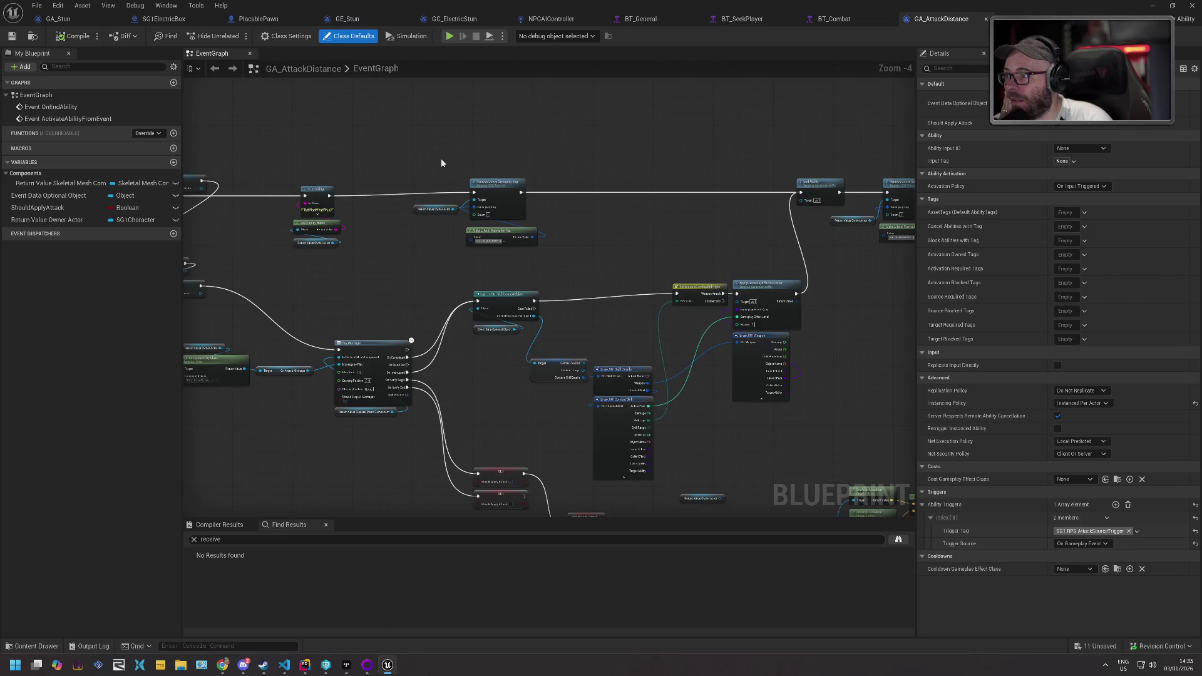
{"action": "left_click_drag", "start_coordinate": [395, 165], "coordinate": [630, 159]}
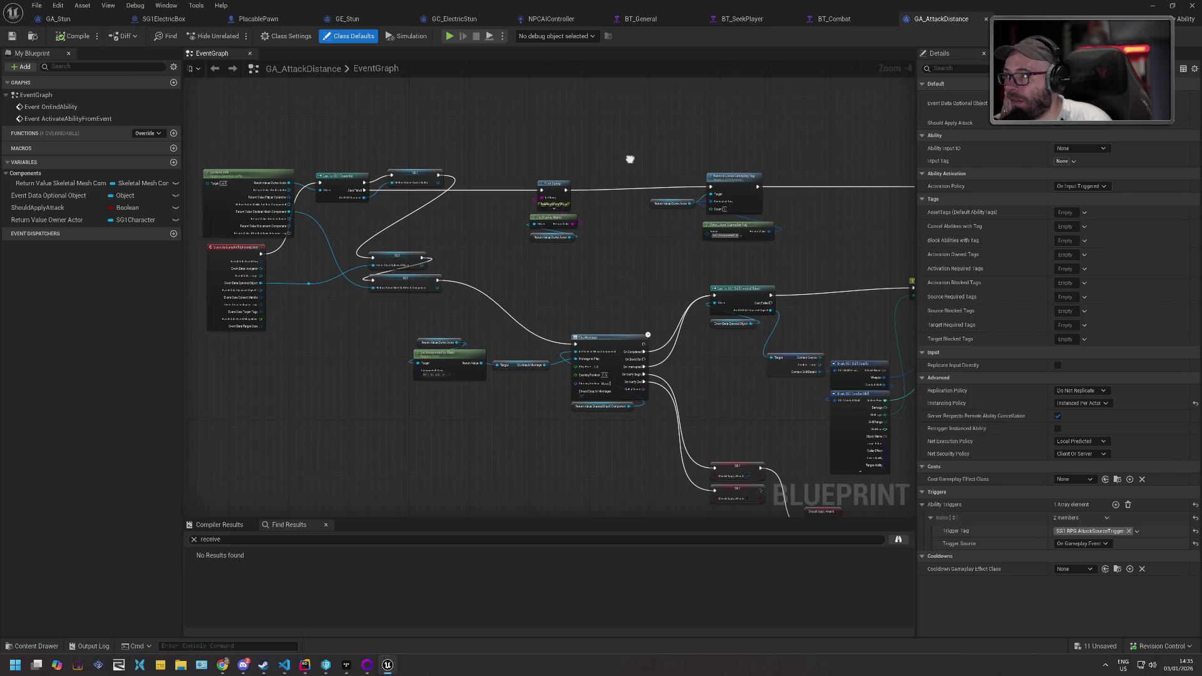
{"action": "left_click_drag", "start_coordinate": [631, 159], "coordinate": [607, 163]}
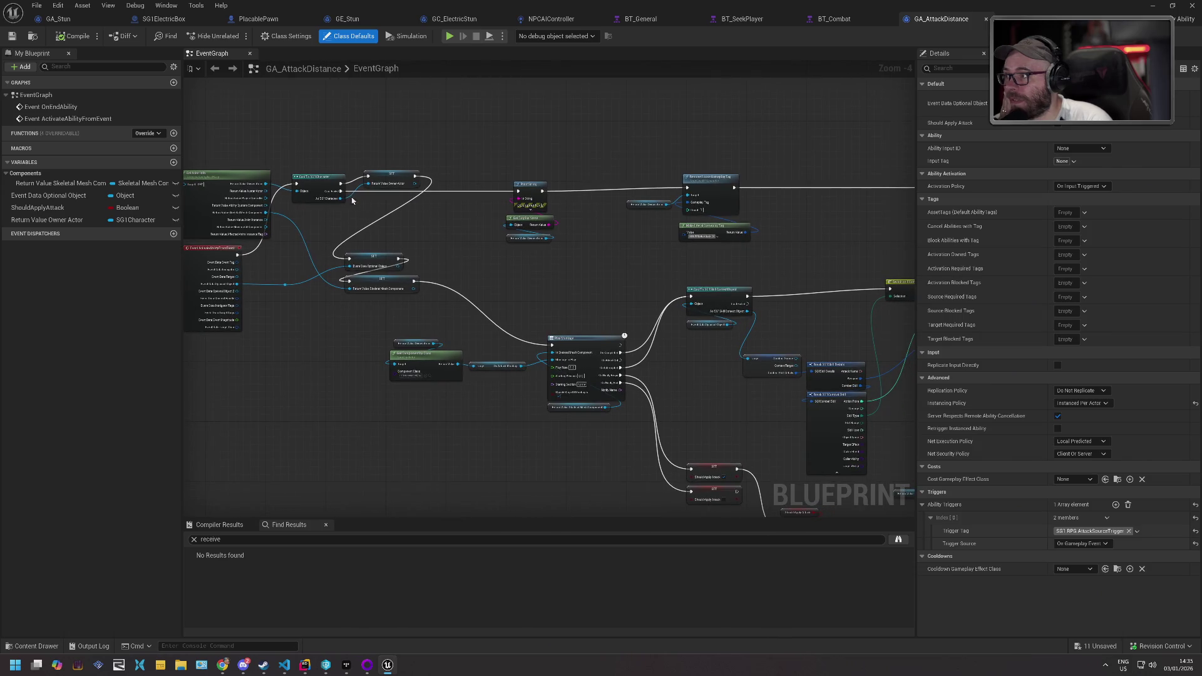
{"action": "left_click_drag", "start_coordinate": [589, 164], "coordinate": [524, 167]}
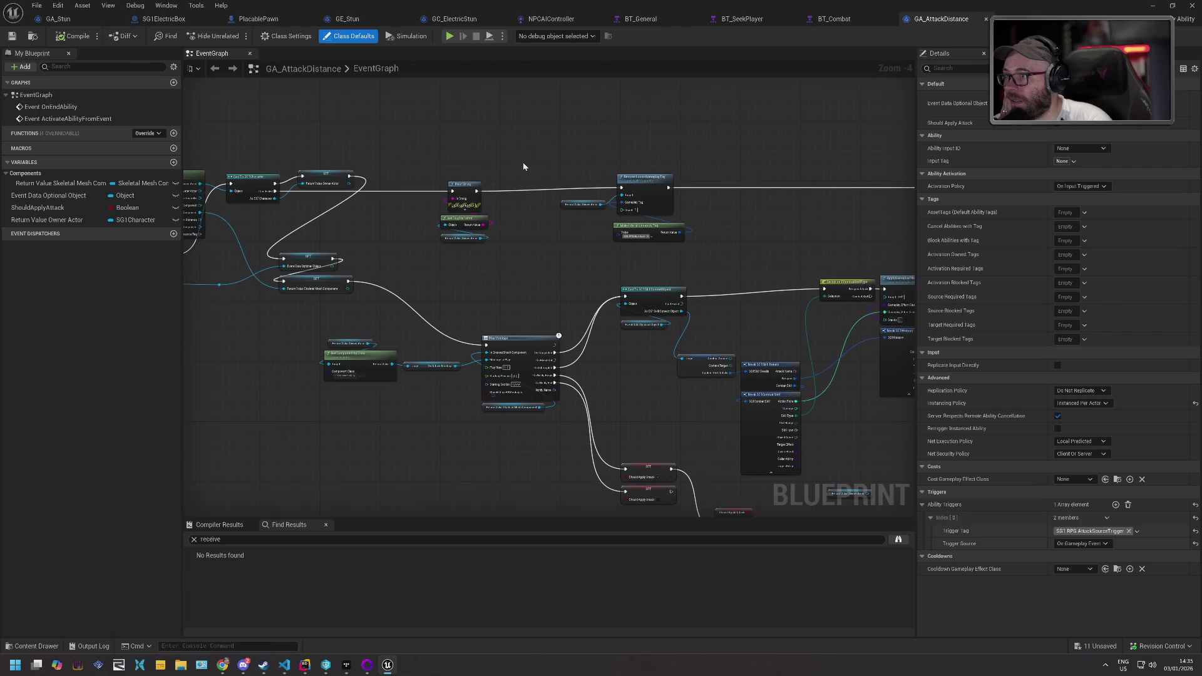
{"action": "scroll", "coordinate": [556, 152], "scroll_direction": "up", "scroll_amount": 3}
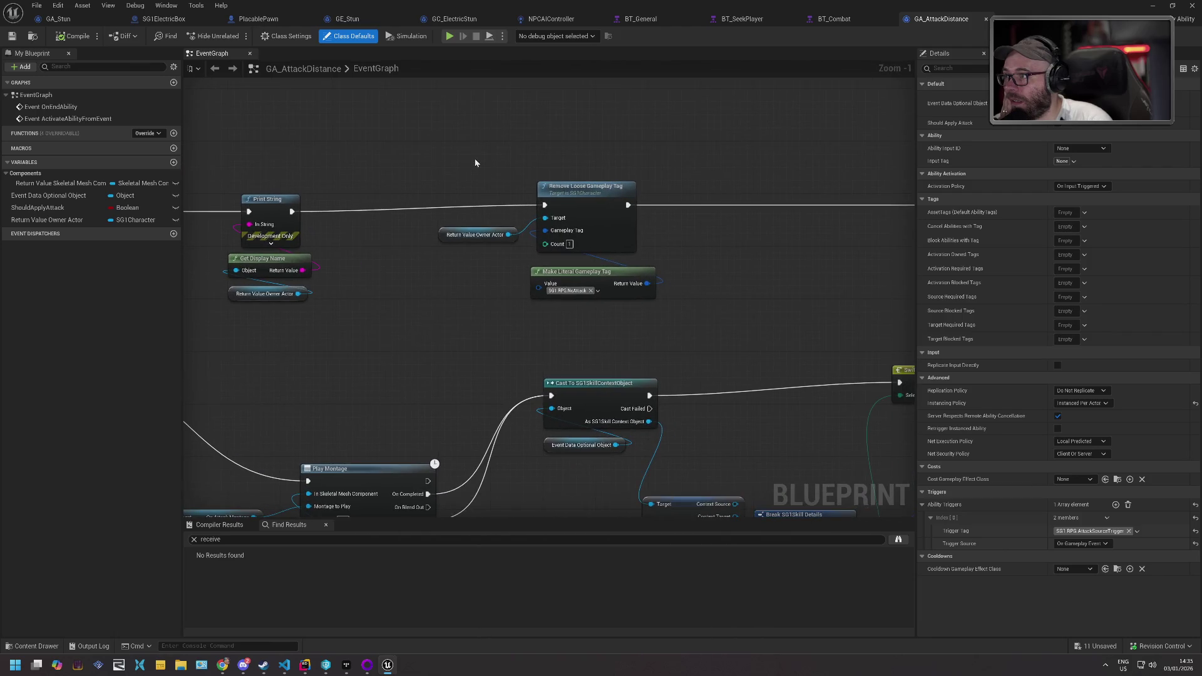
{"action": "left_click_drag", "start_coordinate": [626, 169], "coordinate": [450, 166]}
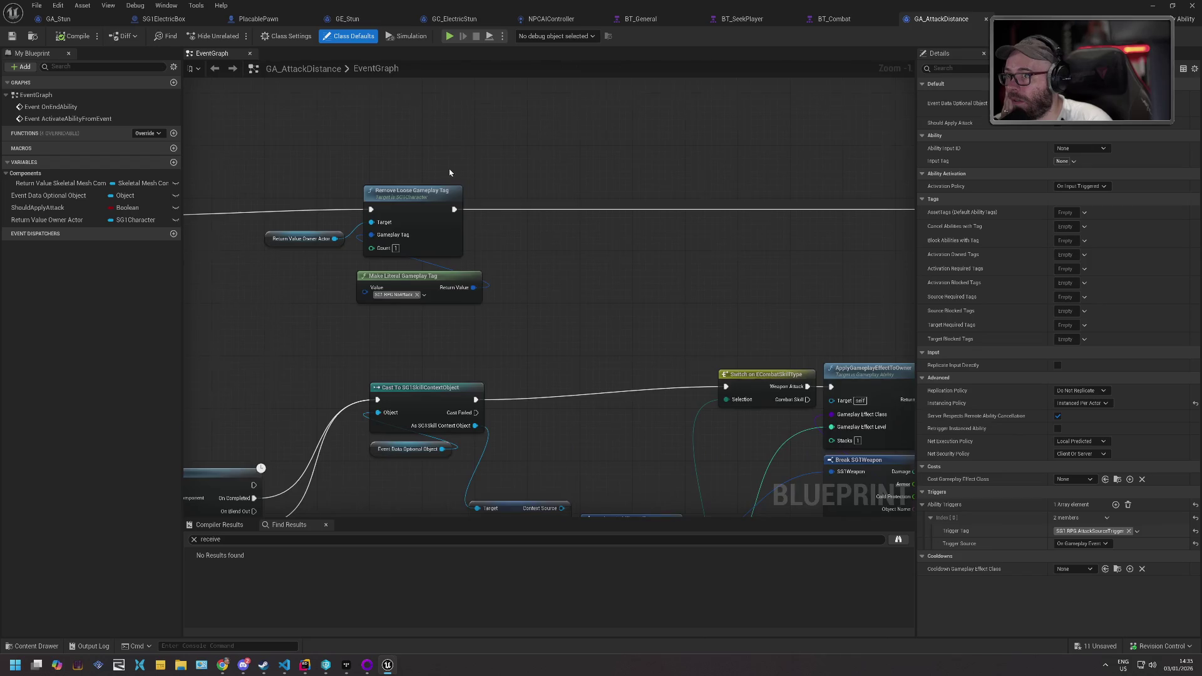
{"action": "scroll", "coordinate": [450, 167], "scroll_direction": "down", "scroll_amount": 2}
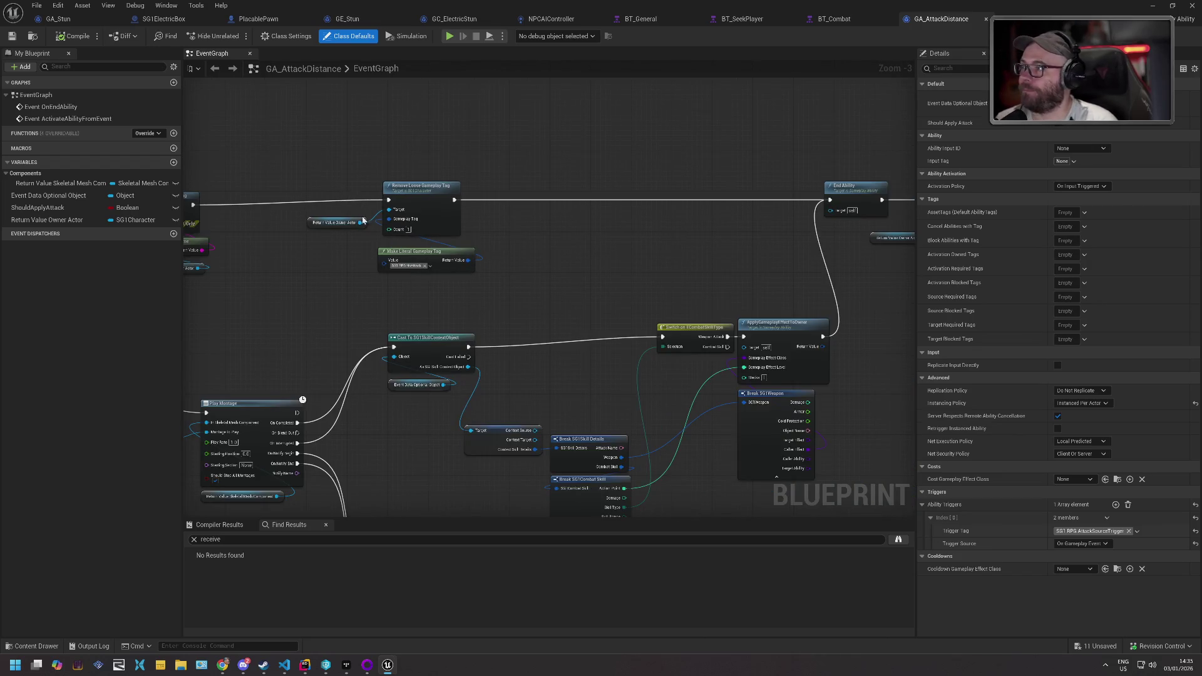
{"action": "left_click_drag", "start_coordinate": [402, 161], "coordinate": [452, 273]}
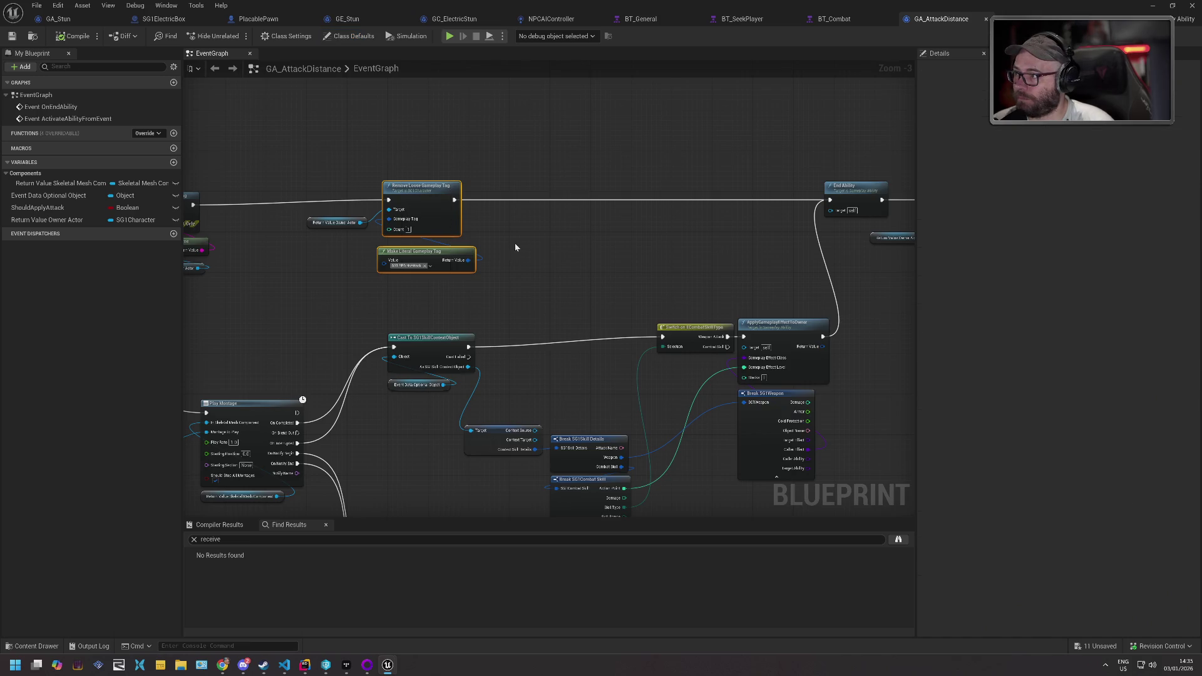
{"action": "key", "text": "Delete"}
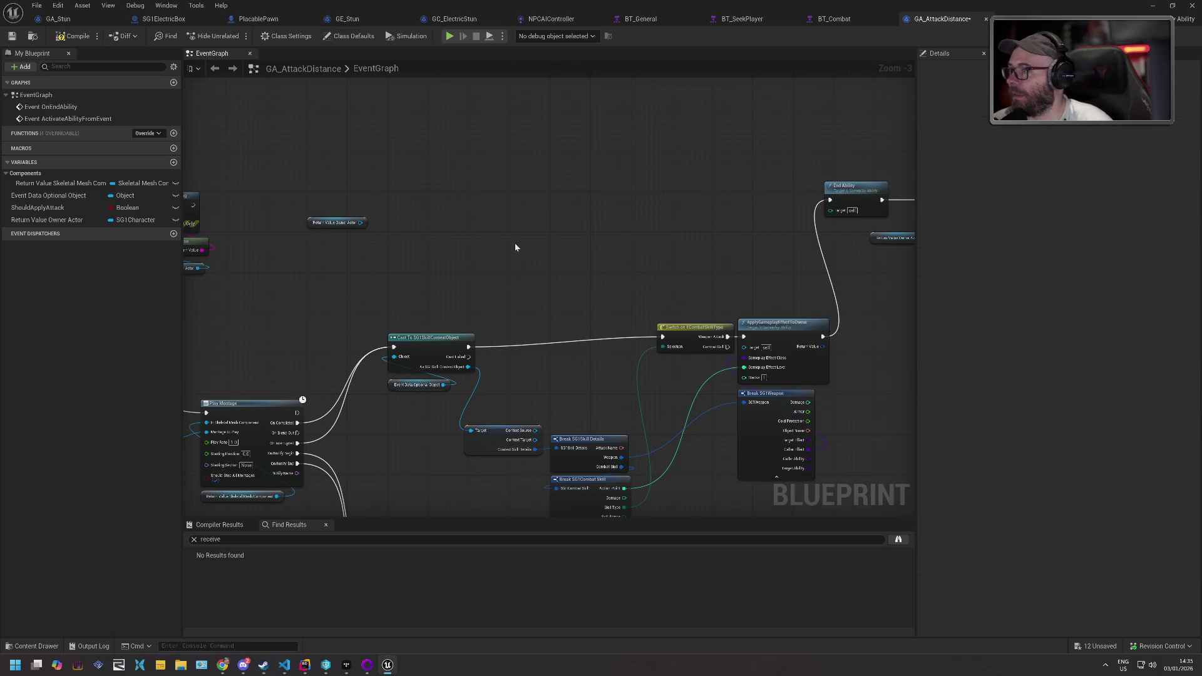
- Add a Get Ability System Component node near the Play Montage section of the graph
{"action": "mouse_move", "coordinate": [311, 181]}
{"action": "left_mouse_down"}
{"action": "mouse_move", "coordinate": [588, 161]}
{"action": "mouse_move", "coordinate": [755, 171]}
{"action": "mouse_move", "coordinate": [696, 177]}
{"action": "left_mouse_up"}
{"action": "right_click", "coordinate": [687, 170]}
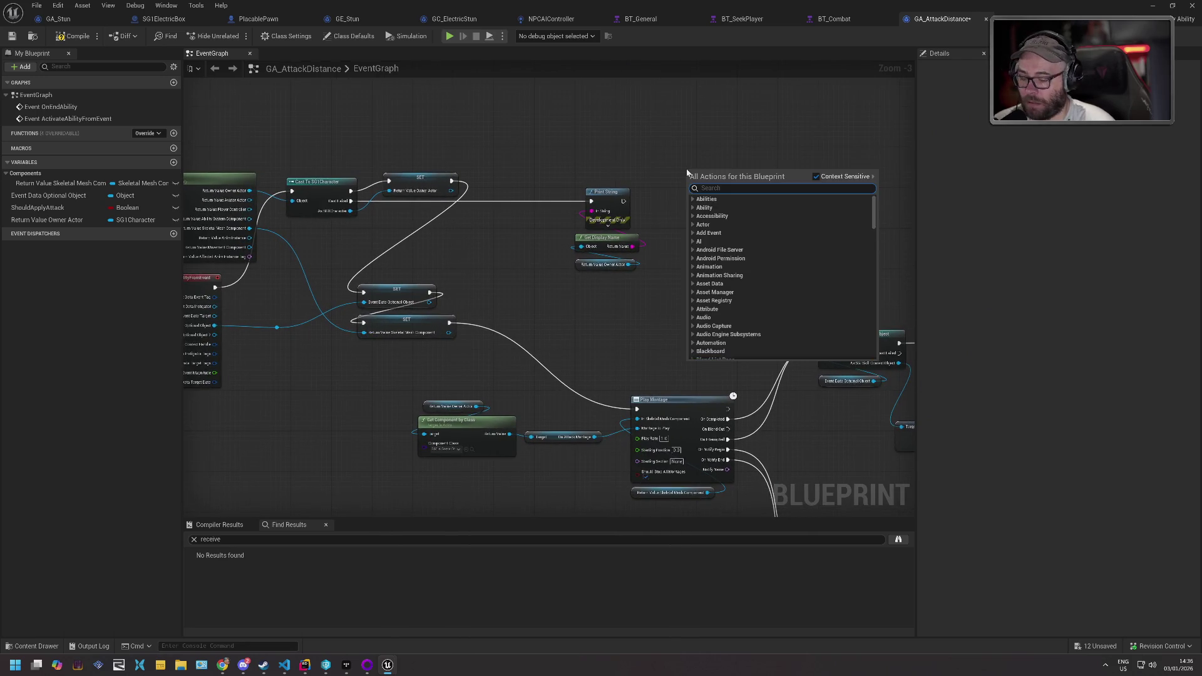
{"action": "type", "text": "abilitycompo"}
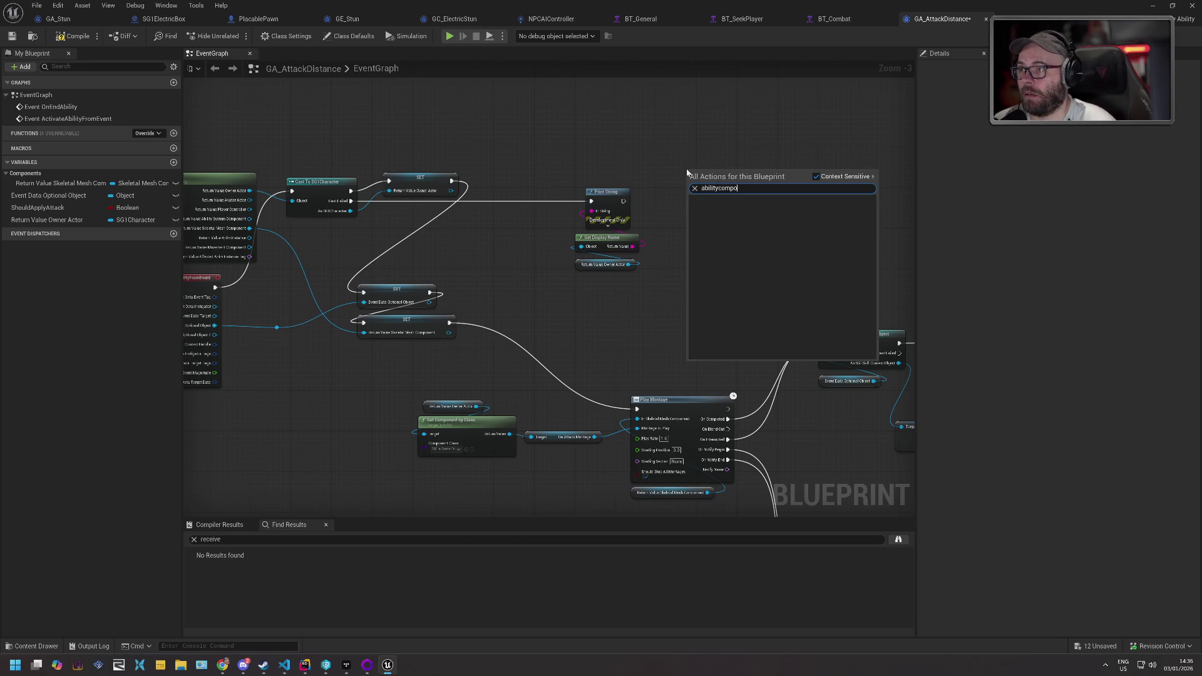
{"action": "key", "text": "BackSpace"}
{"action": "key", "text": "BackSpace"}
{"action": "key", "text": "BackSpace"}
{"action": "key", "text": "BackSpace"}
{"action": "key", "text": "BackSpace"}
{"action": "type", "text": "systemcom"}
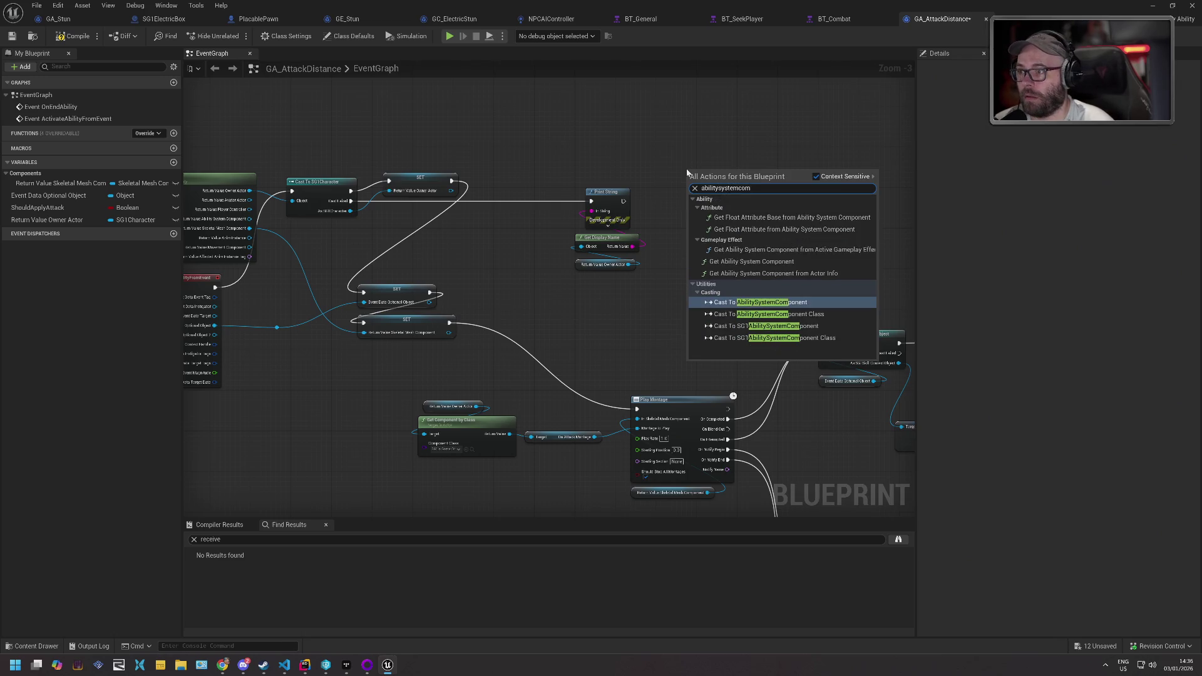
{"action": "key", "text": "Up"}
{"action": "key", "text": "Up"}
{"action": "key", "text": "Up"}
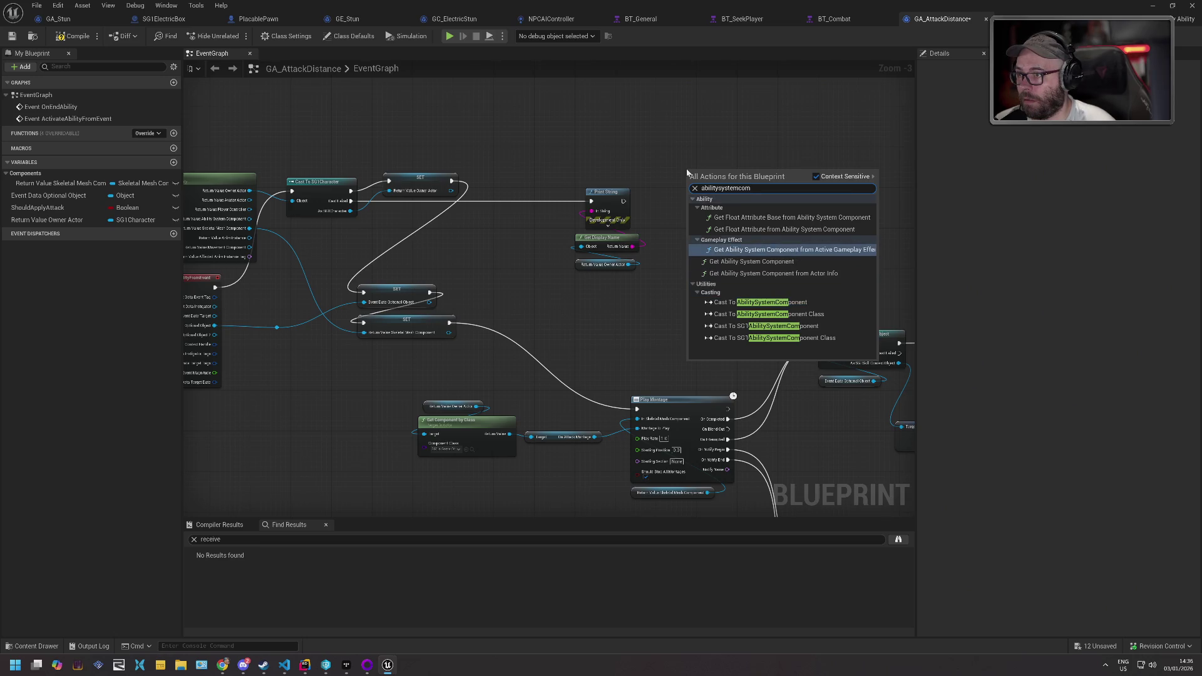
{"action": "key", "text": "Down"}
{"action": "key", "text": "Return"}
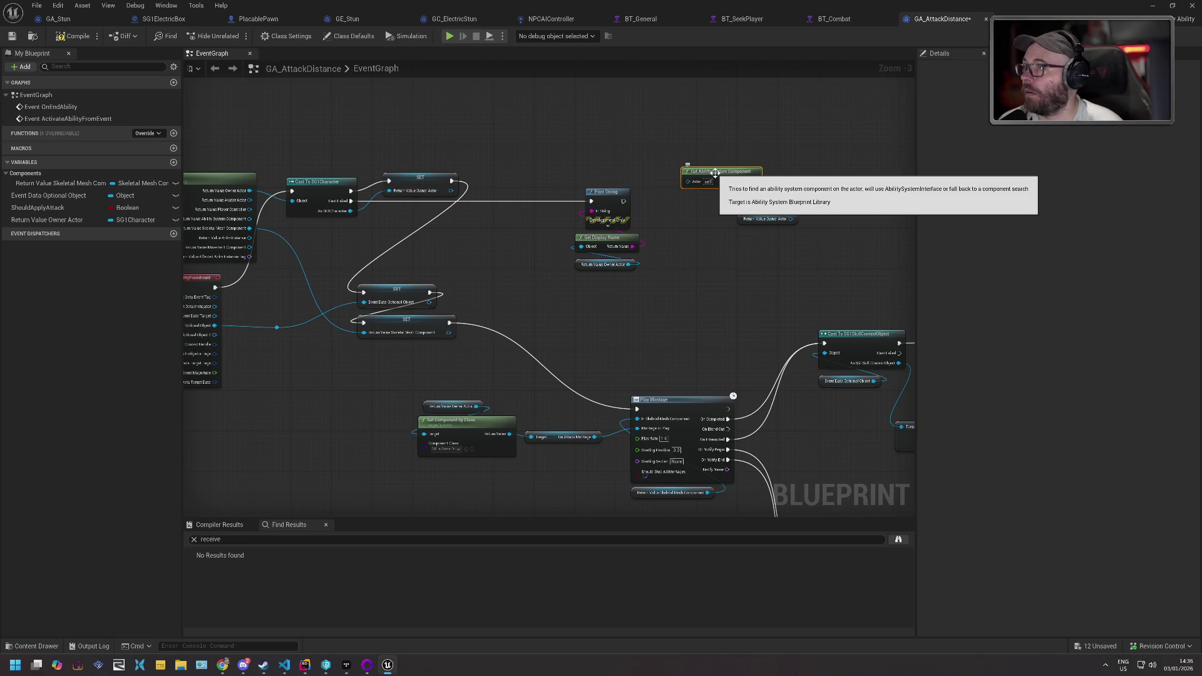
{"action": "left_click_drag", "start_coordinate": [715, 173], "coordinate": [619, 169]}
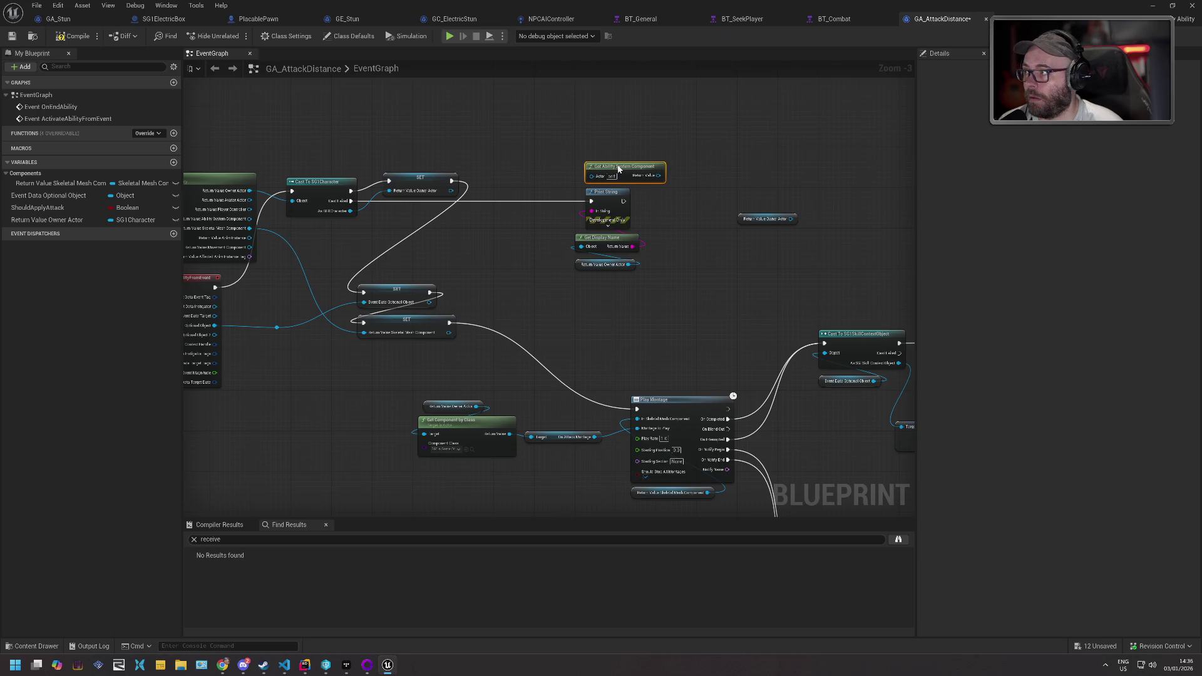
- Place Get Ability System Component beside Print String, browse gameplay cue actions, then open GC_ElectricStun
{"action": "mouse_move", "coordinate": [443, 153]}
{"action": "left_mouse_down"}
{"action": "mouse_move", "coordinate": [692, 134]}
{"action": "mouse_move", "coordinate": [610, 154]}
{"action": "left_mouse_up"}
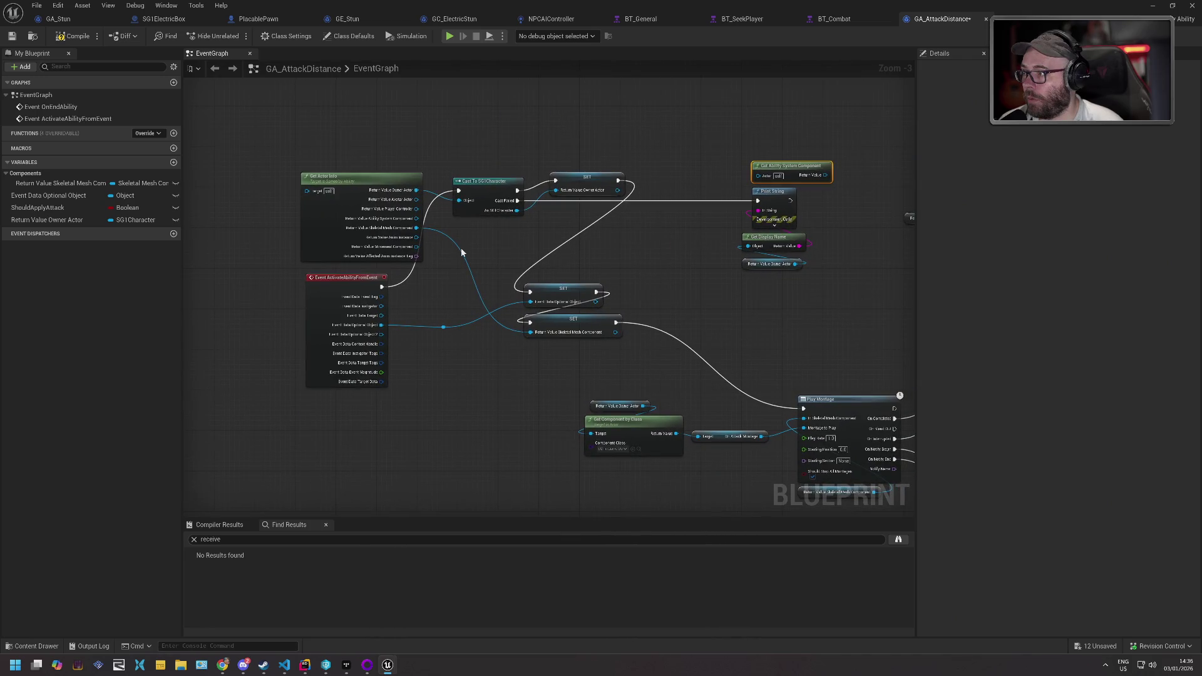
{"action": "mouse_move", "coordinate": [416, 190]}
{"action": "left_mouse_down"}
{"action": "mouse_move", "coordinate": [485, 203]}
{"action": "mouse_move", "coordinate": [749, 182]}
{"action": "mouse_move", "coordinate": [776, 130]}
{"action": "mouse_move", "coordinate": [883, 165]}
{"action": "mouse_move", "coordinate": [868, 175]}
{"action": "left_mouse_up"}
{"action": "left_click_drag", "start_coordinate": [860, 229], "coordinate": [681, 233]}
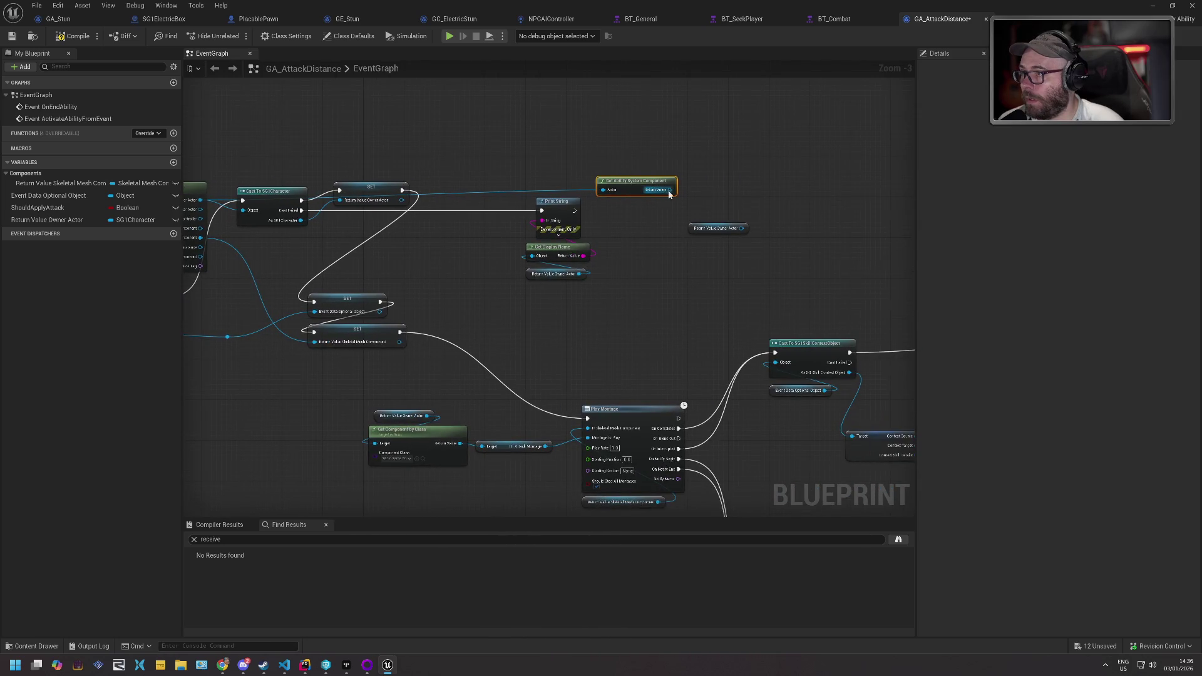
{"action": "left_click_drag", "start_coordinate": [670, 190], "coordinate": [718, 190]}
{"action": "type", "text": "gameplaycu"}
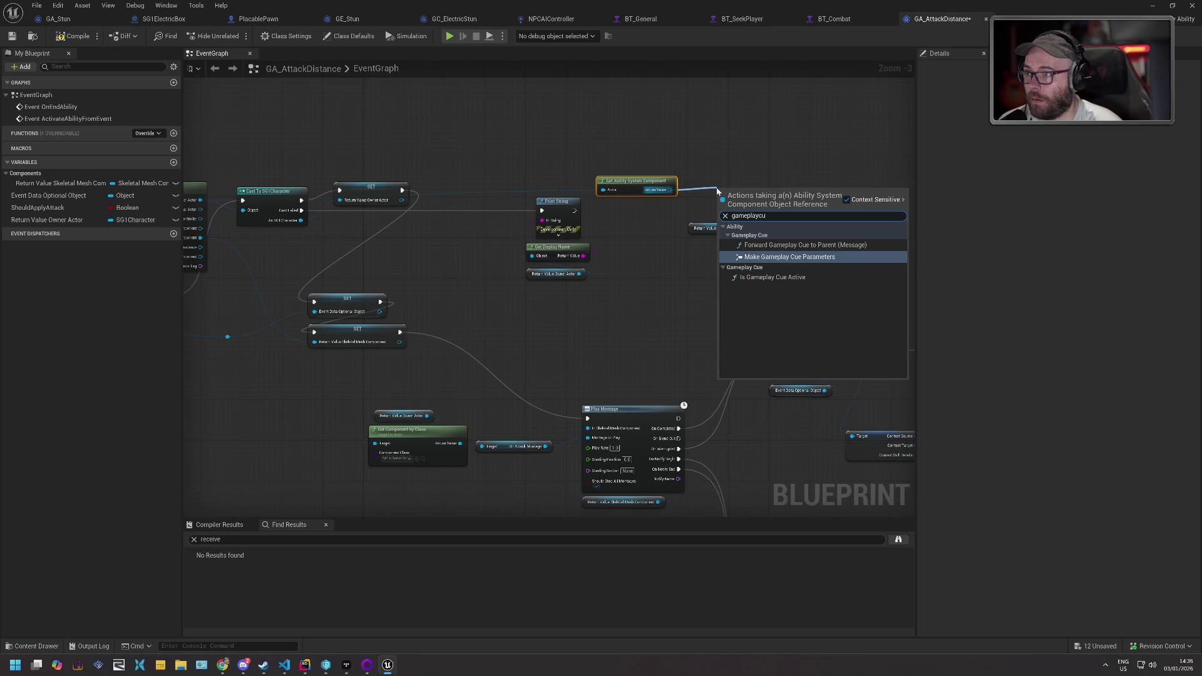
{"action": "key", "text": "Escape"}
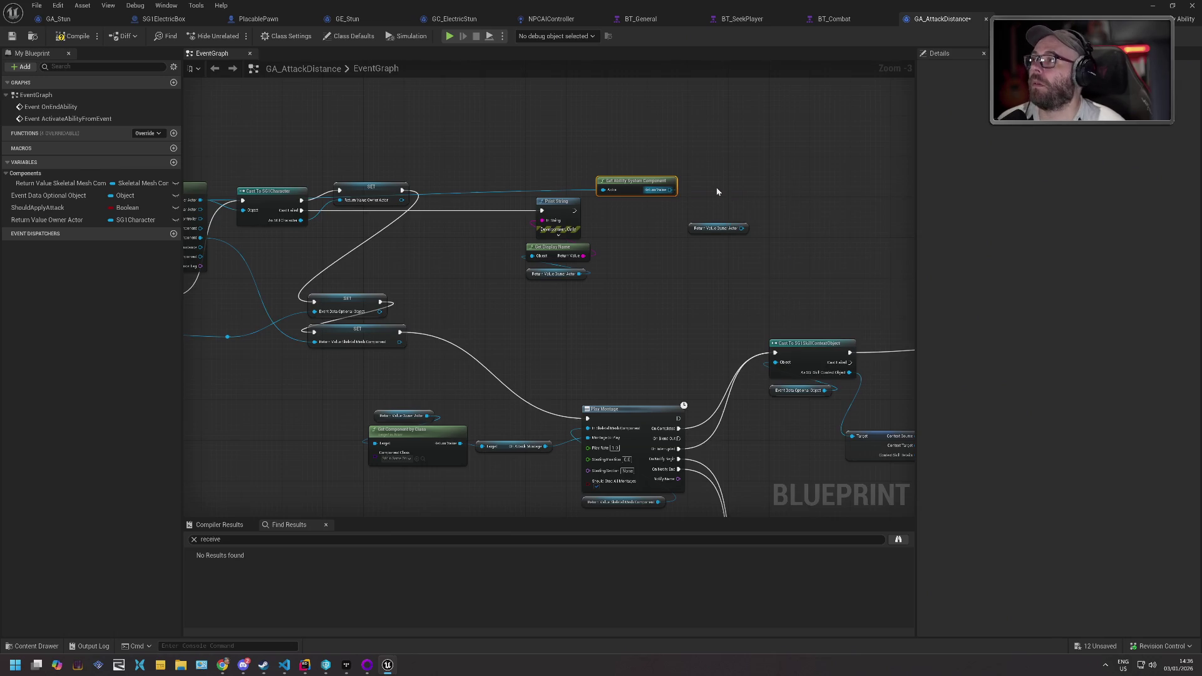
{"action": "left_click", "coordinate": [454, 20]}
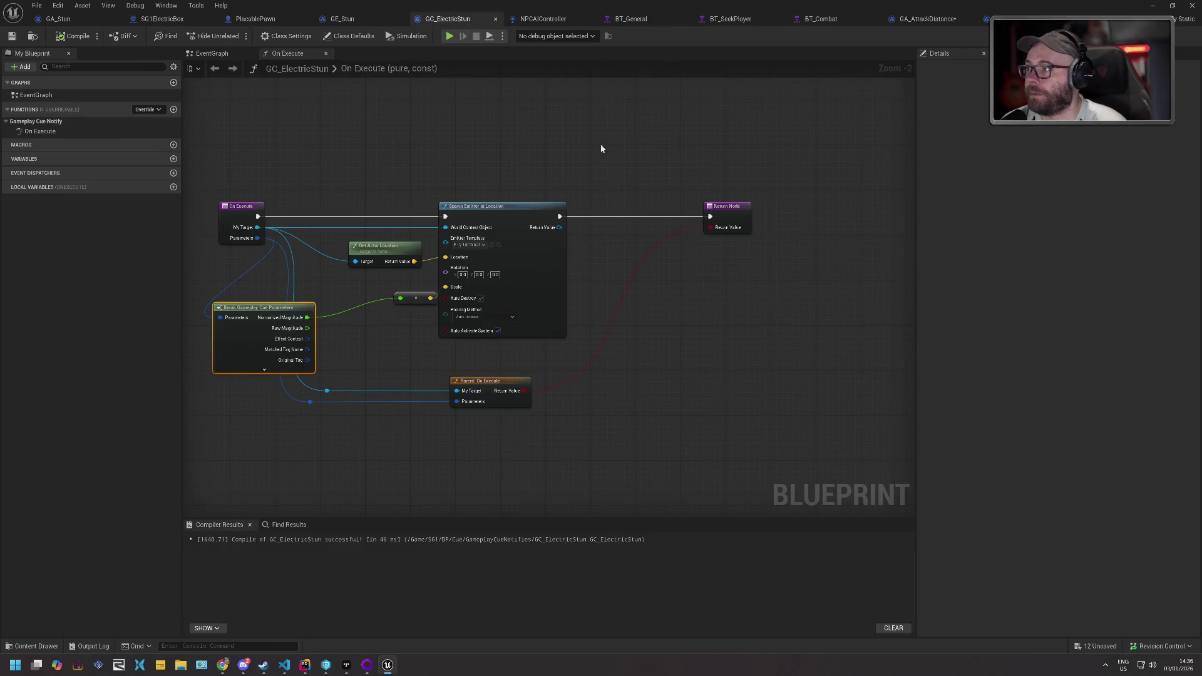
- Look over the GC_ElectricStun and GA_Stun graphs, then return to GA_AttackDistance
{"action": "mouse_move", "coordinate": [370, 166]}
{"action": "left_mouse_down"}
{"action": "mouse_move", "coordinate": [563, 145]}
{"action": "mouse_move", "coordinate": [374, 148]}
{"action": "left_mouse_up"}
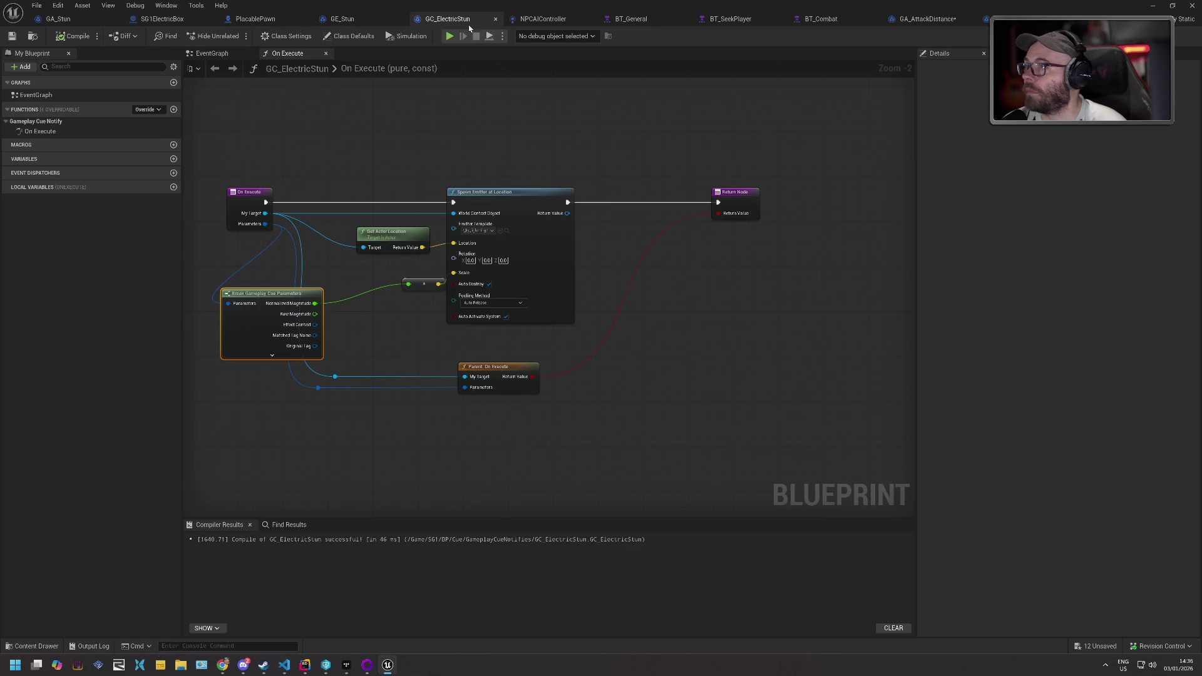
{"action": "left_click", "coordinate": [58, 18]}
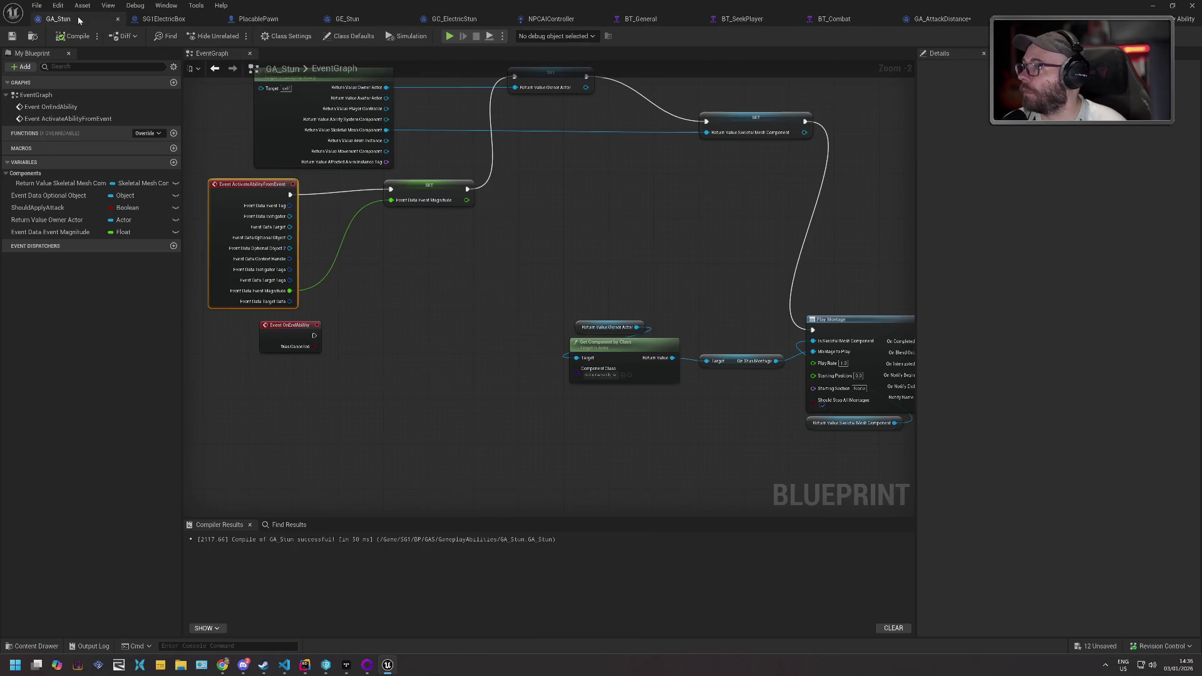
{"action": "left_click_drag", "start_coordinate": [634, 236], "coordinate": [371, 250]}
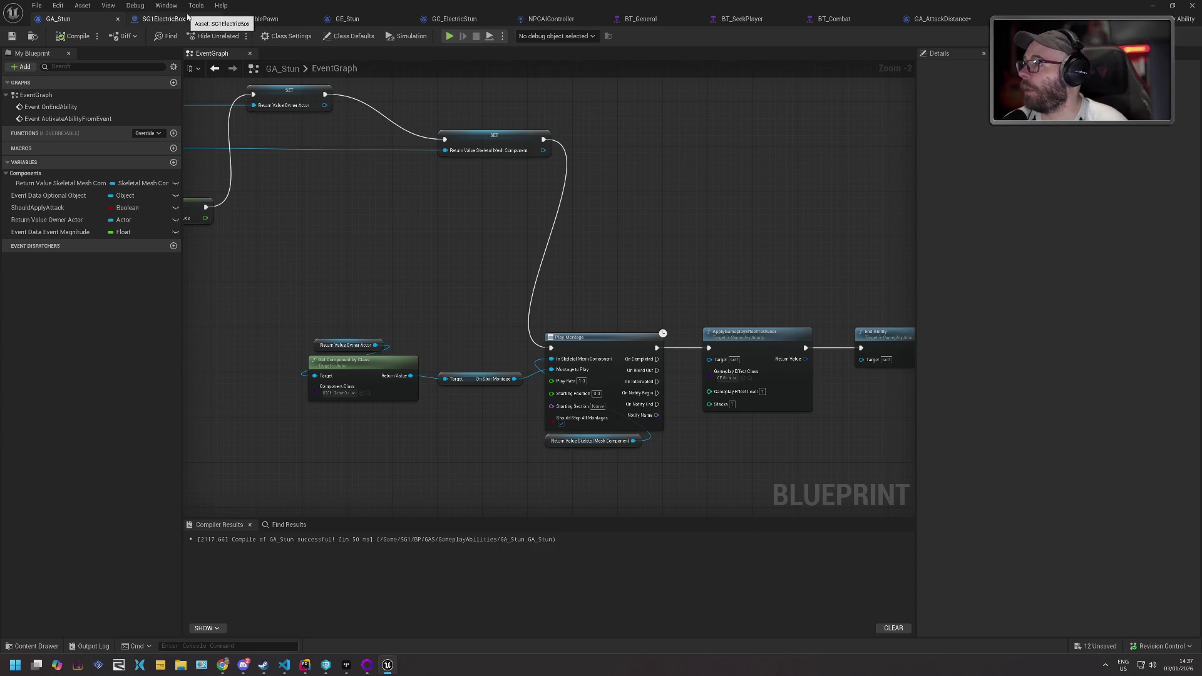
{"action": "left_click", "coordinate": [942, 19]}
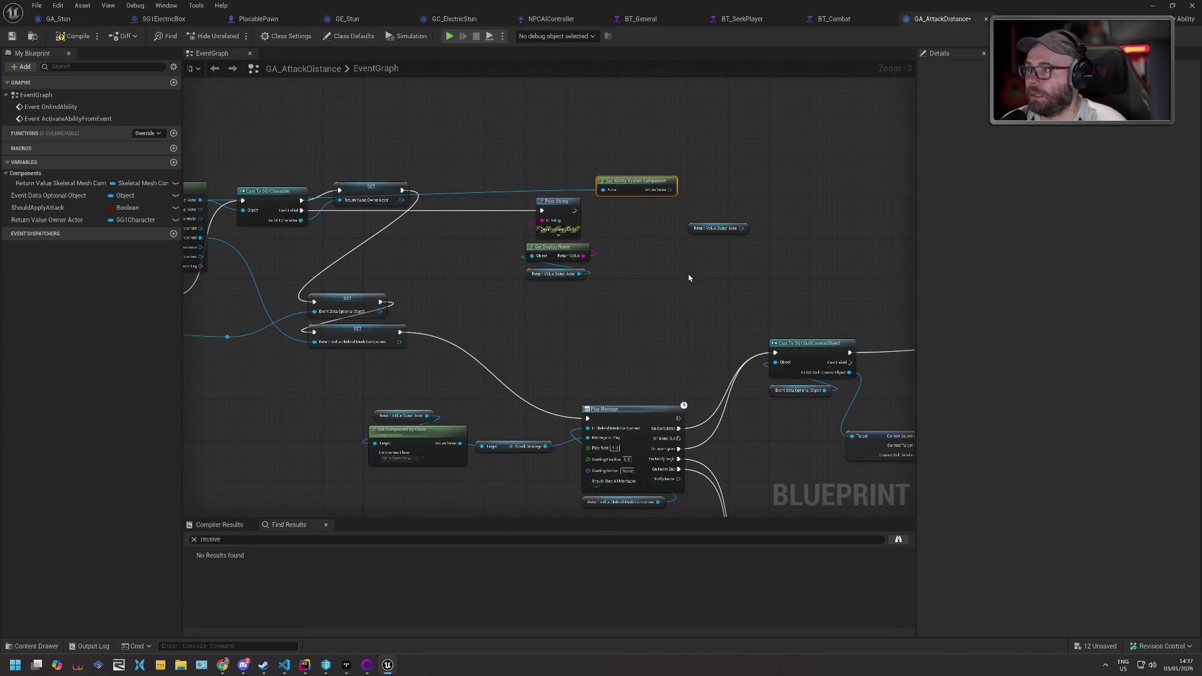
- Connect an ApplyGameplayEffectSpecToTarget node to Get Ability System Component's Return Value
{"action": "left_click_drag", "start_coordinate": [670, 189], "coordinate": [732, 185]}
{"action": "type", "text": "applygamepl"}
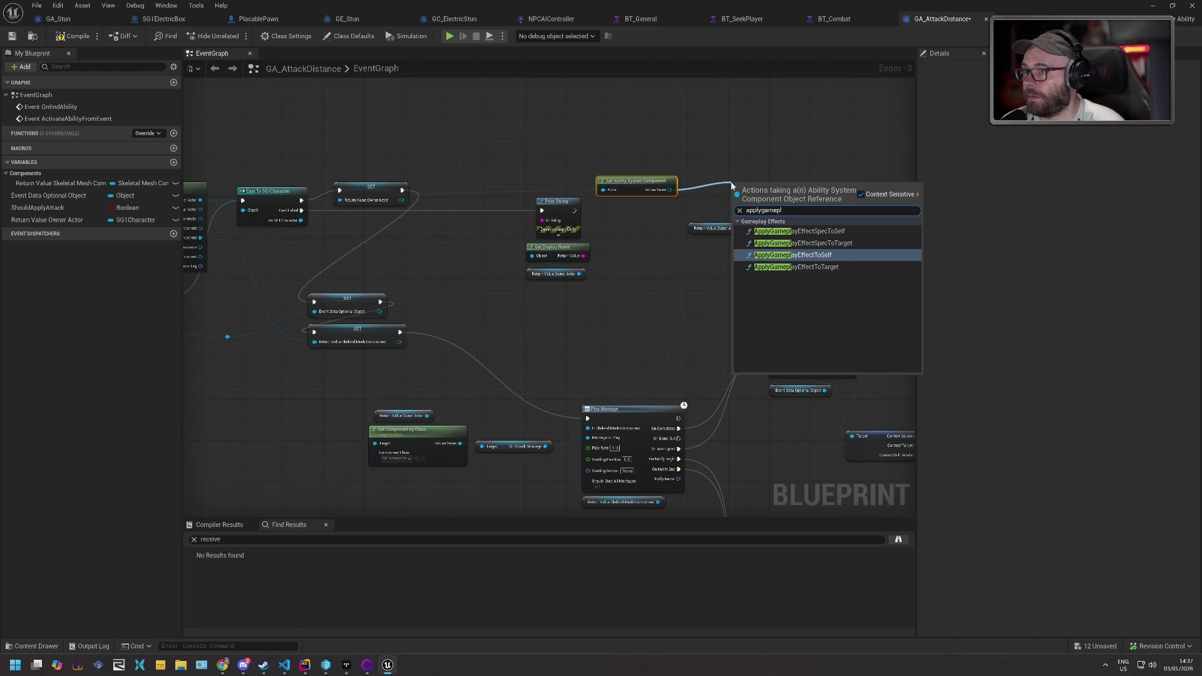
{"action": "key", "text": "Up"}
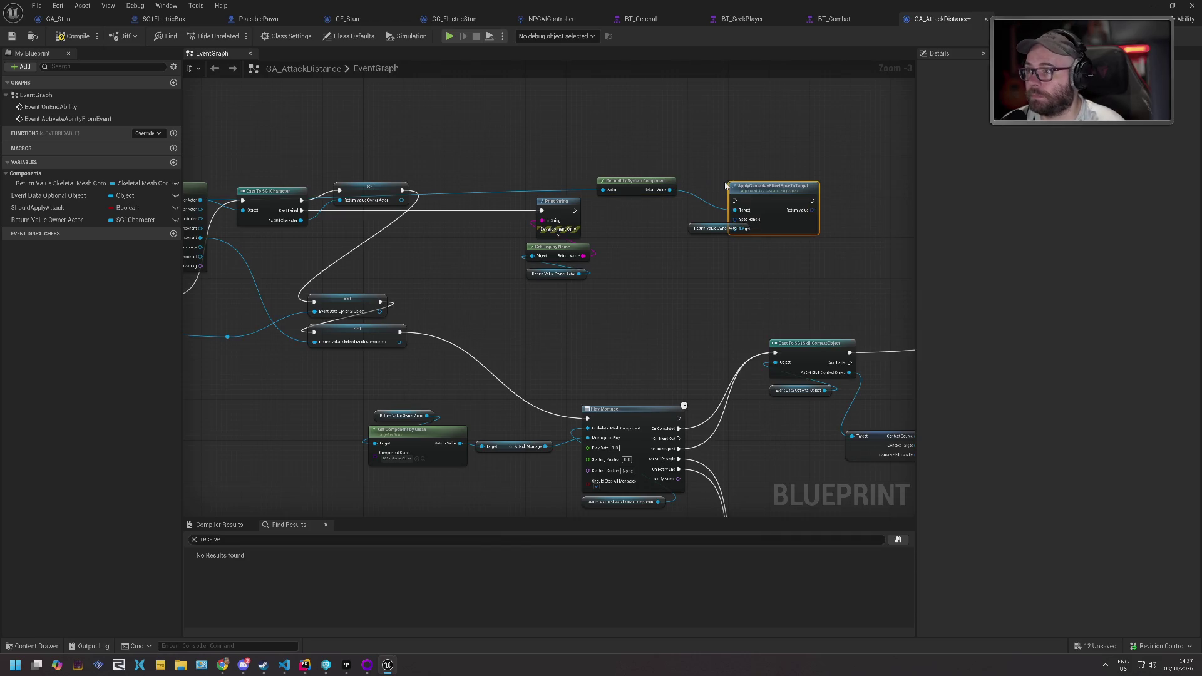
{"action": "left_click_drag", "start_coordinate": [691, 229], "coordinate": [668, 283]}
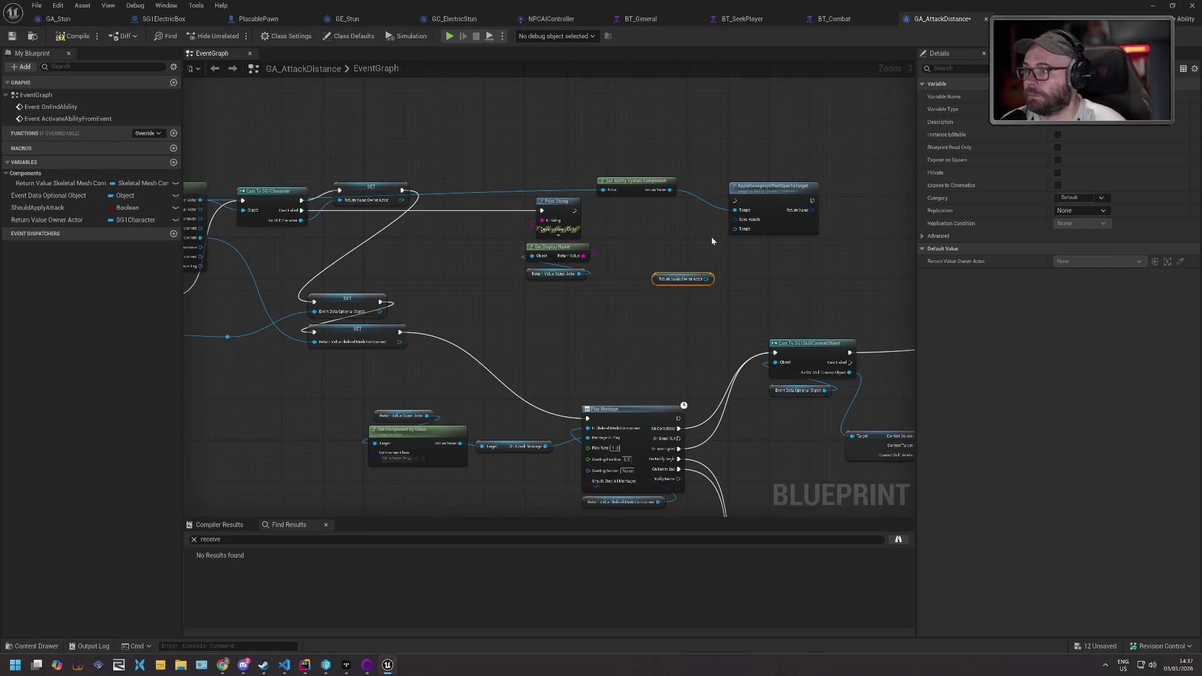
- Pan the graph to review Play Montage, Print String, Get Actor Location and Distance nodes
{"action": "left_click_drag", "start_coordinate": [651, 225], "coordinate": [855, 213]}
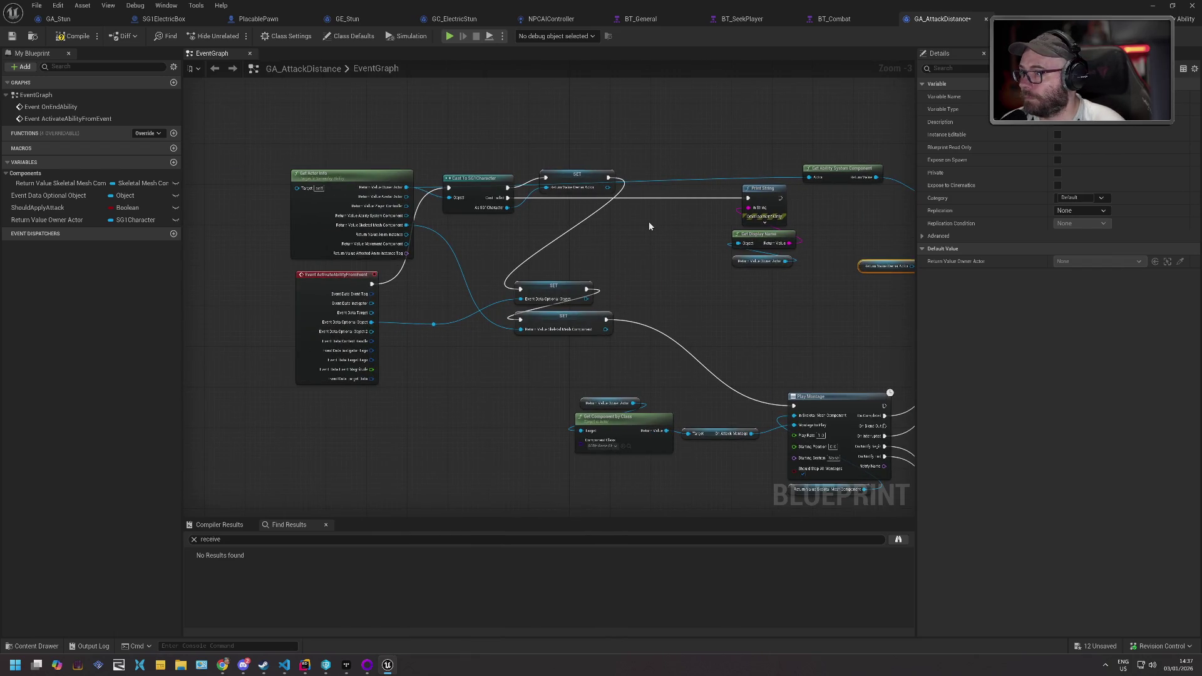
{"action": "mouse_move", "coordinate": [737, 287]}
{"action": "left_mouse_down"}
{"action": "mouse_move", "coordinate": [523, 236]}
{"action": "mouse_move", "coordinate": [649, 256]}
{"action": "mouse_move", "coordinate": [665, 295]}
{"action": "mouse_move", "coordinate": [400, 276]}
{"action": "mouse_move", "coordinate": [217, 239]}
{"action": "mouse_move", "coordinate": [54, 265]}
{"action": "left_mouse_up"}
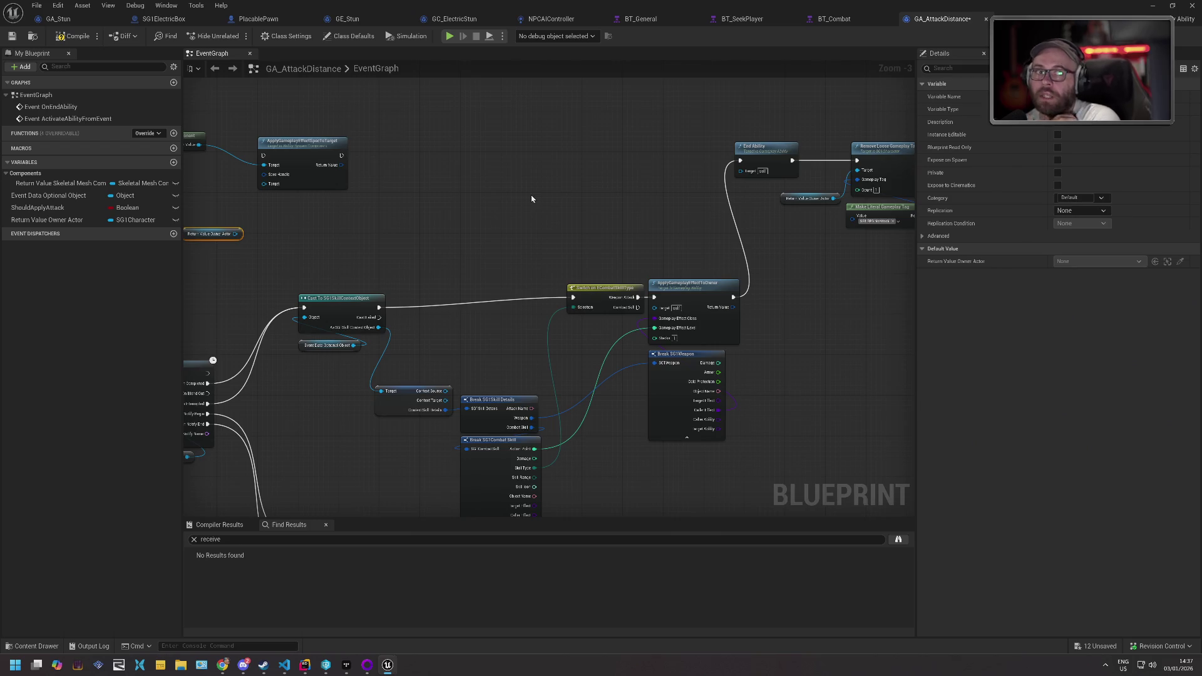
{"action": "mouse_move", "coordinate": [517, 216]}
{"action": "left_mouse_down"}
{"action": "mouse_move", "coordinate": [717, 231]}
{"action": "mouse_move", "coordinate": [558, 190]}
{"action": "left_mouse_up"}
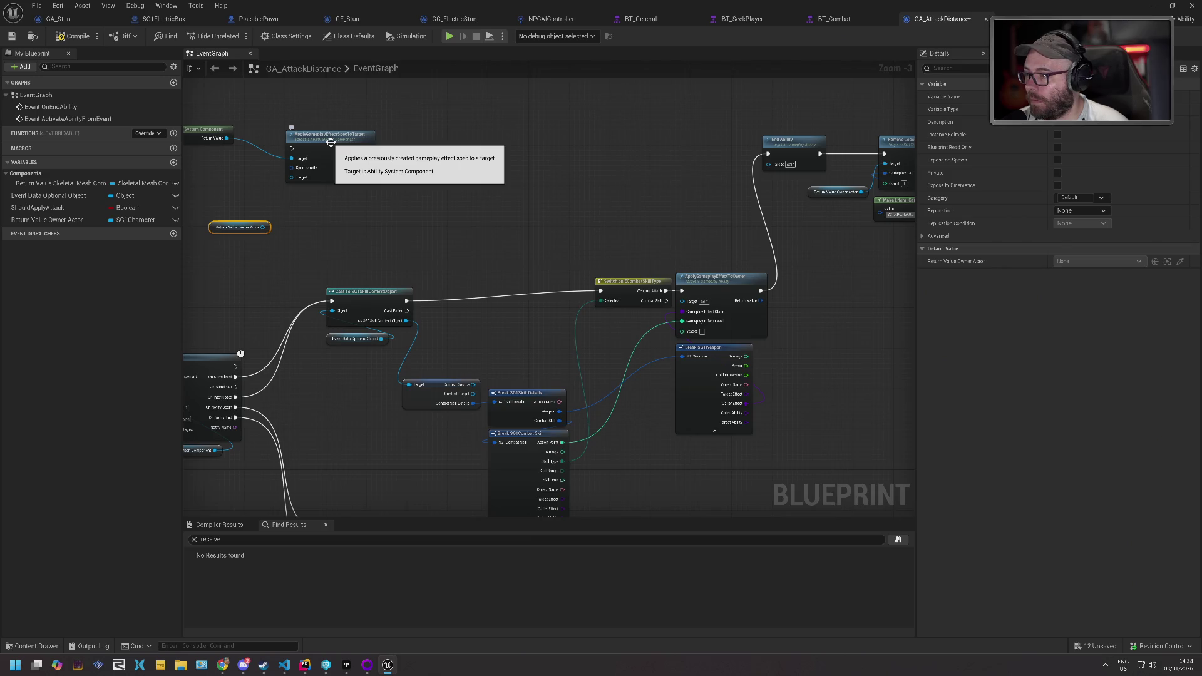
{"action": "mouse_move", "coordinate": [478, 257]}
{"action": "left_mouse_down"}
{"action": "mouse_move", "coordinate": [523, 183]}
{"action": "mouse_move", "coordinate": [547, 182]}
{"action": "mouse_move", "coordinate": [528, 120]}
{"action": "mouse_move", "coordinate": [447, 69]}
{"action": "left_mouse_up"}
{"action": "left_click_drag", "start_coordinate": [626, 313], "coordinate": [513, 307]}
{"action": "left_click_drag", "start_coordinate": [688, 326], "coordinate": [595, 313]}
{"action": "mouse_move", "coordinate": [814, 327]}
{"action": "left_mouse_down"}
{"action": "mouse_move", "coordinate": [560, 327]}
{"action": "mouse_move", "coordinate": [456, 215]}
{"action": "mouse_move", "coordinate": [601, 276]}
{"action": "mouse_move", "coordinate": [626, 209]}
{"action": "left_mouse_up"}
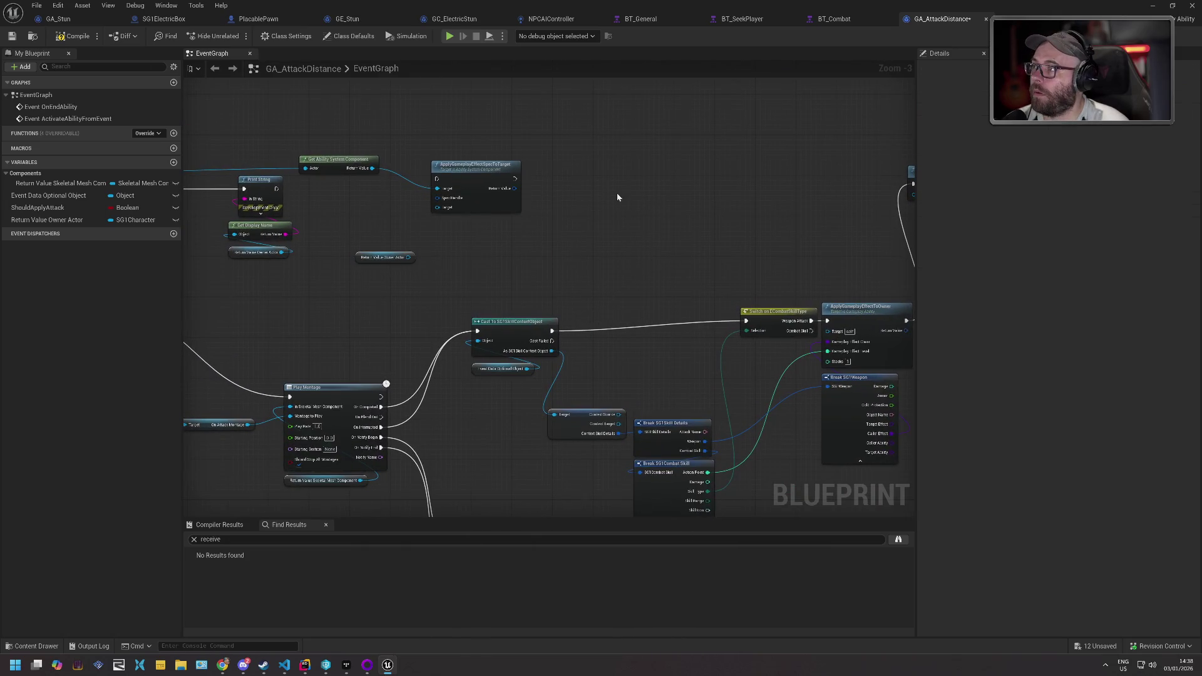
- Undo the ApplyGameplayEffectSpecToTarget node and compile GA_AttackDistance, checking it out
{"action": "key", "text": "ctrl+z"}
{"action": "key", "text": "ctrl+z"}
{"action": "key", "text": "ctrl+z"}
{"action": "key", "text": "ctrl+z"}
{"action": "key", "text": "ctrl+z"}
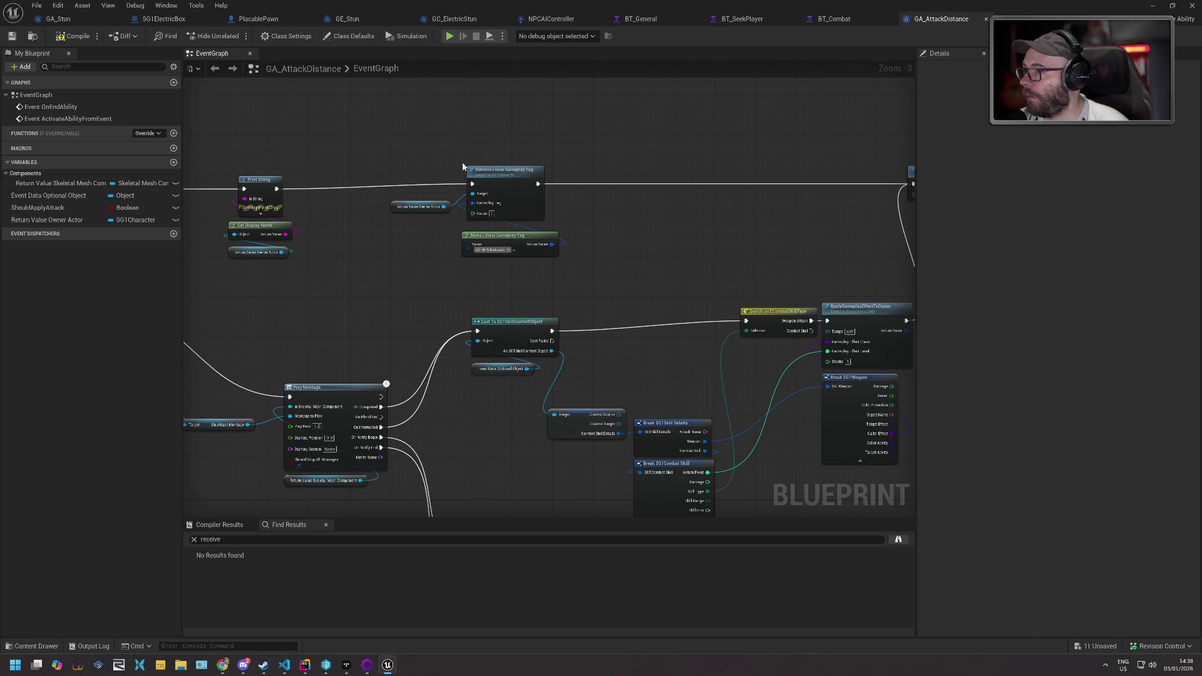
{"action": "left_click", "coordinate": [60, 39]}
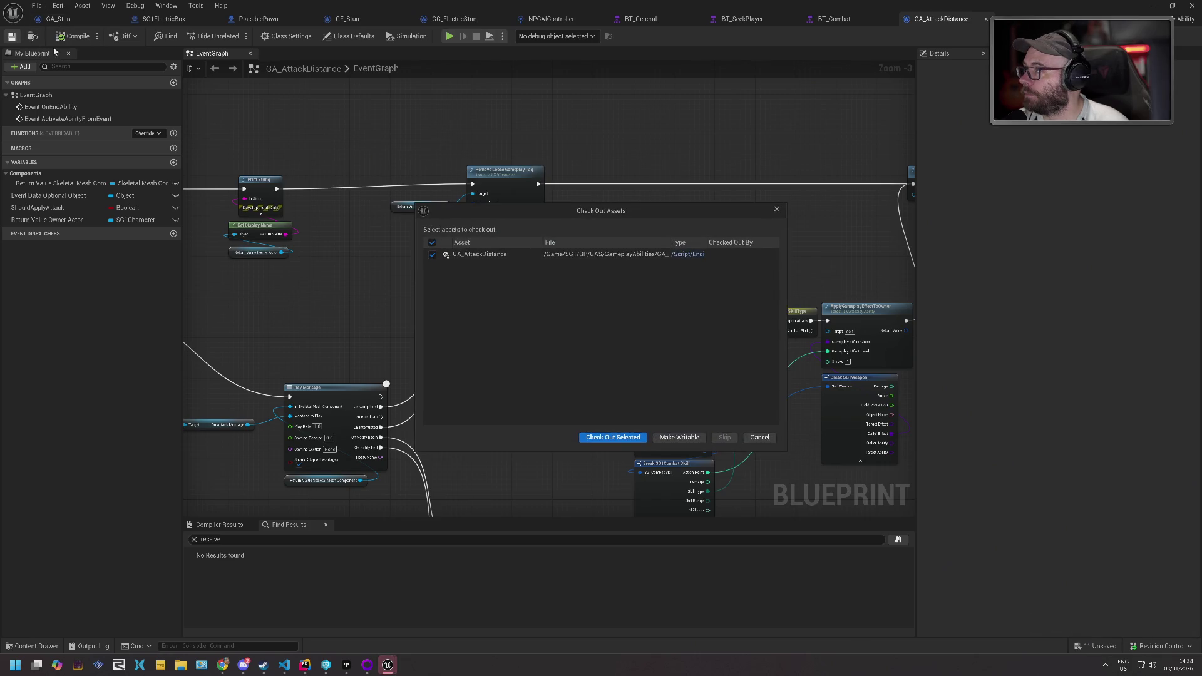
{"action": "left_click", "coordinate": [607, 432]}
- Set both GE_Stun duration magnitudes to 10.0 and bring the level editor forward
{"action": "left_click", "coordinate": [58, 19]}
{"action": "mouse_move", "coordinate": [670, 239]}
{"action": "left_mouse_down"}
{"action": "mouse_move", "coordinate": [532, 180]}
{"action": "mouse_move", "coordinate": [507, 284]}
{"action": "left_mouse_up"}
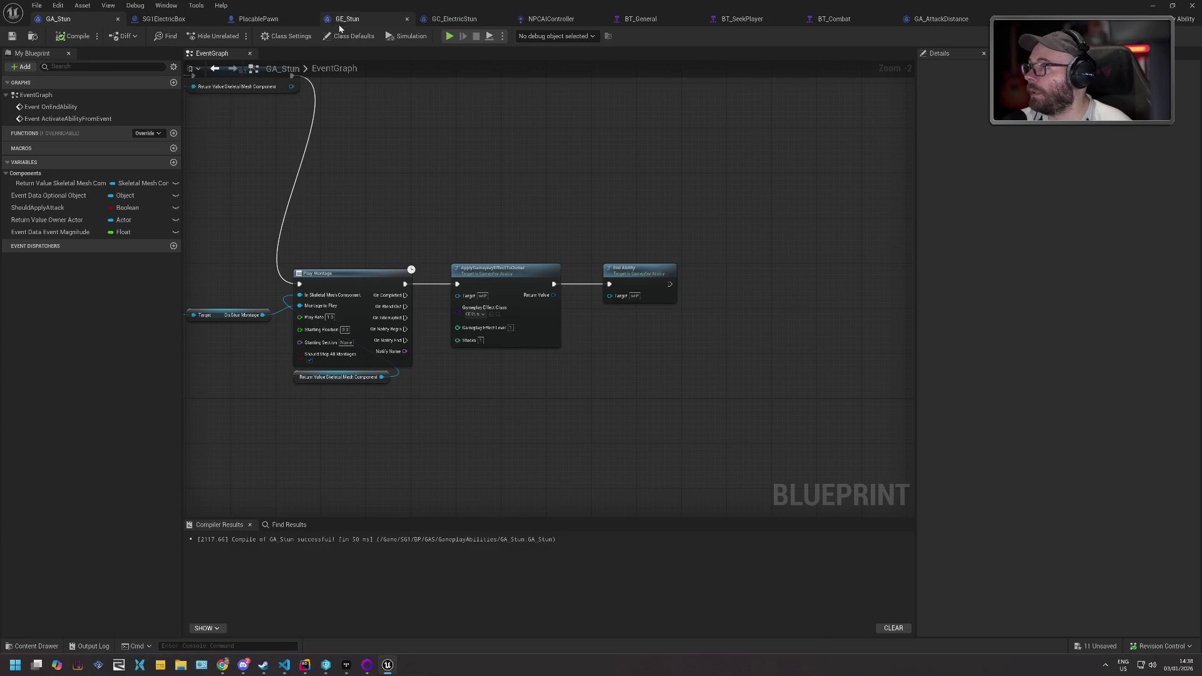
{"action": "left_click", "coordinate": [347, 19]}
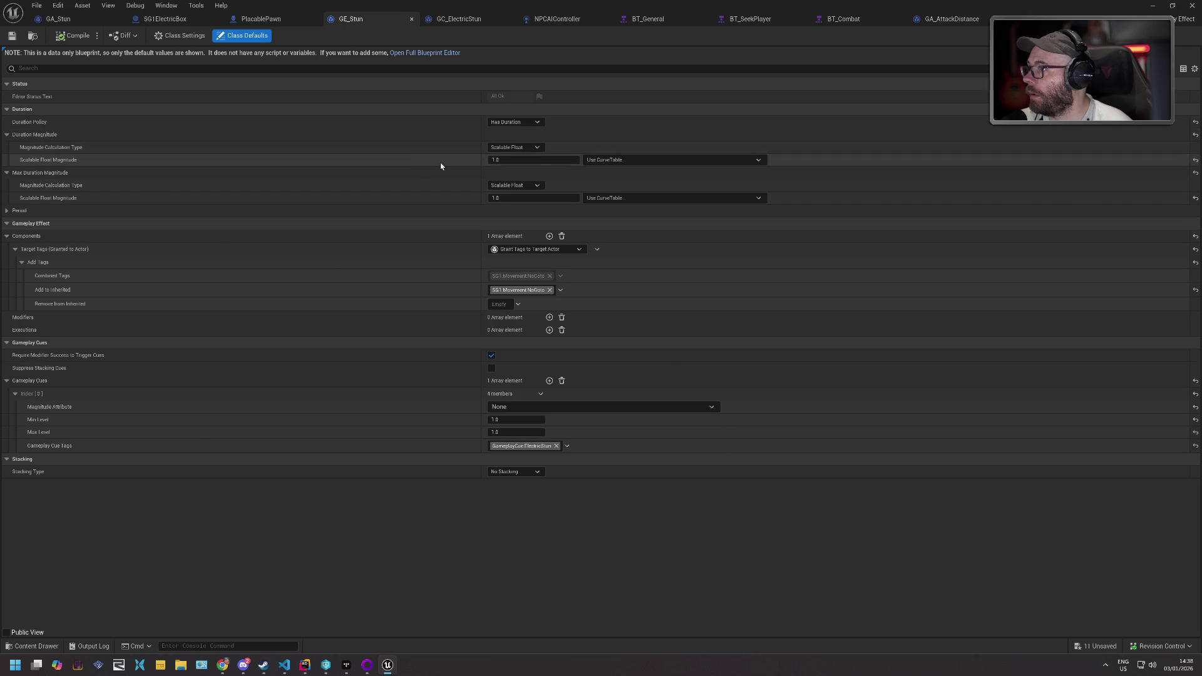
{"action": "key", "text": "ctrl+v"}
{"action": "key", "text": "ctrl+v"}
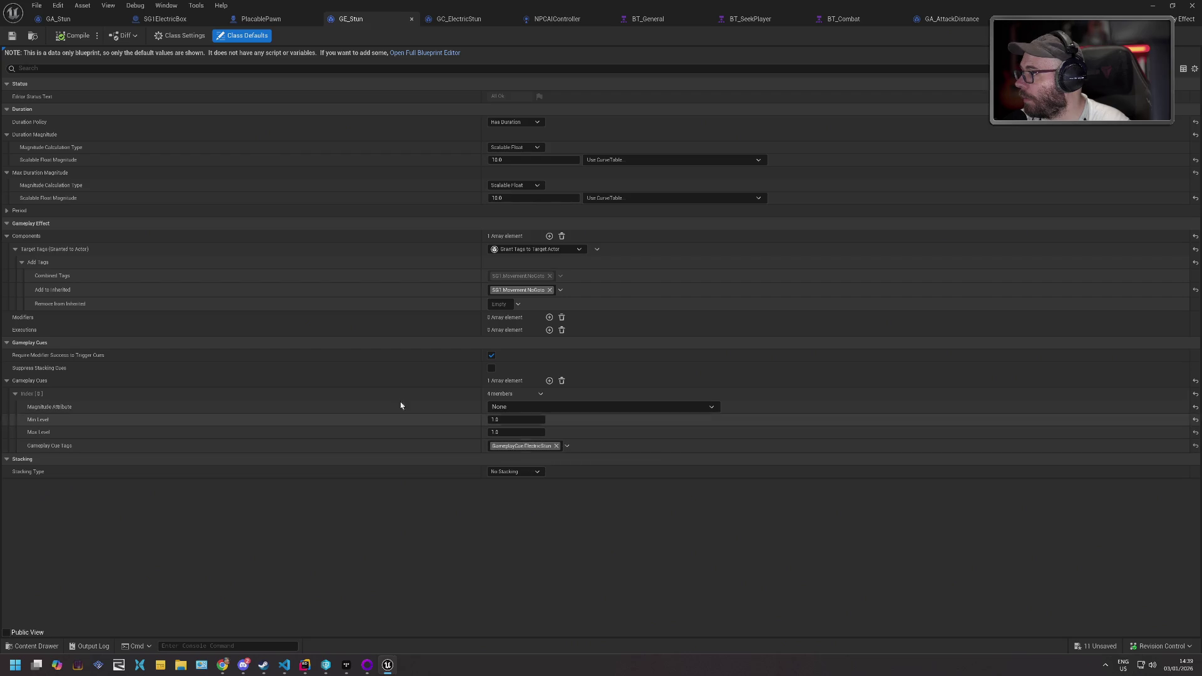
{"action": "left_click_drag", "start_coordinate": [731, 7], "coordinate": [797, 162]}
{"action": "left_click", "coordinate": [1005, 159]}
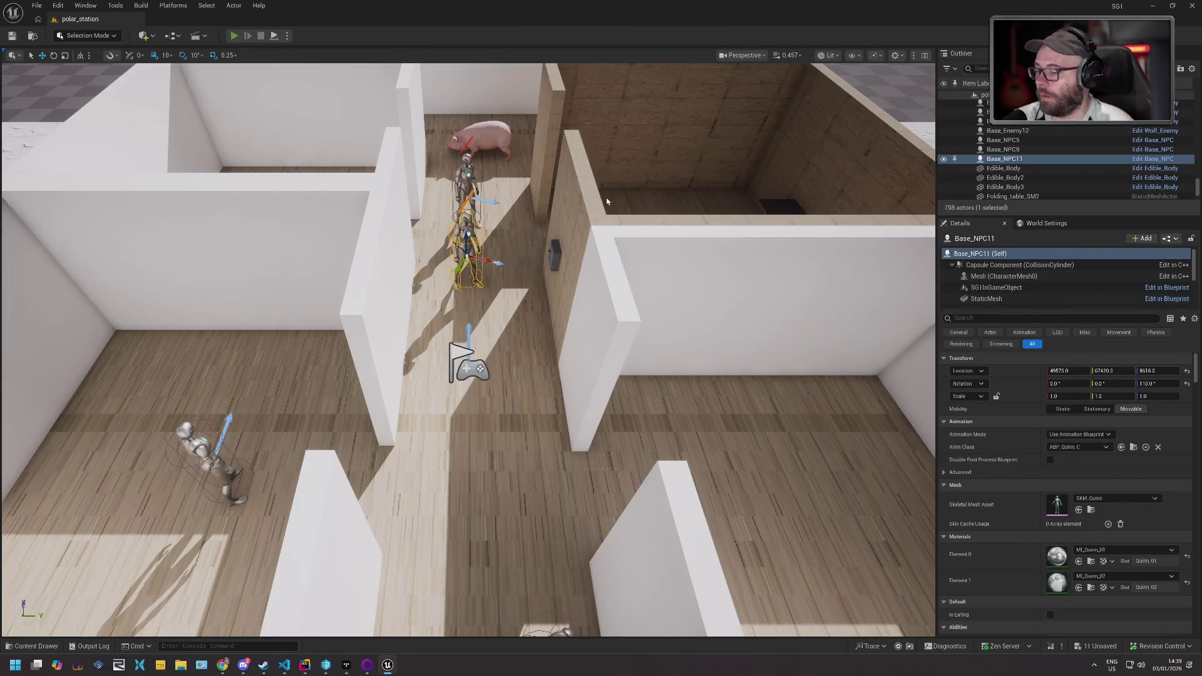
- Playtest the level, stop it, then return to GE_Stun and open the GC_ElectricStun graph
{"action": "key", "text": "alt+p"}
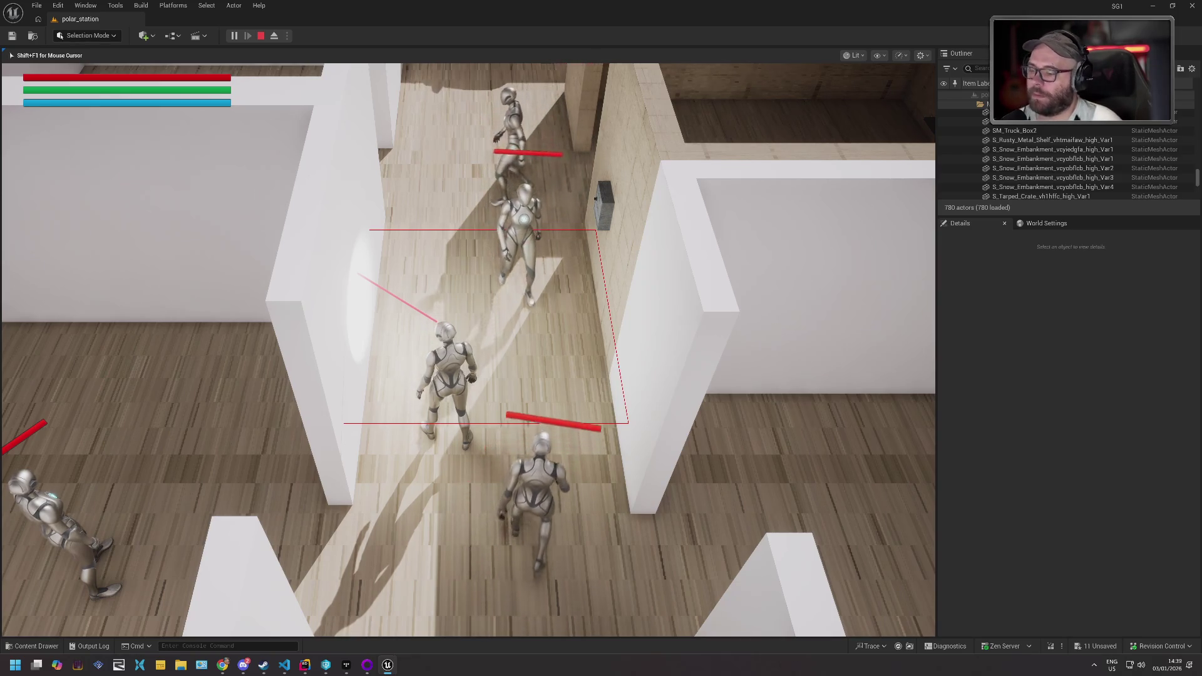
{"action": "key", "text": "Escape"}
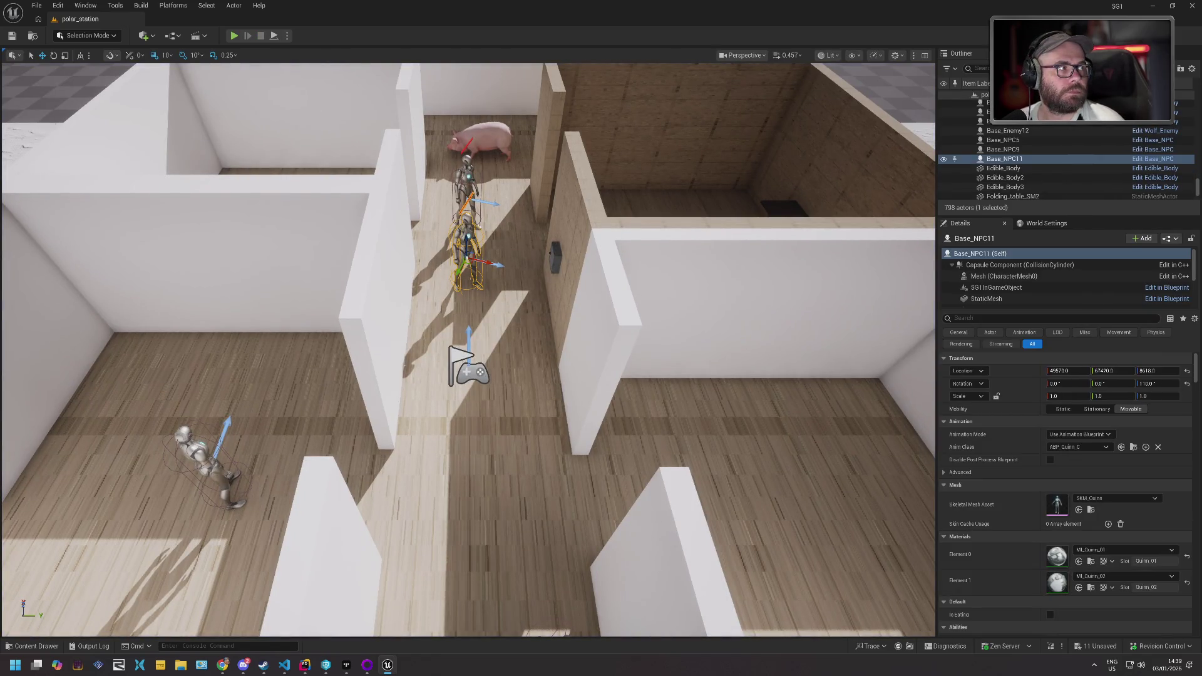
{"action": "key", "text": "alt+Tab"}
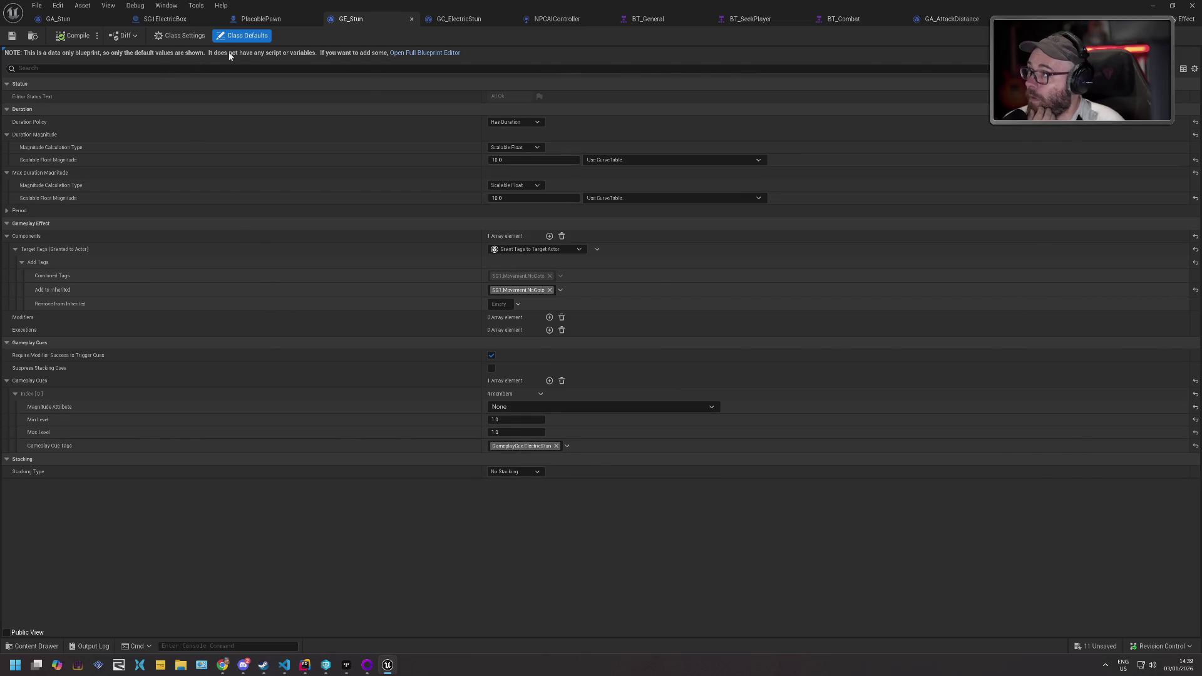
{"action": "left_click", "coordinate": [472, 27]}
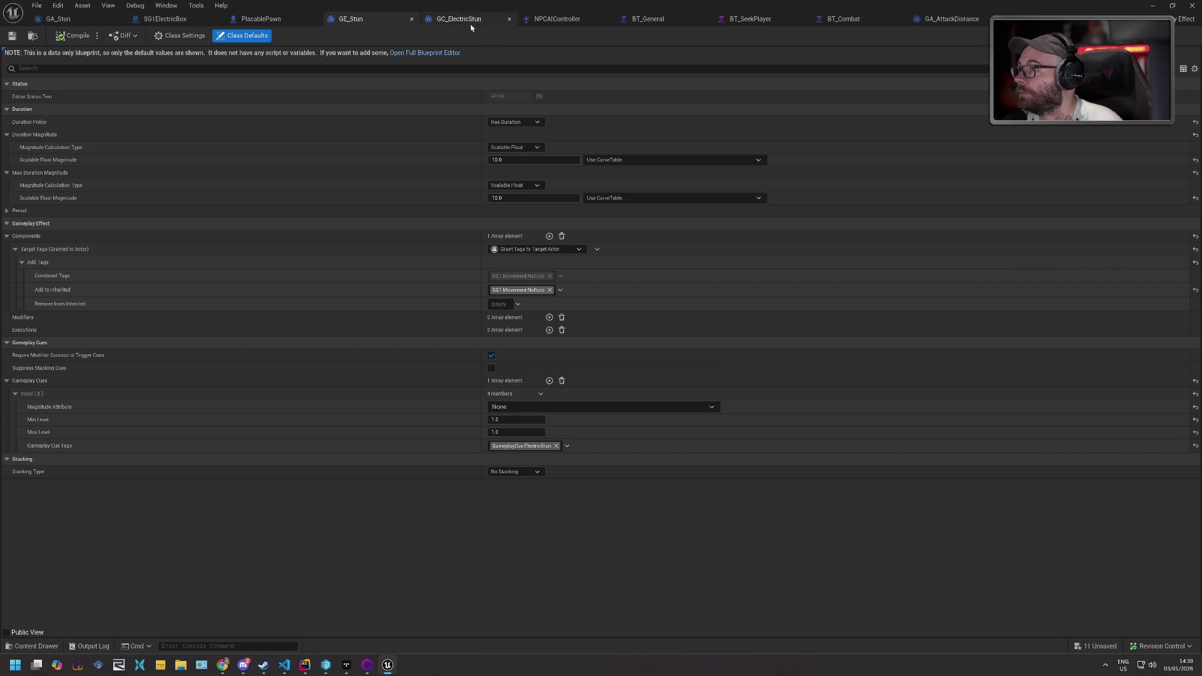
- Reposition the emitter-scale node, compile and save GC_ElectricStun, and return to polar_station
{"action": "left_click_drag", "start_coordinate": [465, 127], "coordinate": [476, 125]}
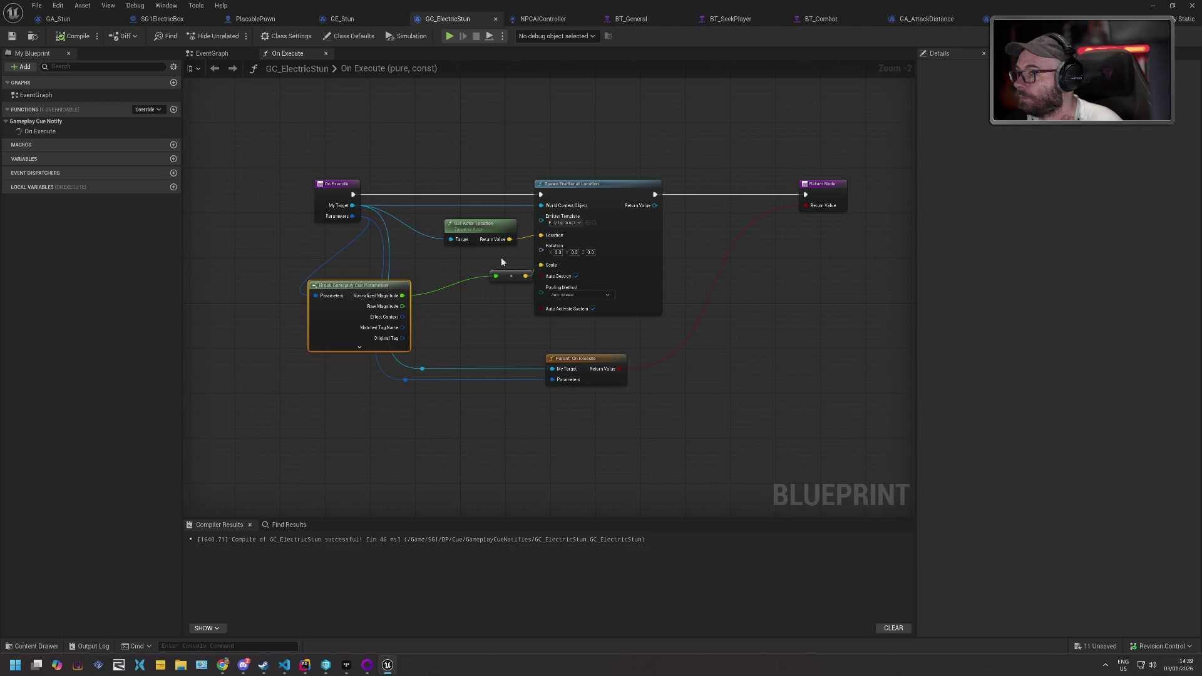
{"action": "mouse_move", "coordinate": [506, 276]}
{"action": "left_mouse_down"}
{"action": "mouse_move", "coordinate": [496, 275]}
{"action": "mouse_move", "coordinate": [540, 265]}
{"action": "left_mouse_up"}
{"action": "left_click", "coordinate": [69, 38]}
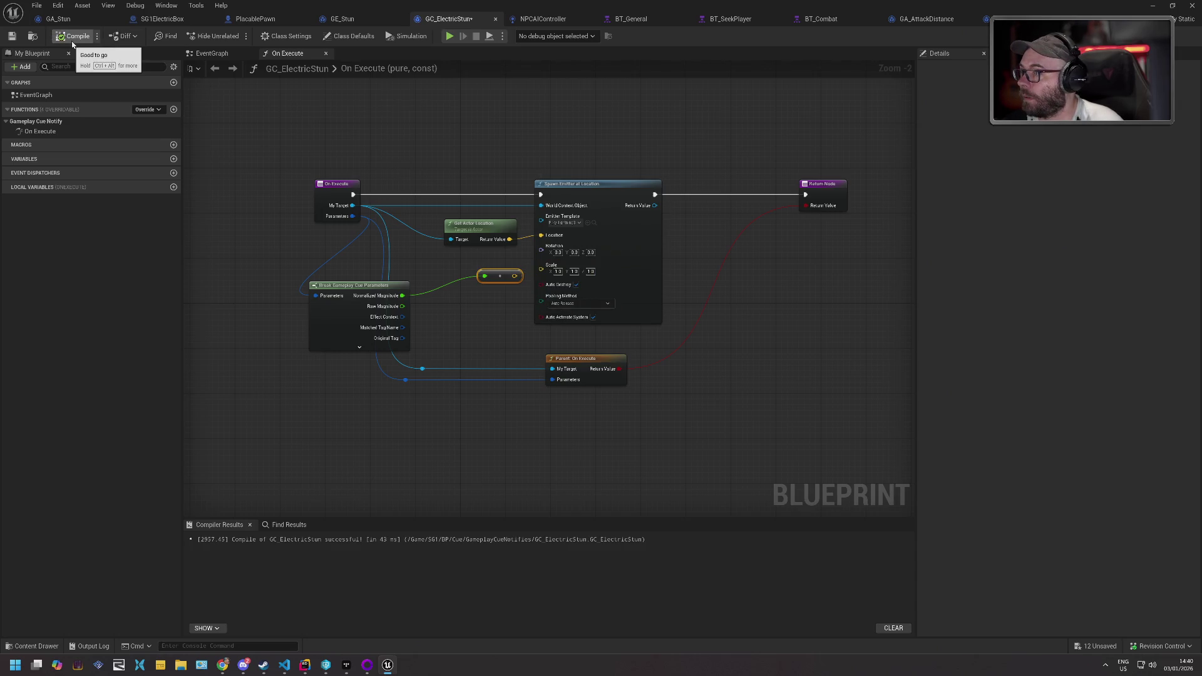
{"action": "left_click", "coordinate": [12, 36]}
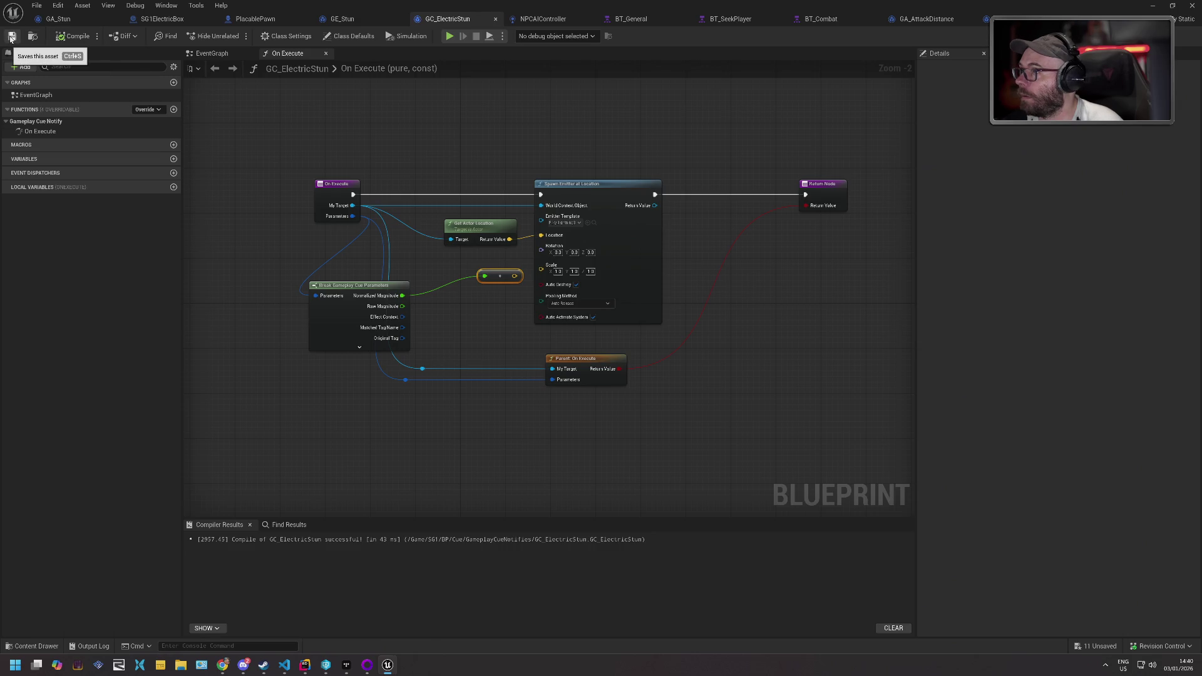
{"action": "key", "text": "alt+Tab"}
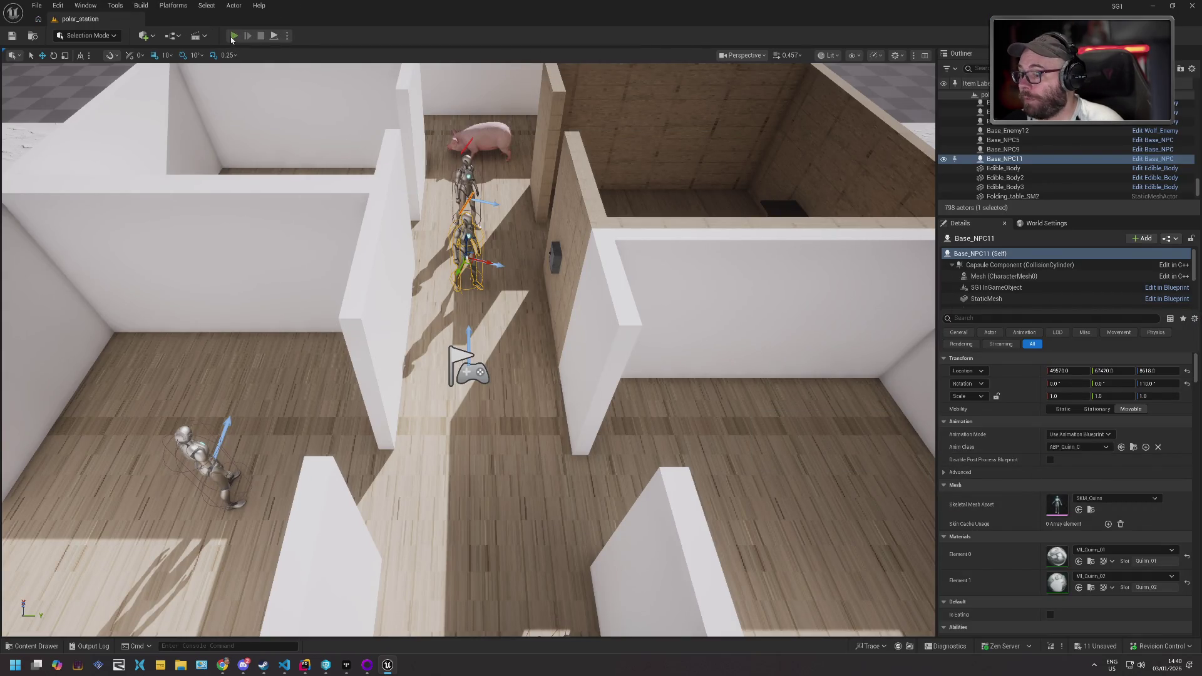
- Run two short Play-in-Editor sessions testing the electric box stun, then return to GC_ElectricStun
{"action": "key", "text": "alt+p"}
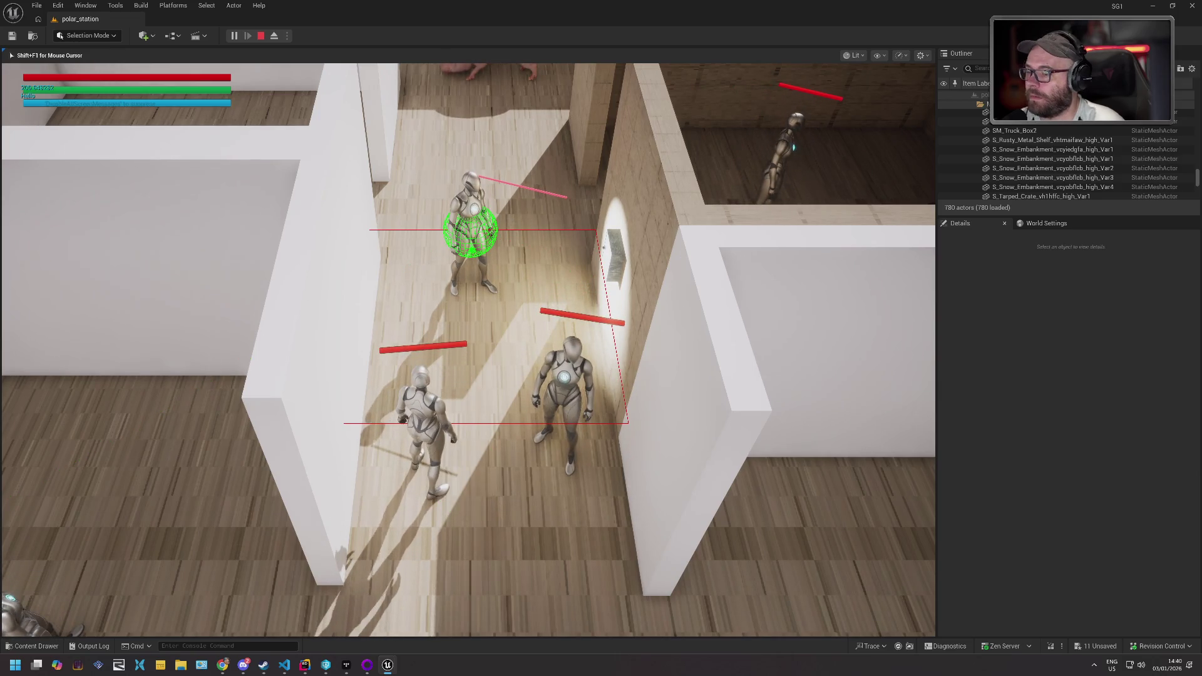
{"action": "key", "text": "Escape"}
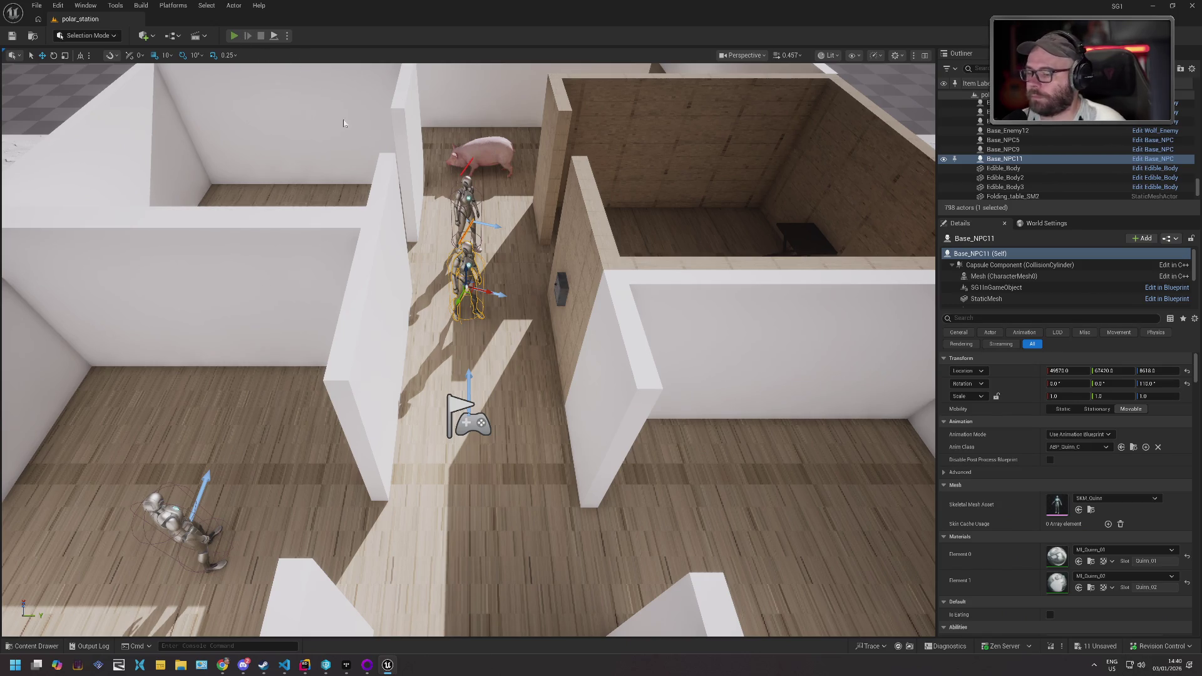
{"action": "key", "text": "alt+p"}
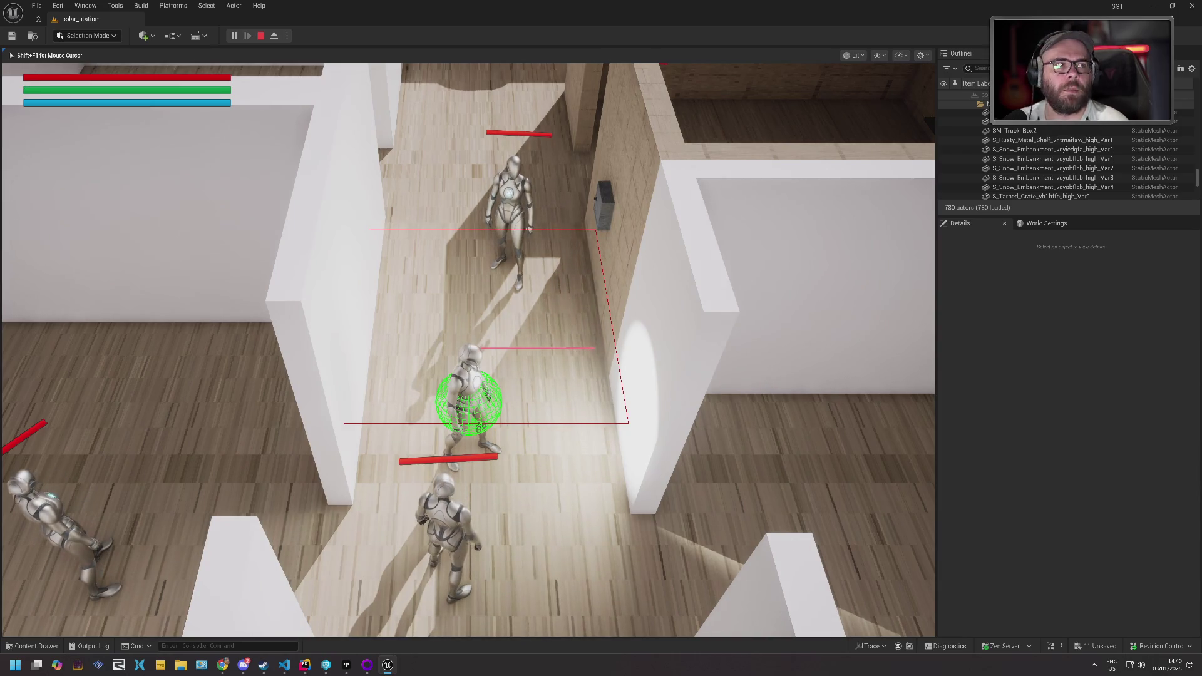
{"action": "key", "text": "Escape"}
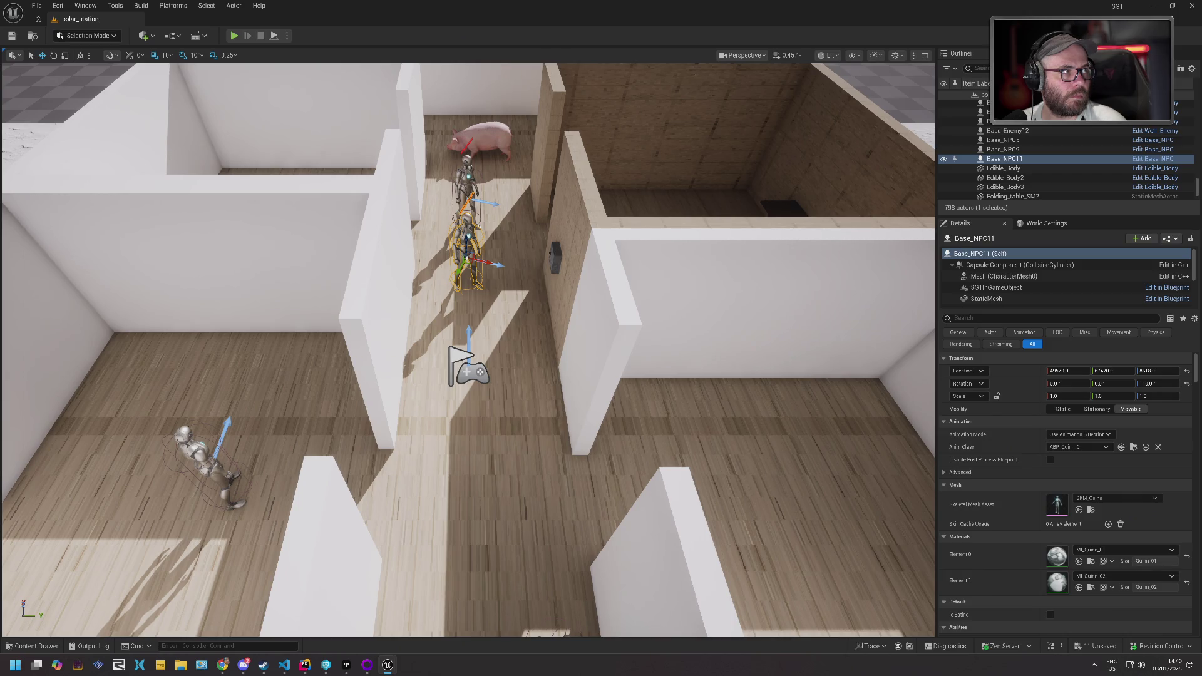
{"action": "key", "text": "alt+Tab"}
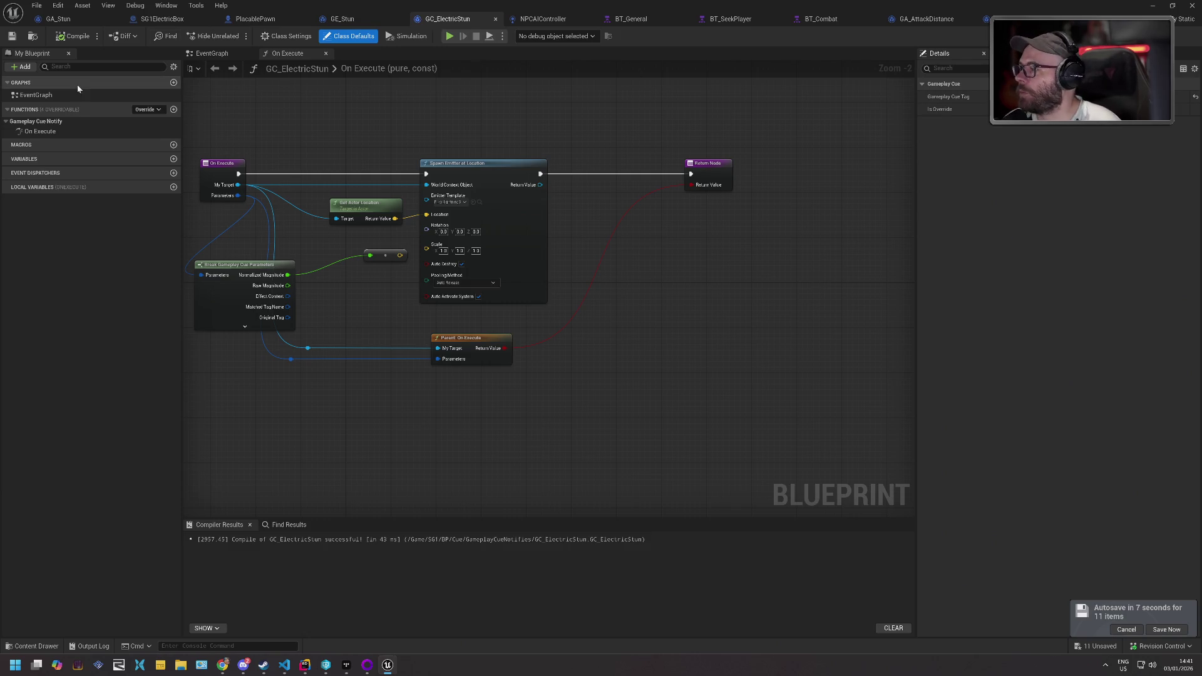
- Save all unsaved assets from the autosave notification
{"action": "left_click", "coordinate": [1167, 630]}
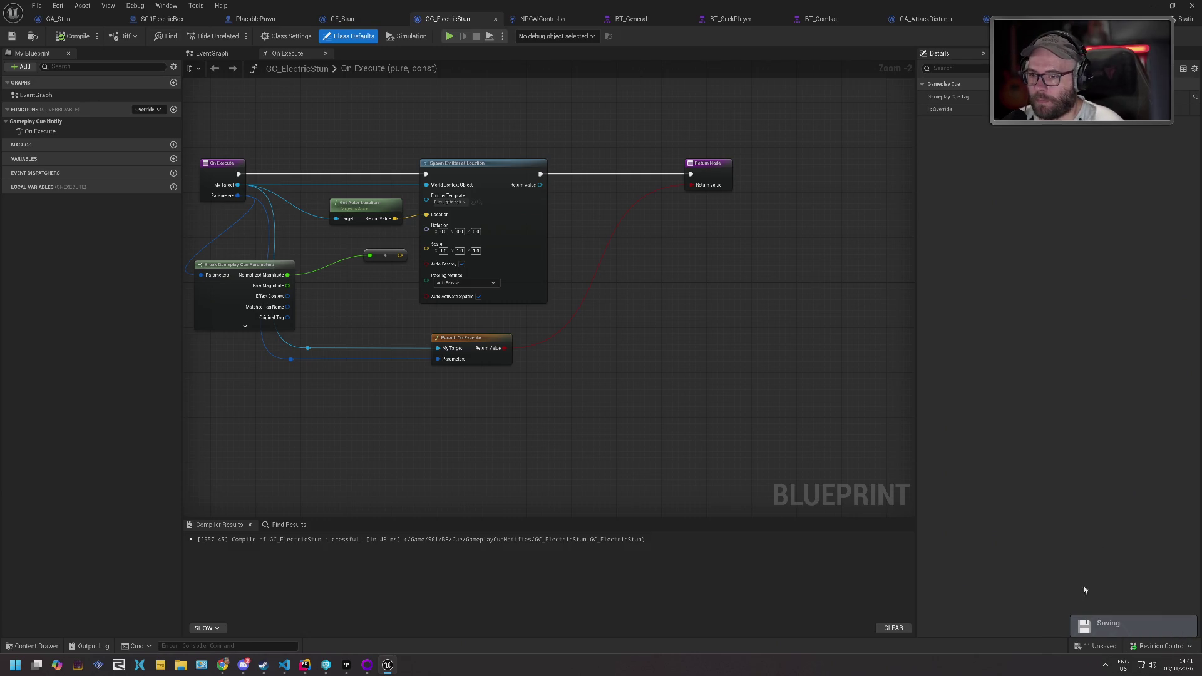
{"action": "left_click", "coordinate": [1101, 645]}
{"action": "left_click", "coordinate": [692, 435]}
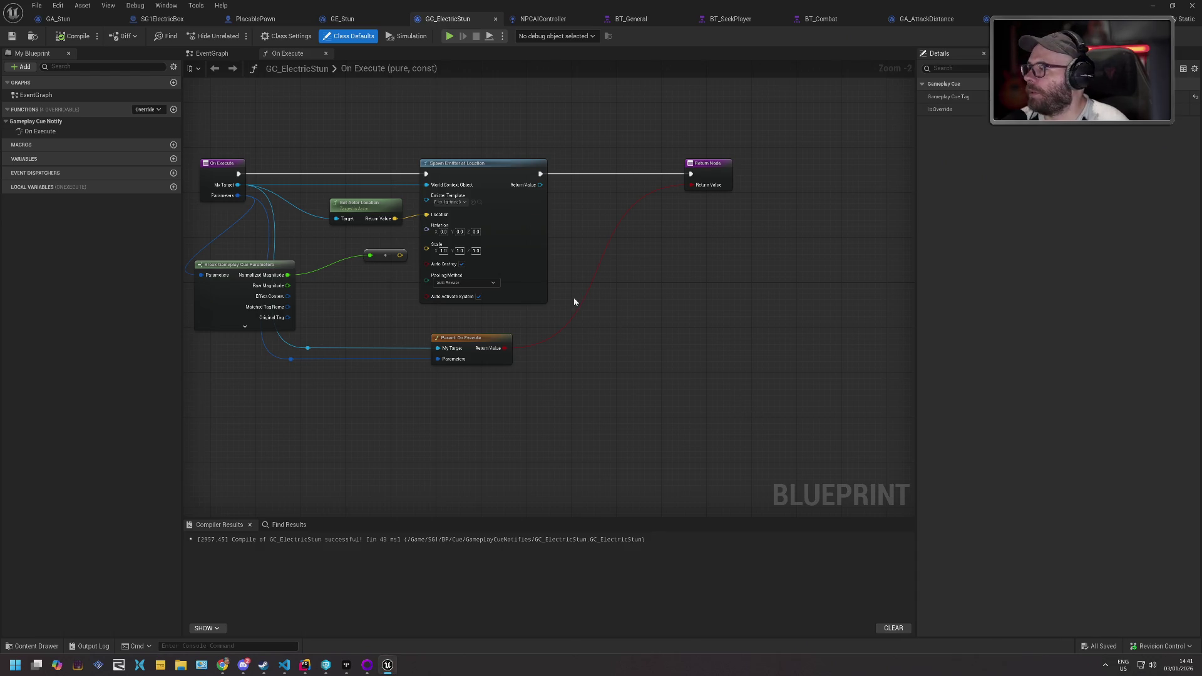
- Recentre the cue graph, select the Spawn Emitter at Location node, then view GE_Stun's defaults
{"action": "mouse_move", "coordinate": [567, 356]}
{"action": "left_mouse_down"}
{"action": "mouse_move", "coordinate": [585, 376]}
{"action": "mouse_move", "coordinate": [693, 370]}
{"action": "left_mouse_up"}
{"action": "scroll", "coordinate": [735, 230], "scroll_direction": "up", "scroll_amount": 2}
{"action": "left_click_drag", "start_coordinate": [735, 231], "coordinate": [738, 286]}
{"action": "scroll", "coordinate": [737, 286], "scroll_direction": "down", "scroll_amount": 1}
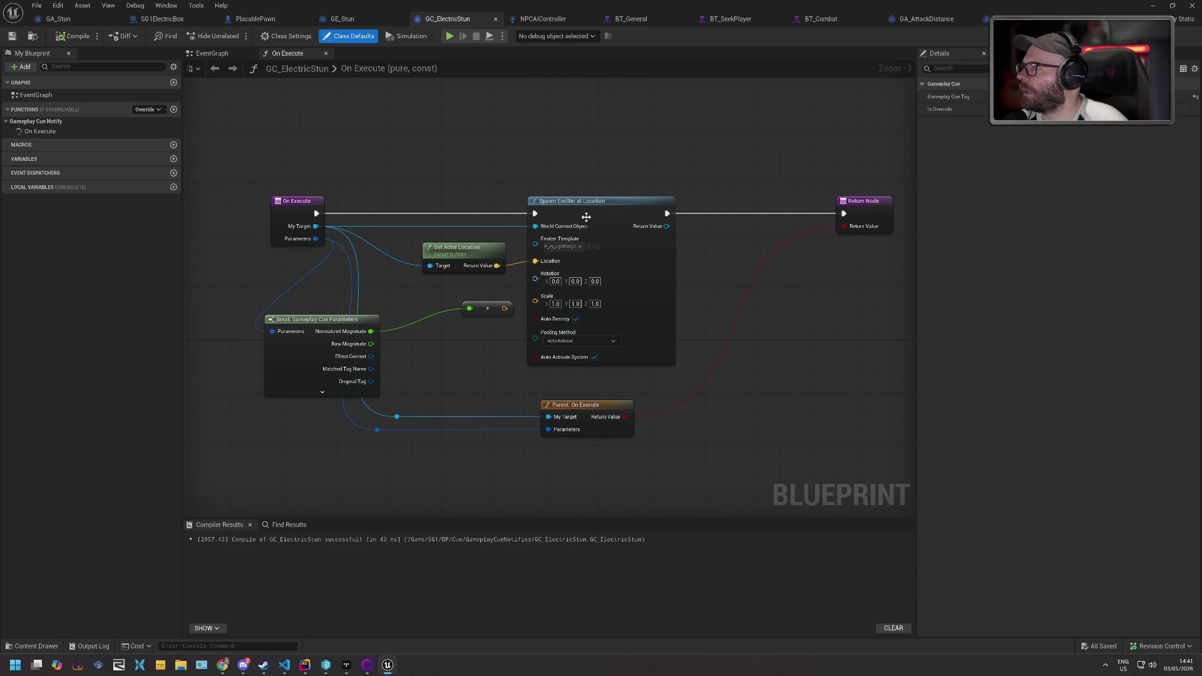
{"action": "left_click", "coordinate": [600, 213]}
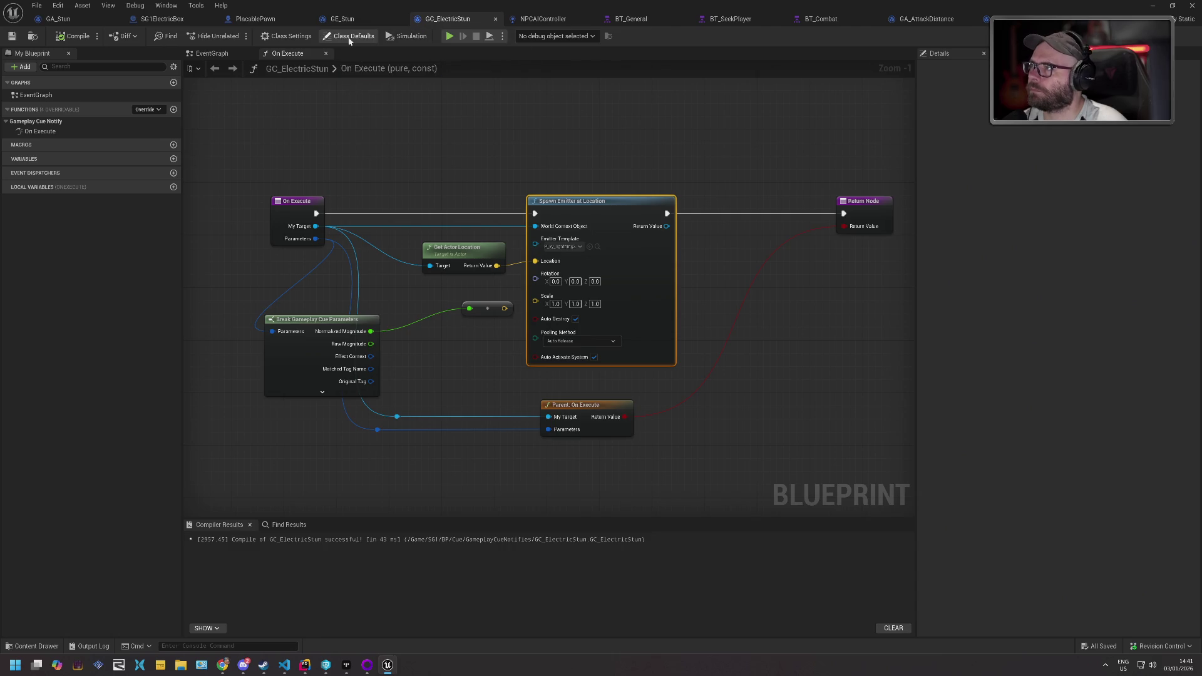
{"action": "left_click", "coordinate": [352, 19]}
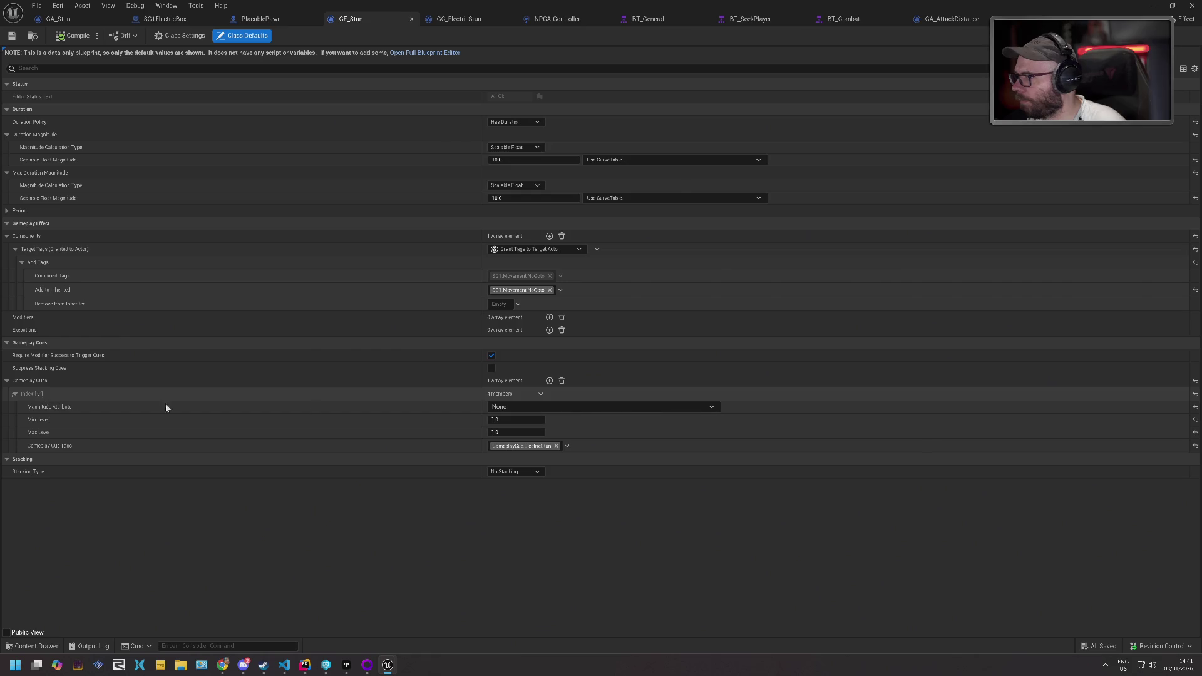
- Leave GE_Stun's cue Magnitude Attribute at None and add an F9 breakpoint on GC_ElectricStun's On Execute
{"action": "left_click", "coordinate": [516, 407]}
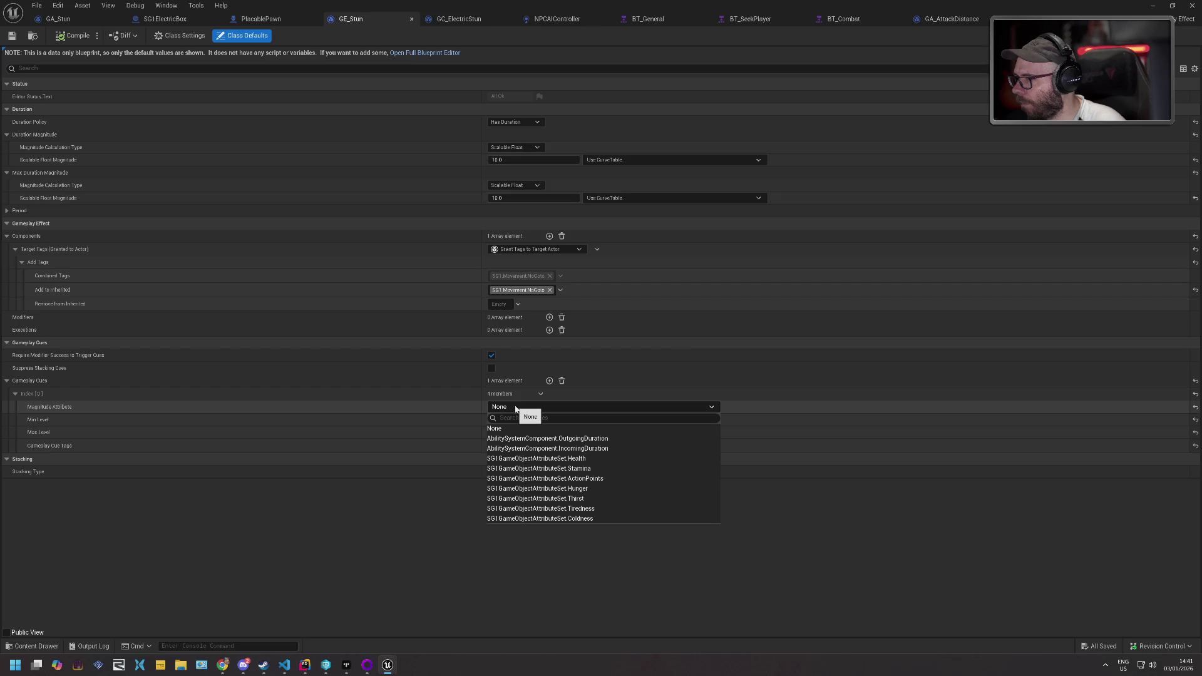
{"action": "left_click", "coordinate": [516, 407]}
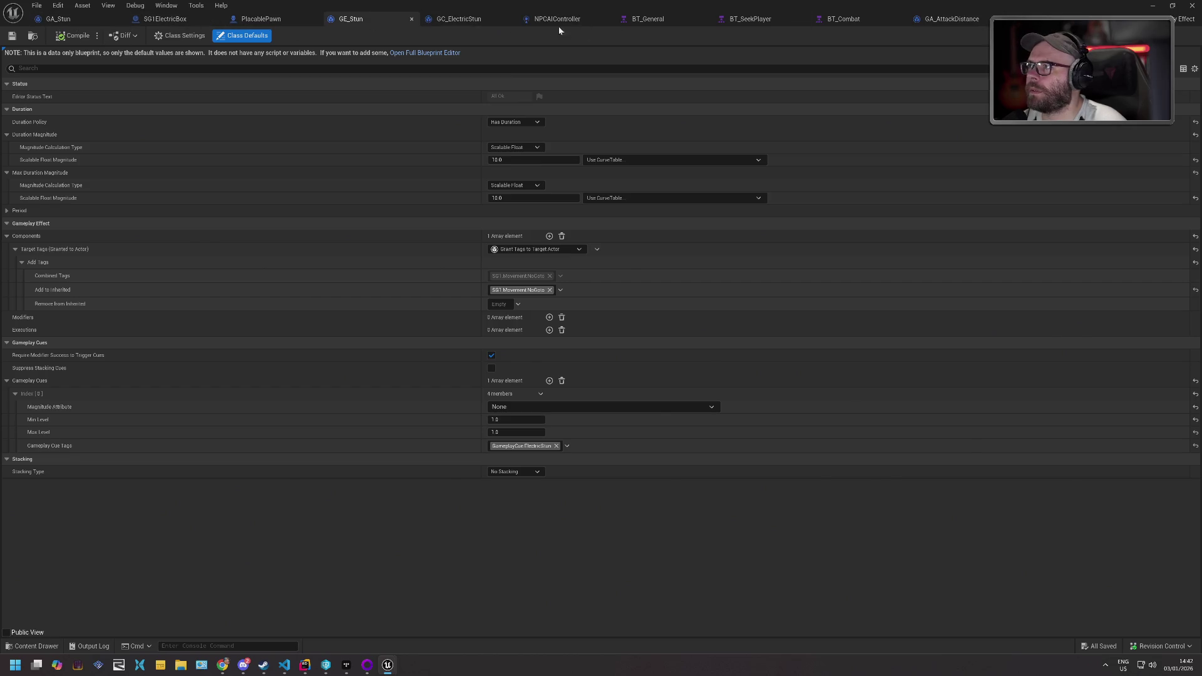
{"action": "left_click", "coordinate": [492, 26]}
{"action": "left_click", "coordinate": [306, 208]}
{"action": "key", "text": "F9"}
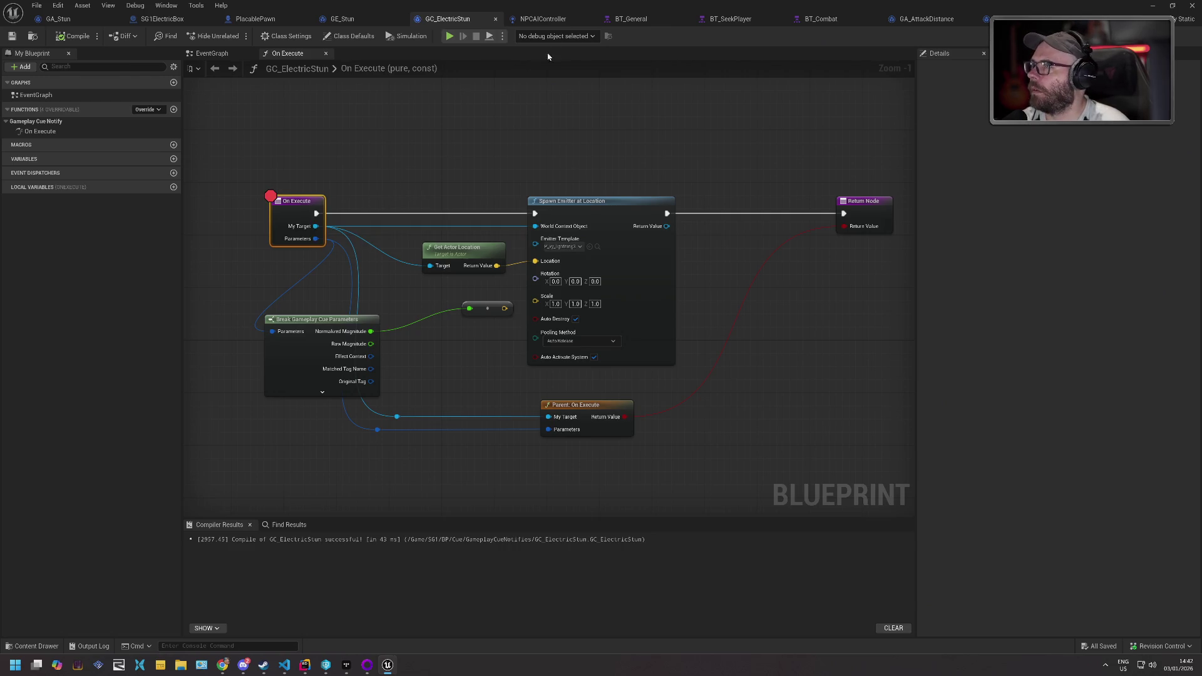
{"action": "key", "text": "super+Down"}
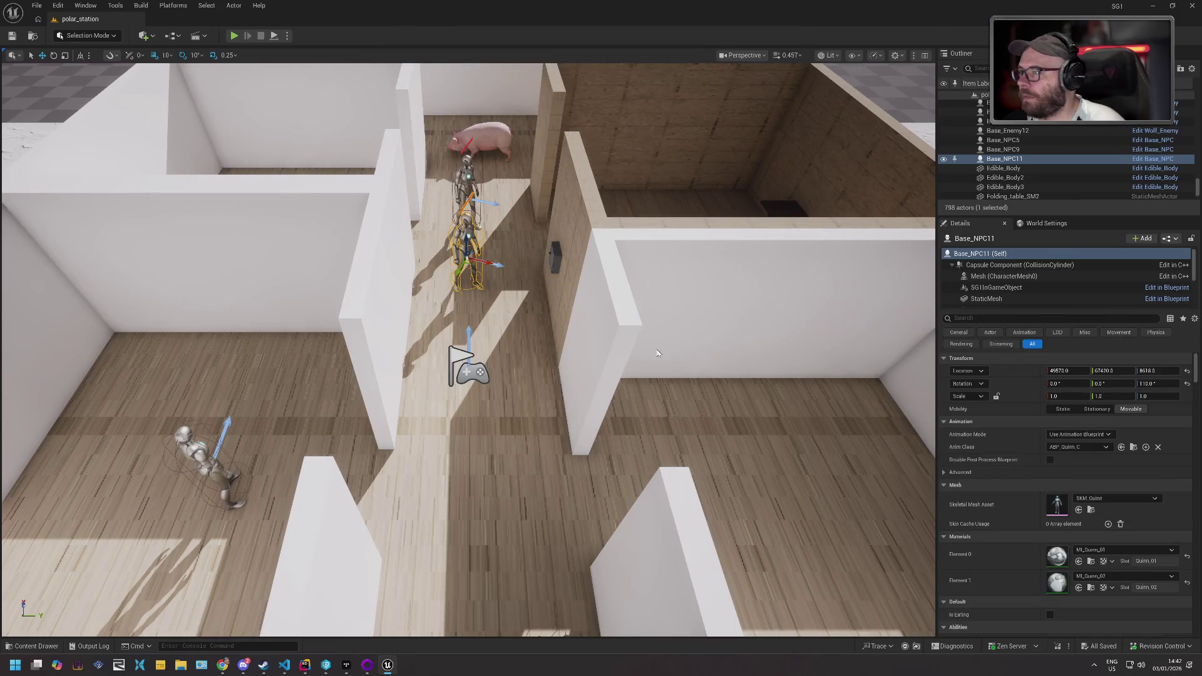
- Run a quick stun playtest, save the level with Ctrl+S, and return to GE_Stun's defaults
{"action": "key", "text": "alt+p"}
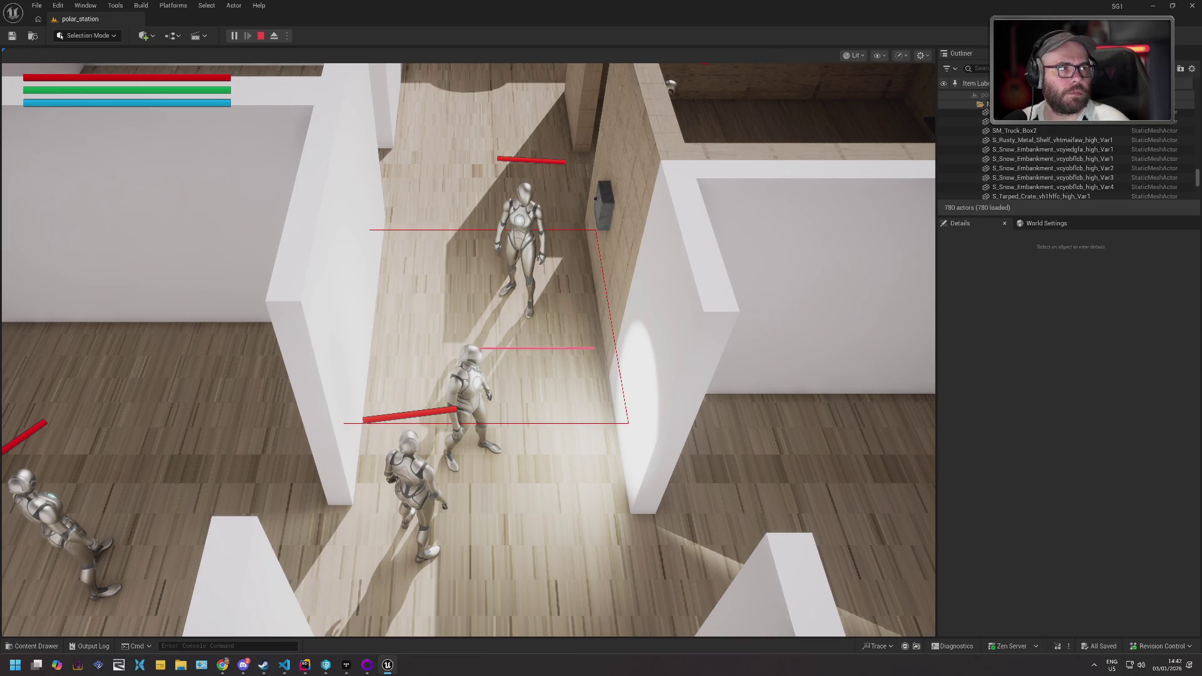
{"action": "key", "text": "Escape"}
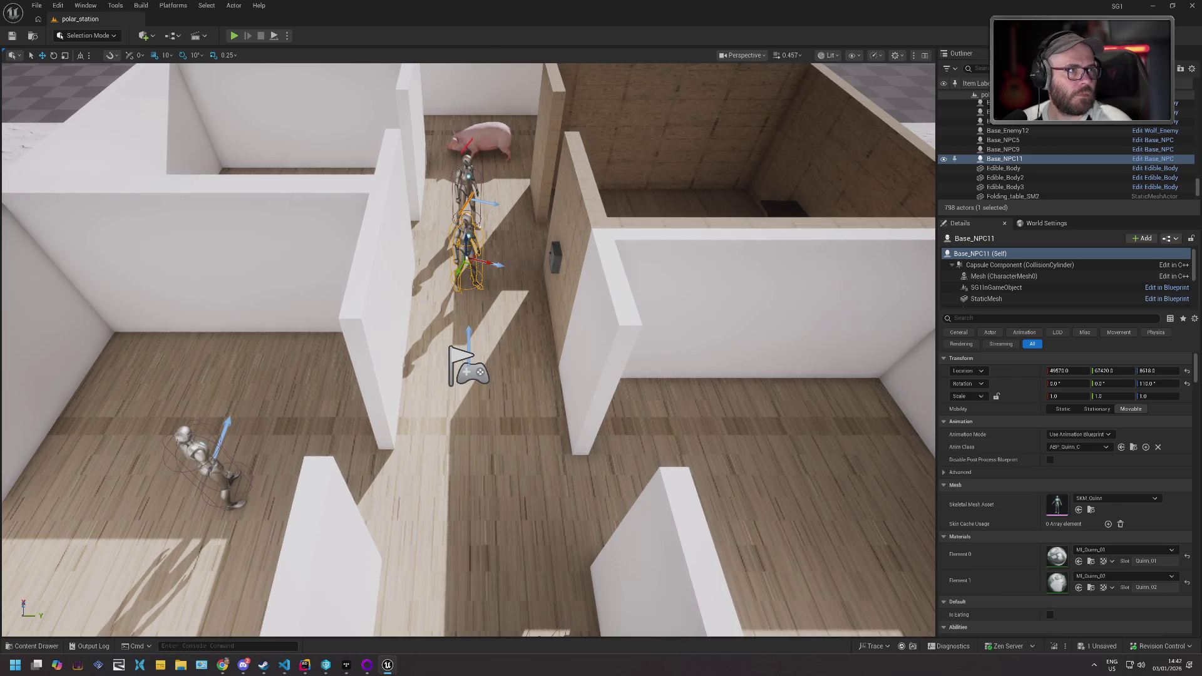
{"action": "key", "text": "ctrl+s"}
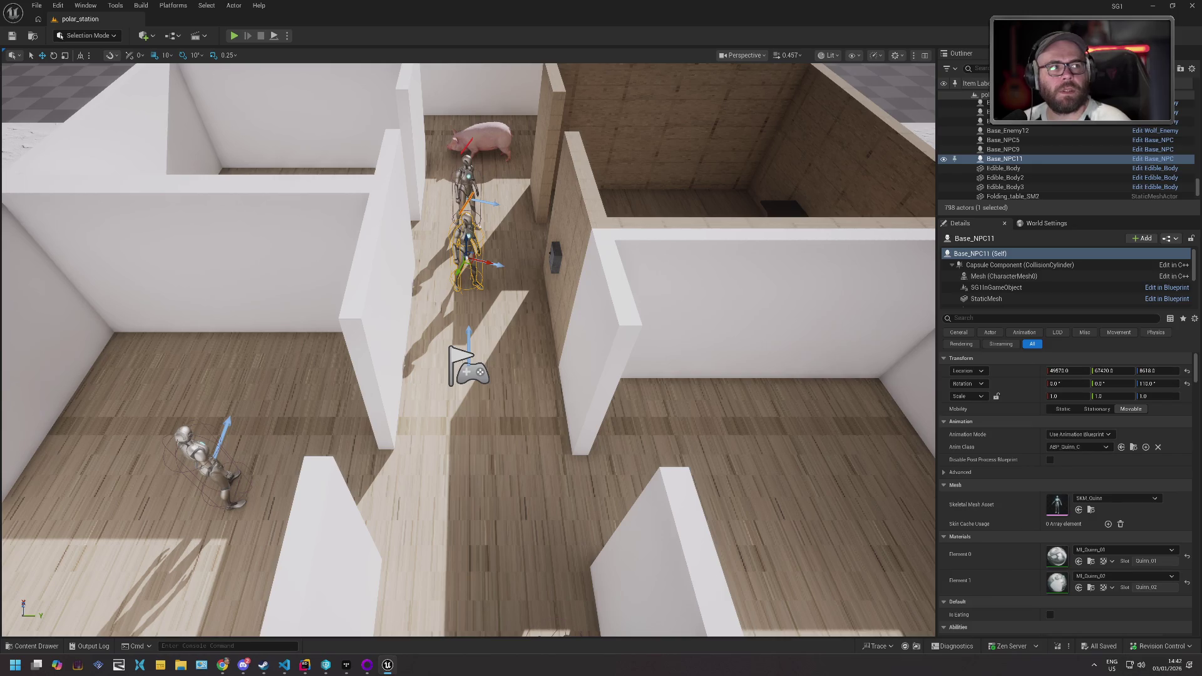
{"action": "key", "text": "alt+Tab"}
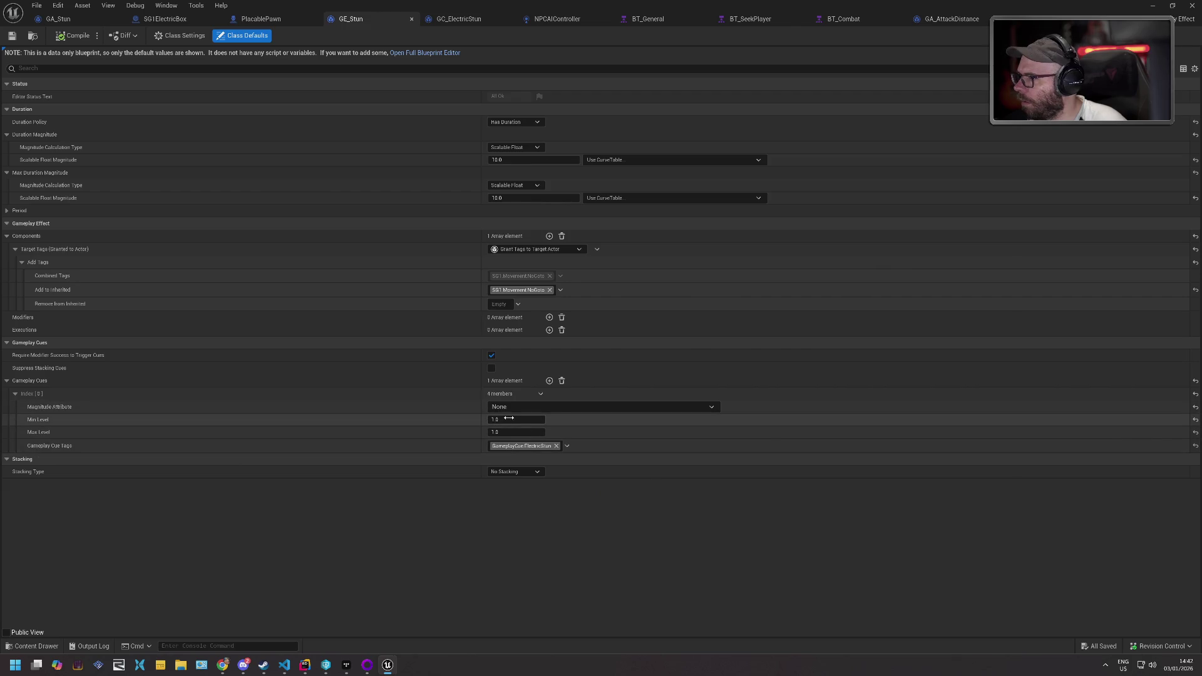
- Set GE_Stun's Stacking Type to Stack Per Target and save it
{"action": "left_click", "coordinate": [525, 473]}
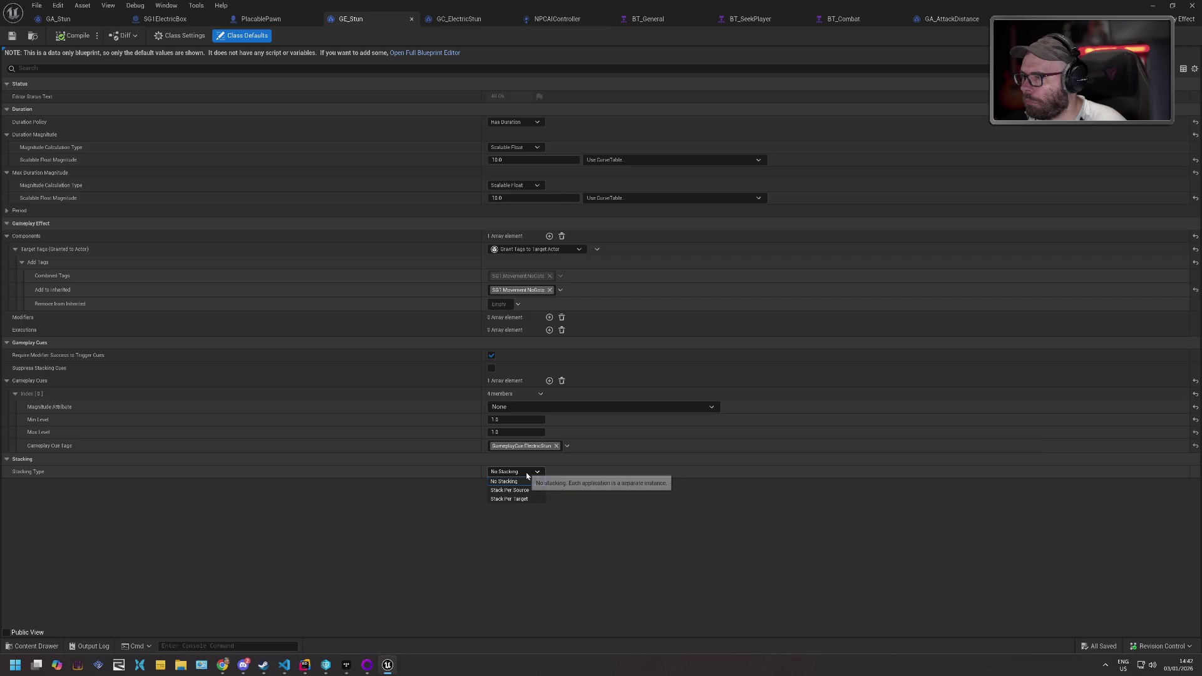
{"action": "left_click", "coordinate": [510, 499]}
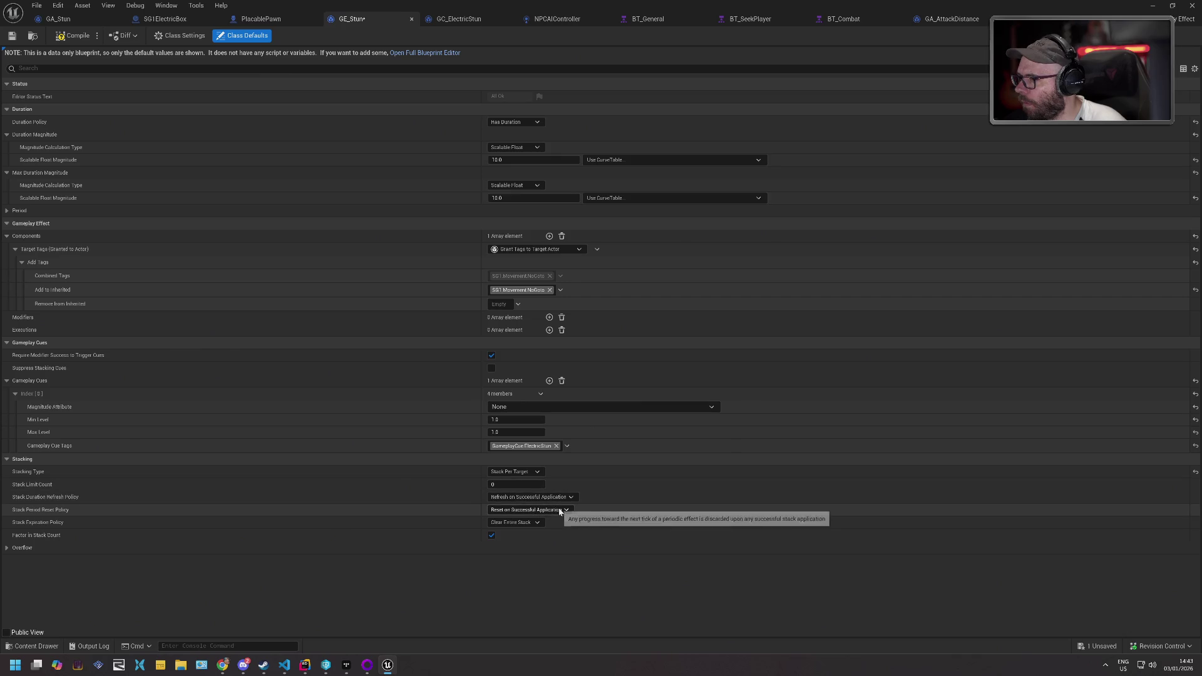
{"action": "left_click", "coordinate": [12, 35]}
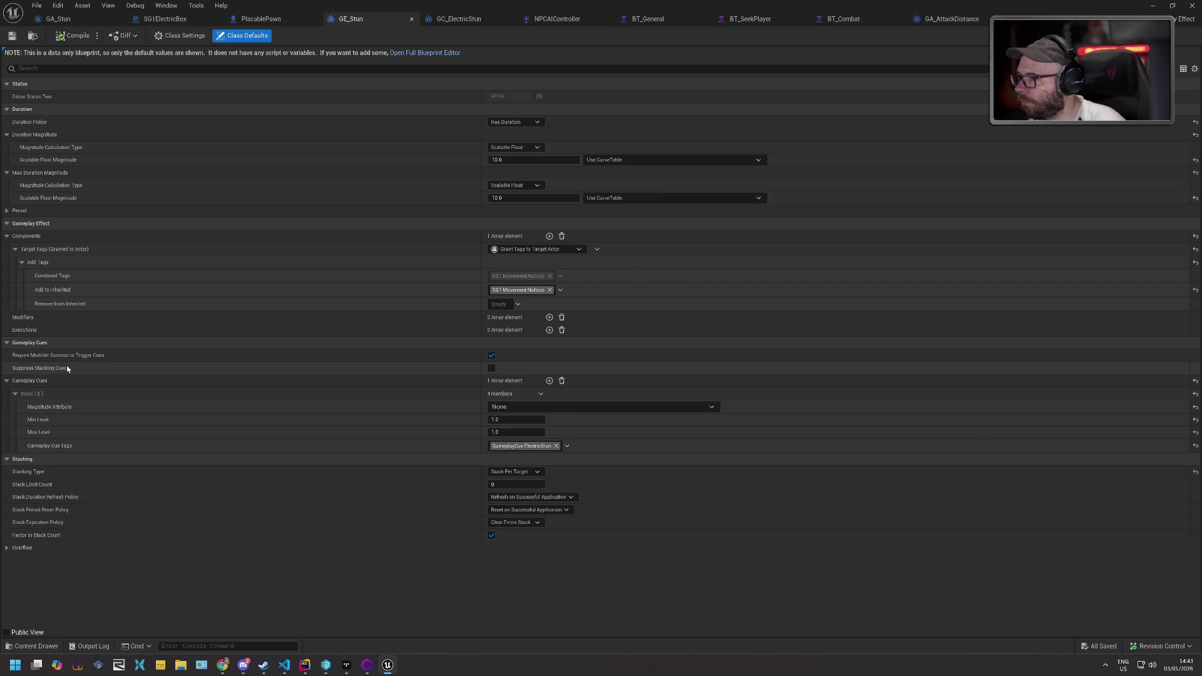
- Uncheck Require Modifier Success to Trigger Cues after trialling a modifier entry, then save GE_Stun
{"action": "mouse_move", "coordinate": [62, 373]}
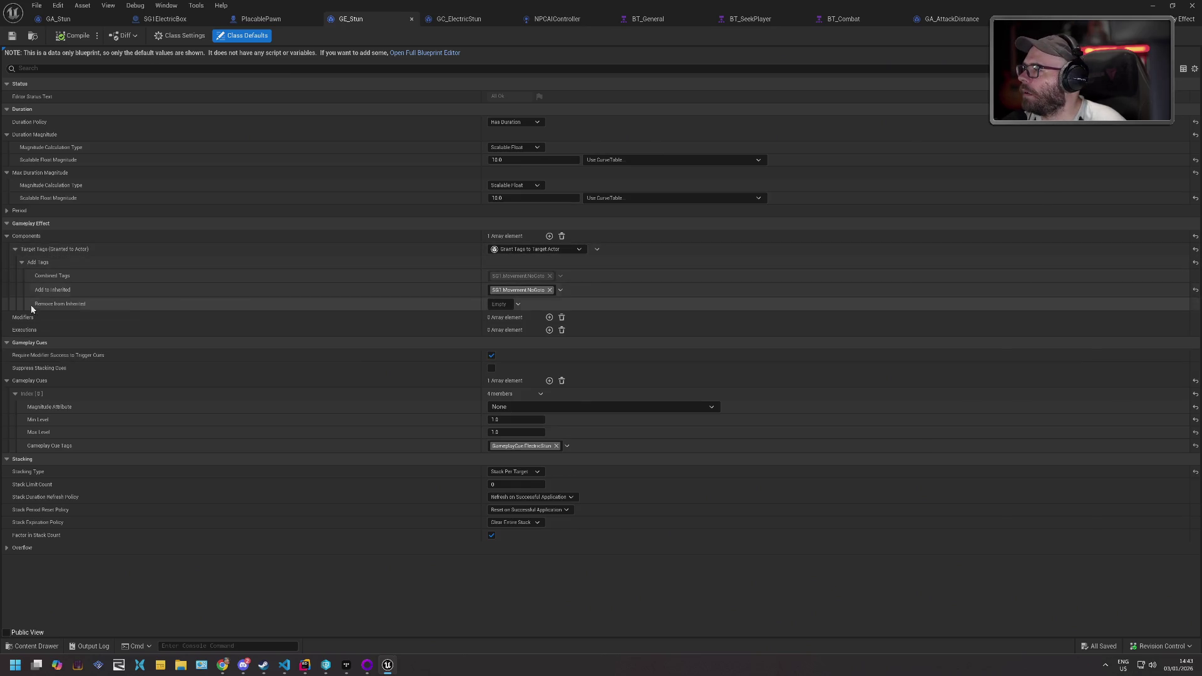
{"action": "left_click", "coordinate": [550, 319]}
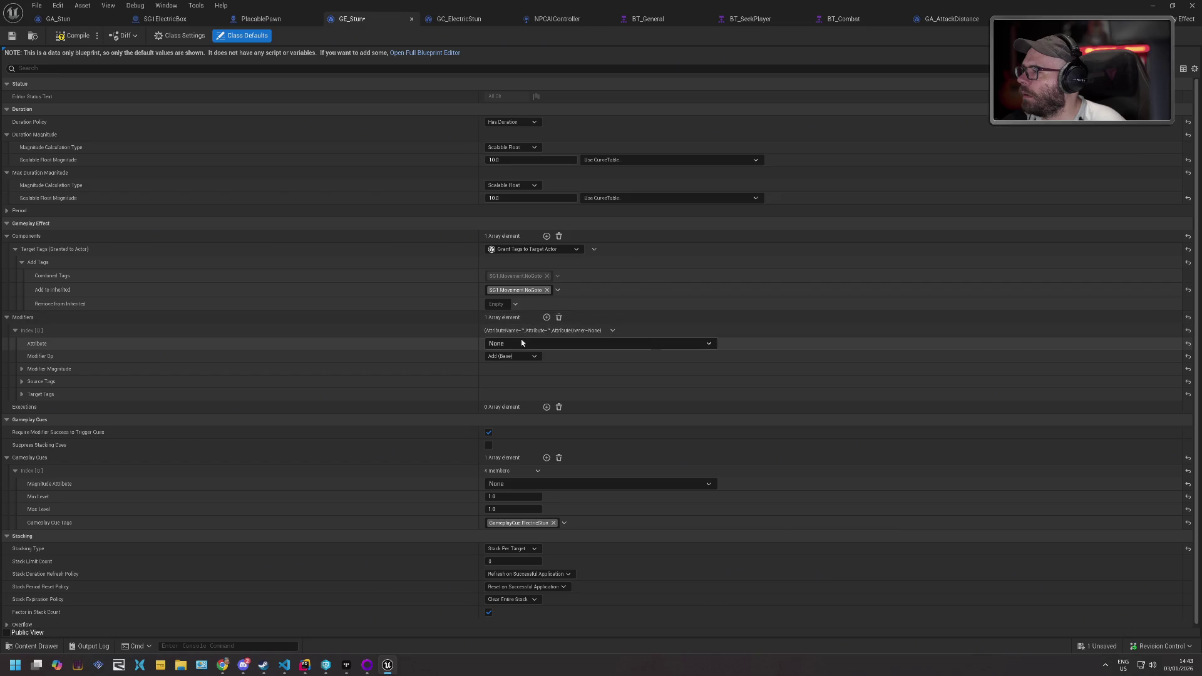
{"action": "left_click", "coordinate": [519, 345]}
{"action": "left_click", "coordinate": [519, 345]}
{"action": "left_click", "coordinate": [518, 356]}
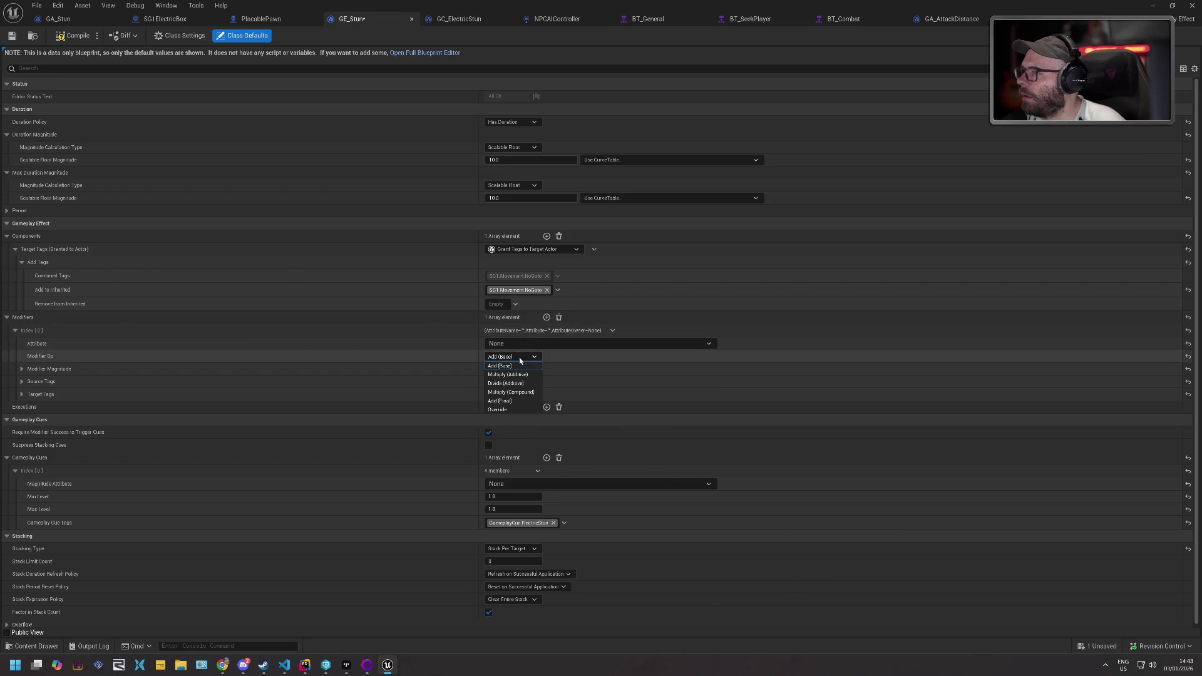
{"action": "left_click", "coordinate": [499, 366]}
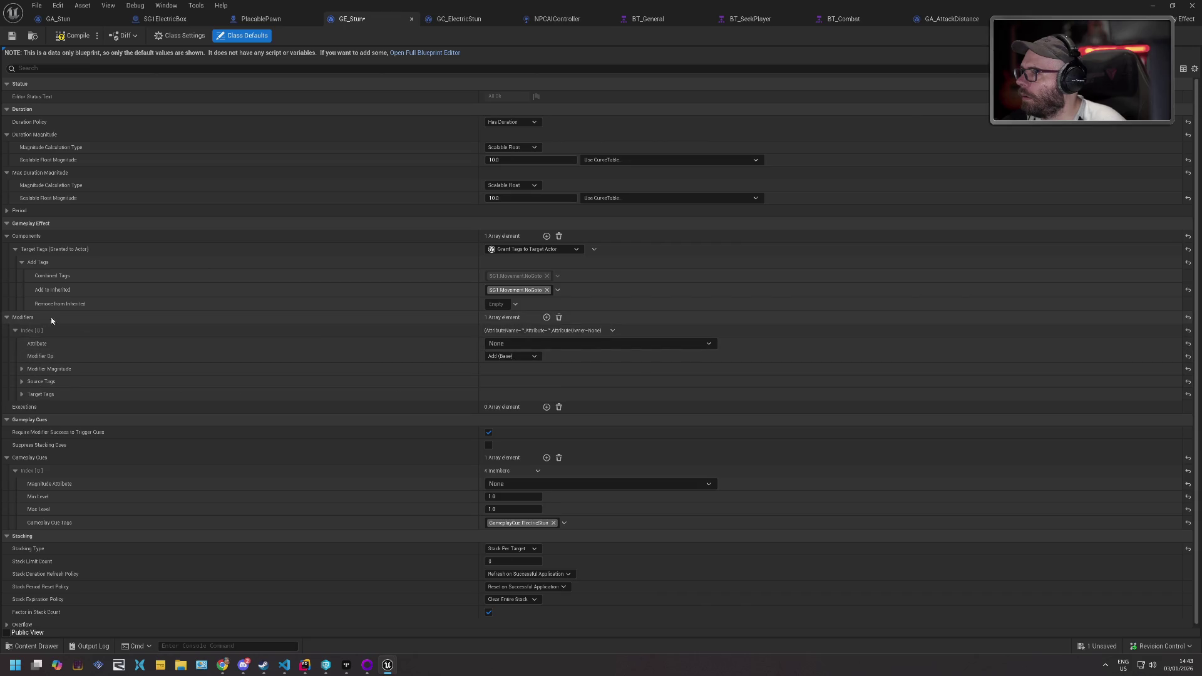
{"action": "left_click", "coordinate": [560, 319]}
{"action": "left_click", "coordinate": [492, 356]}
{"action": "left_click", "coordinate": [11, 36]}
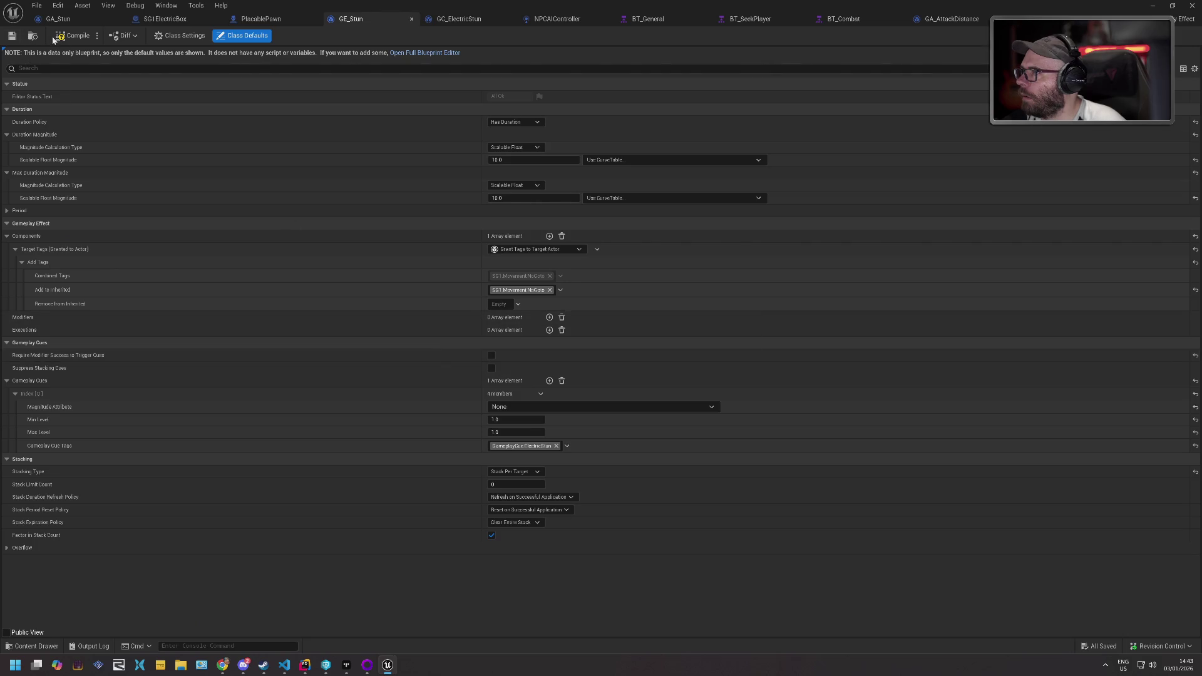
{"action": "key", "text": "alt+Tab"}
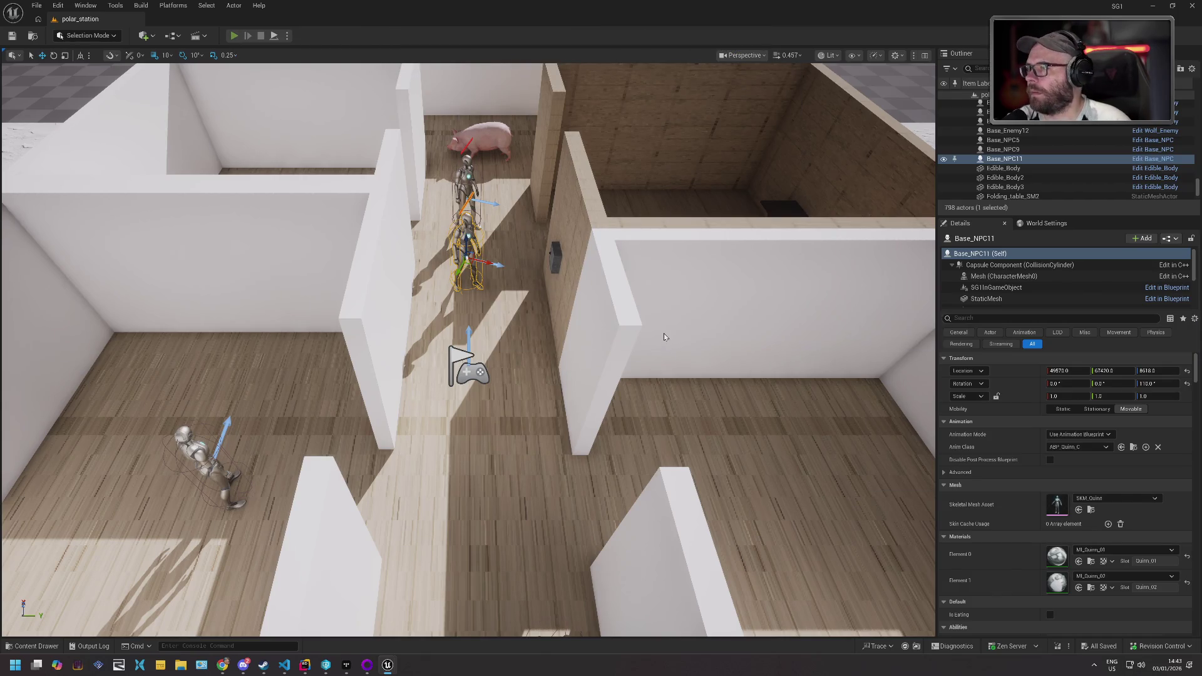
- Playtest the level, save with Ctrl+S, stop, then run and end another playtest
{"action": "key", "text": "alt+p"}
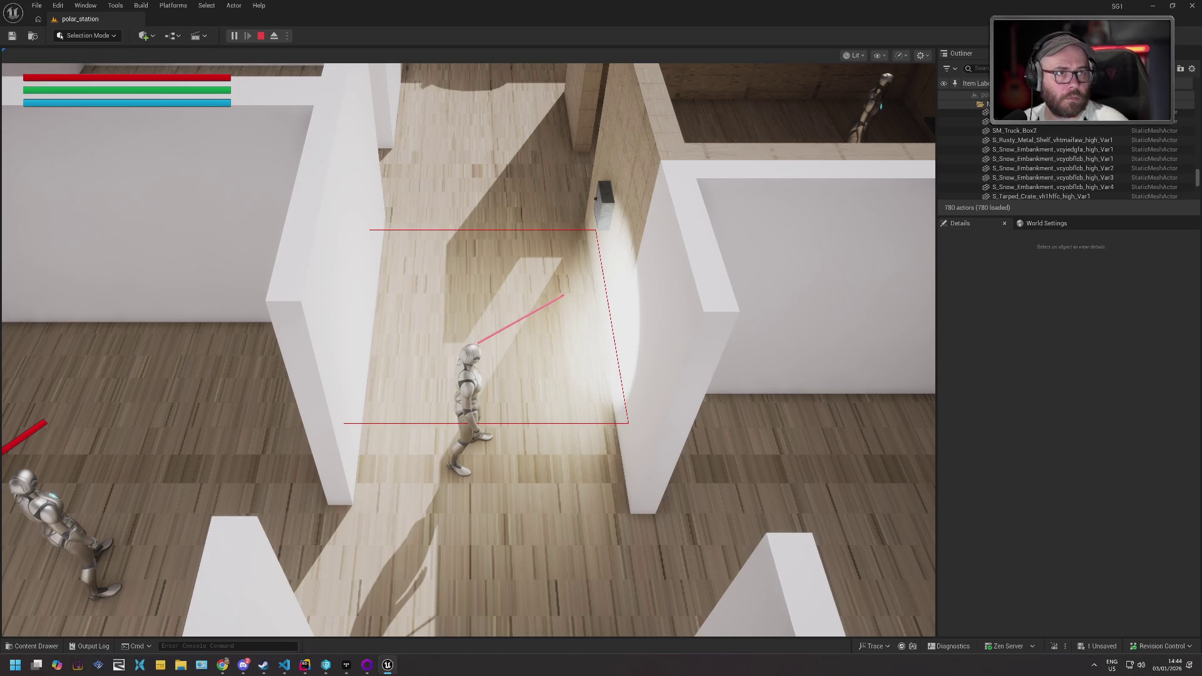
{"action": "key", "text": "ctrl+s"}
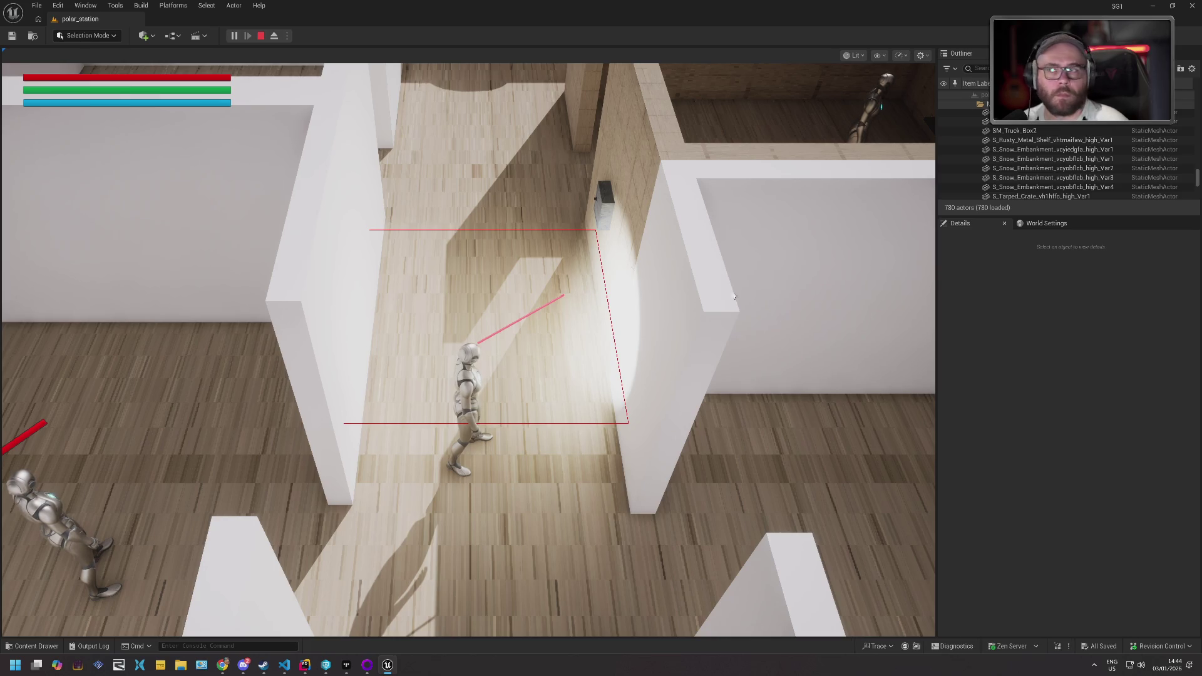
{"action": "left_click", "coordinate": [261, 36]}
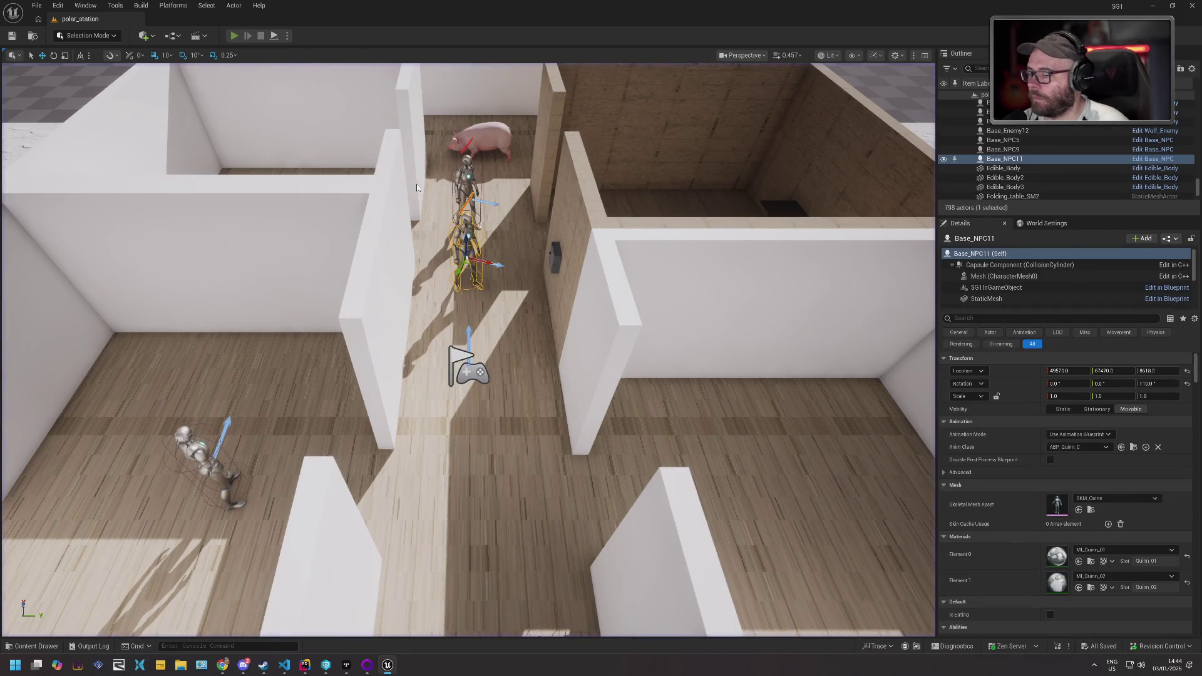
{"action": "key", "text": "alt+p"}
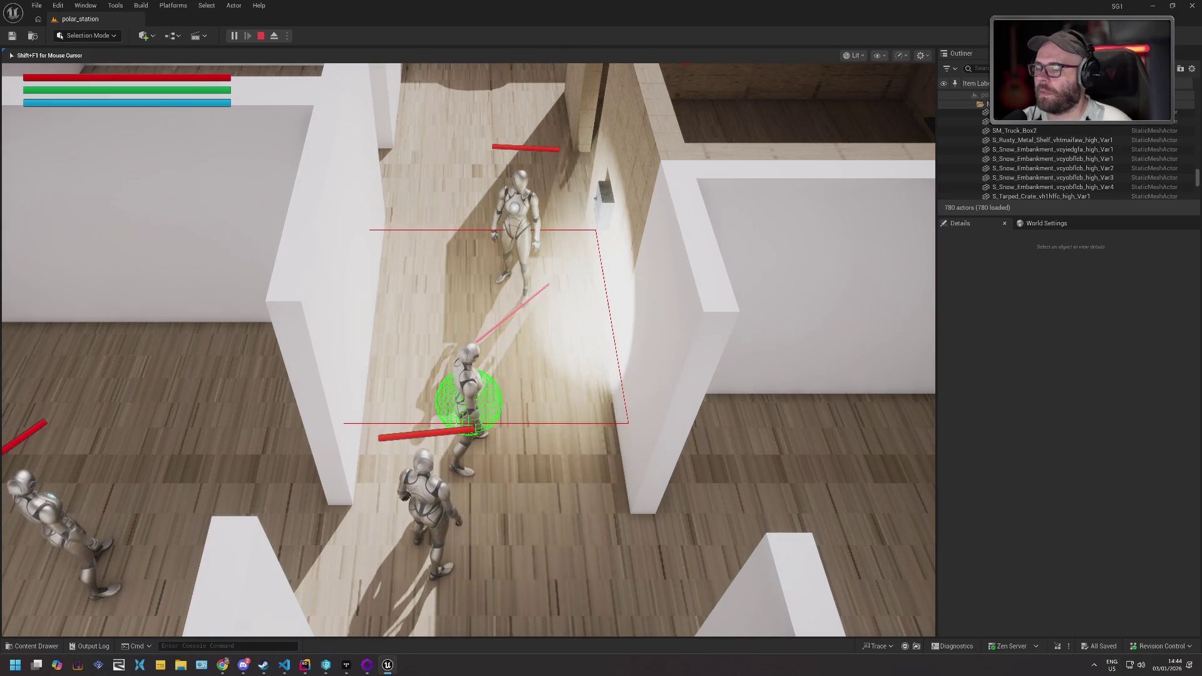
{"action": "key", "text": "Escape"}
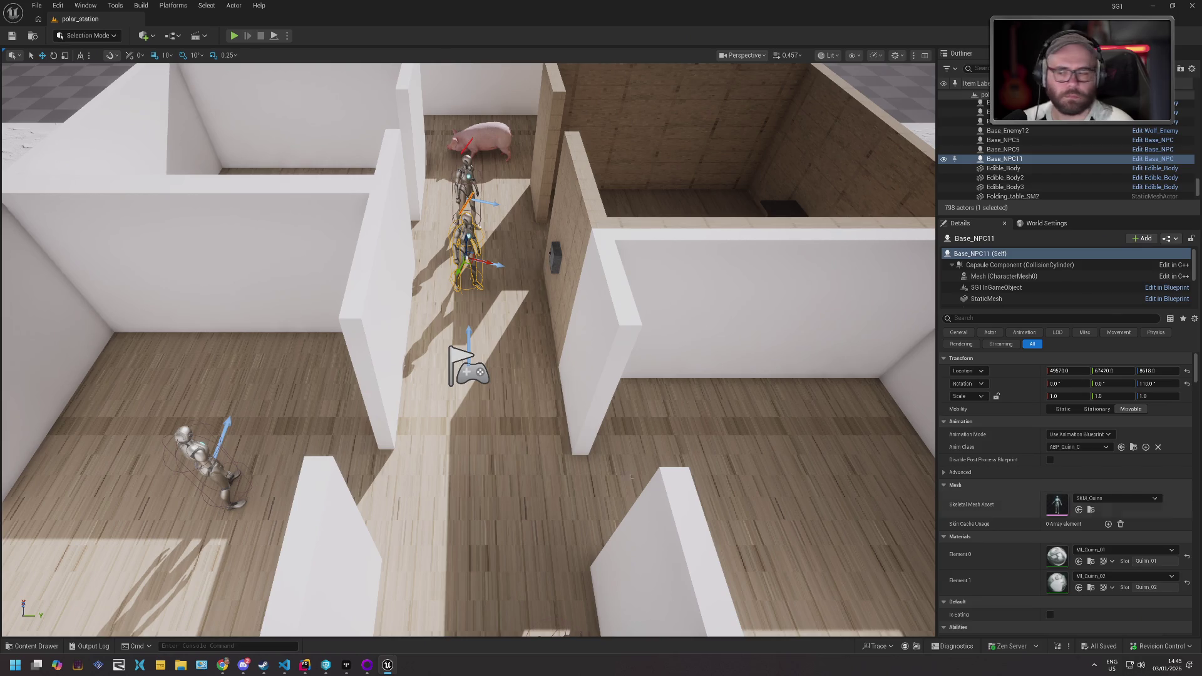
- Save the changes with Ctrl+S and maximise the GE_Stun editor window to full screen
{"action": "mouse_move", "coordinate": [226, 674]}
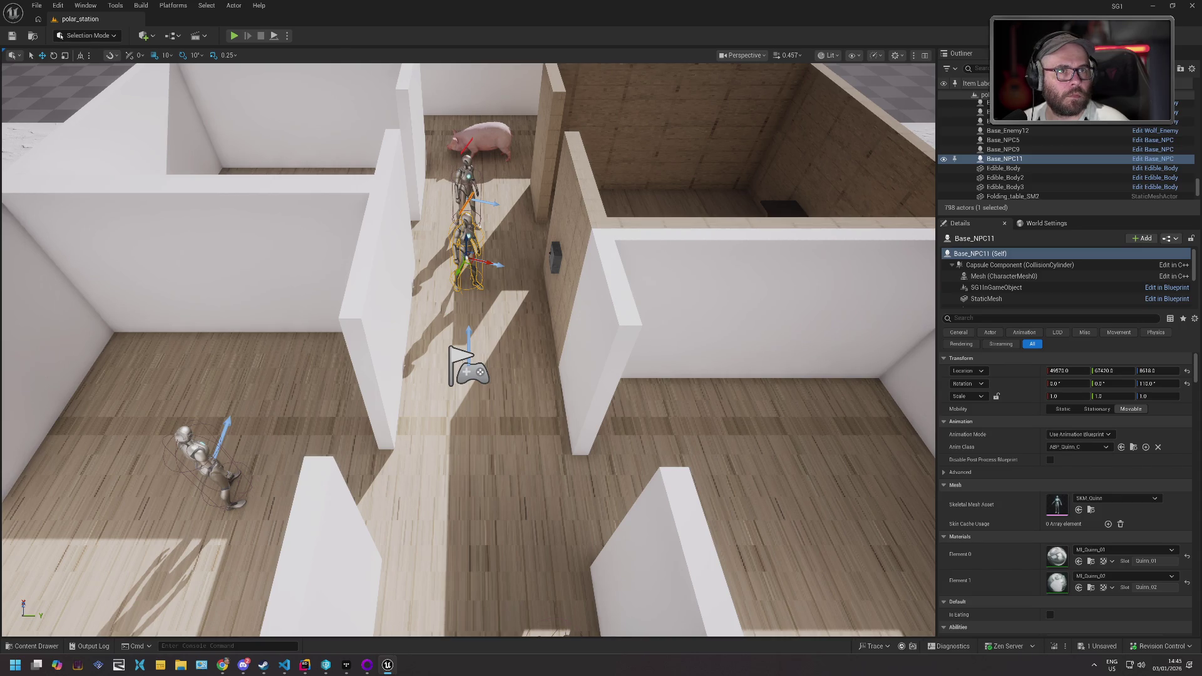
{"action": "key", "text": "ctrl+s"}
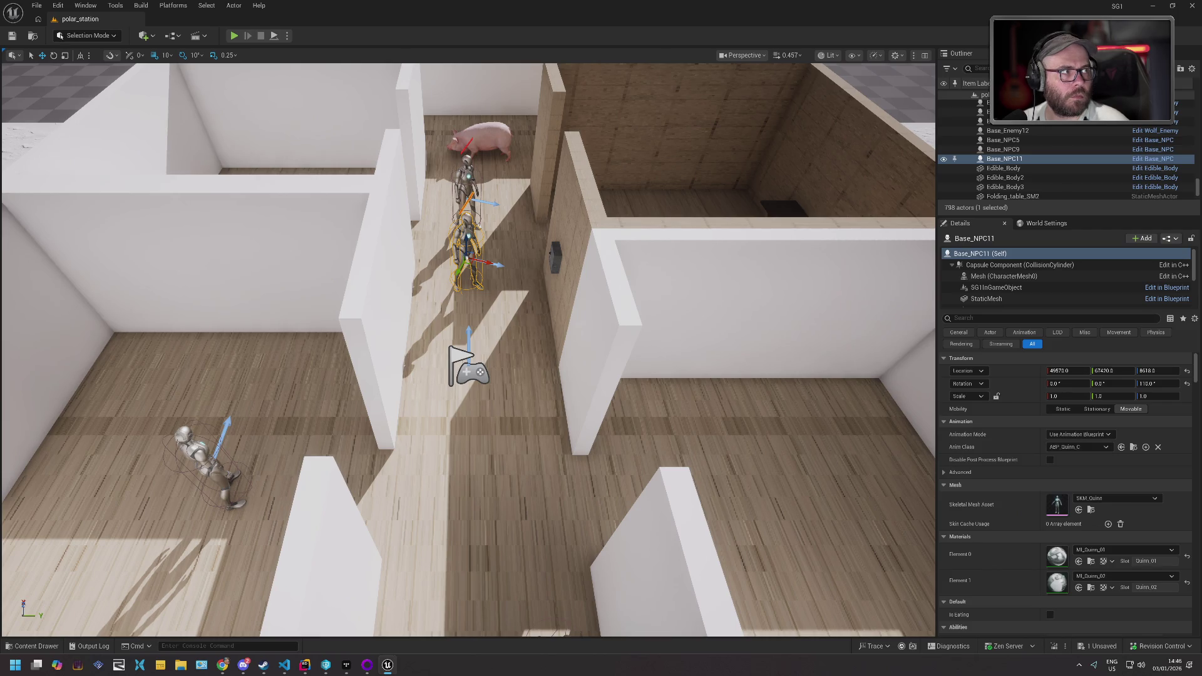
{"action": "mouse_move", "coordinate": [463, 88]}
{"action": "left_mouse_down"}
{"action": "mouse_move", "coordinate": [386, 26]}
{"action": "mouse_move", "coordinate": [386, 4]}
{"action": "left_mouse_up"}
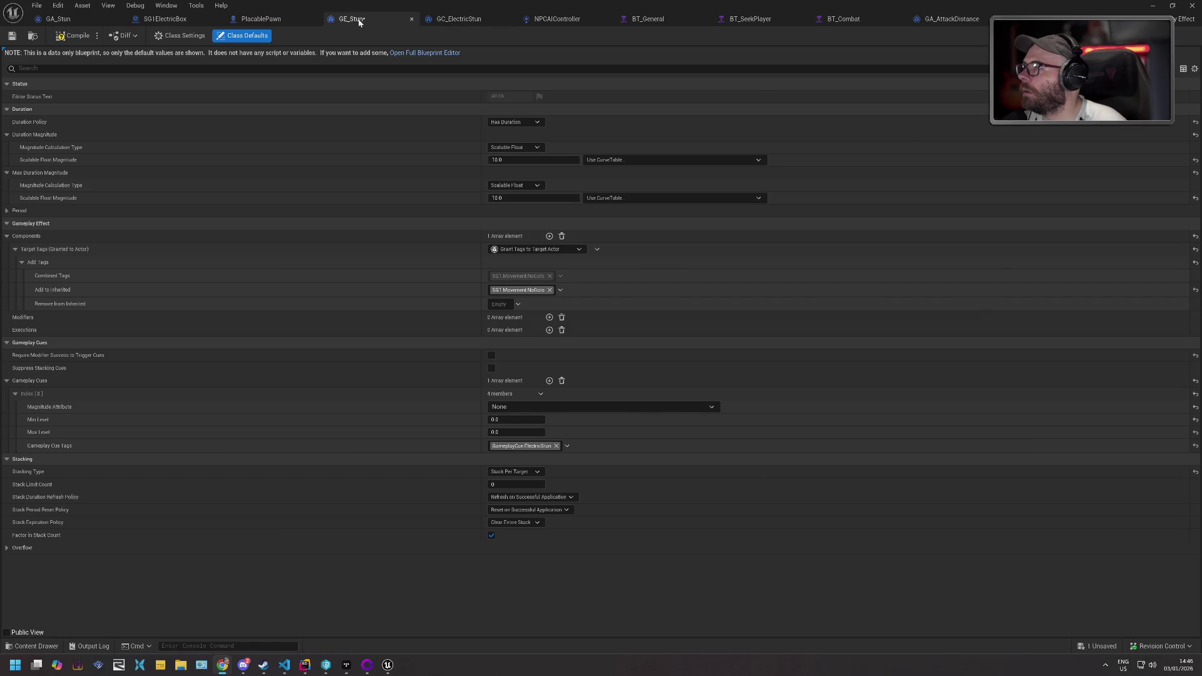
- Save GE_Stun, keep the cue Magnitude Attribute at None, and expand the Overflow category
{"action": "left_click", "coordinate": [12, 35]}
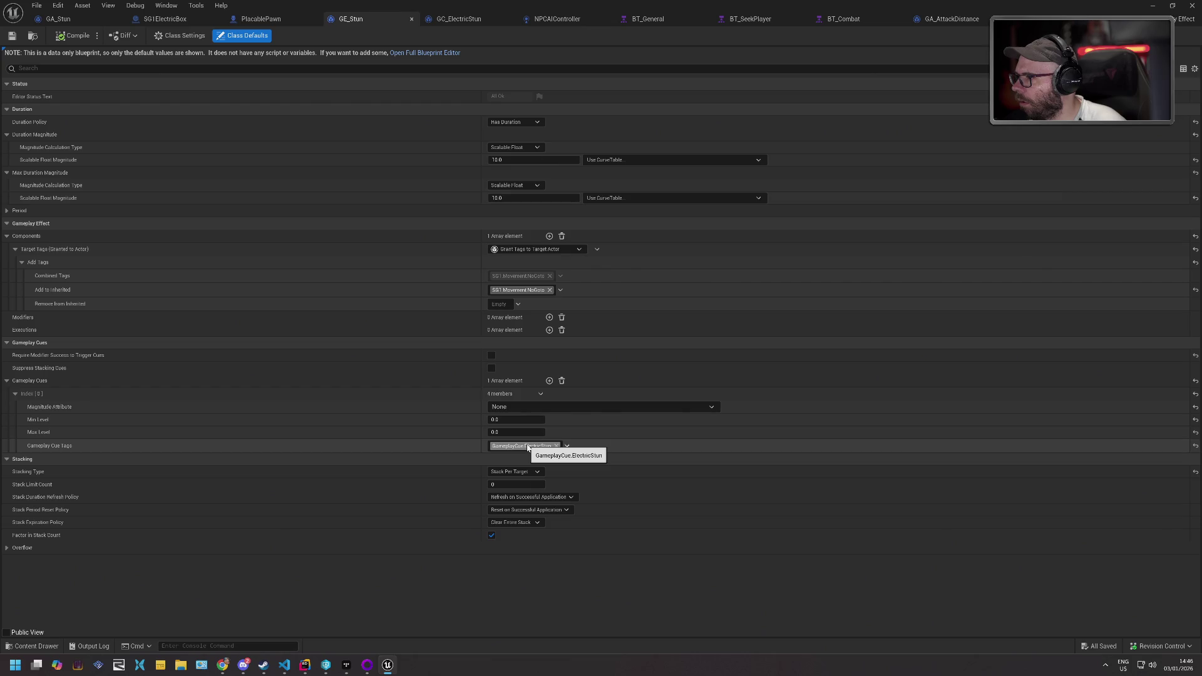
{"action": "left_click", "coordinate": [536, 408]}
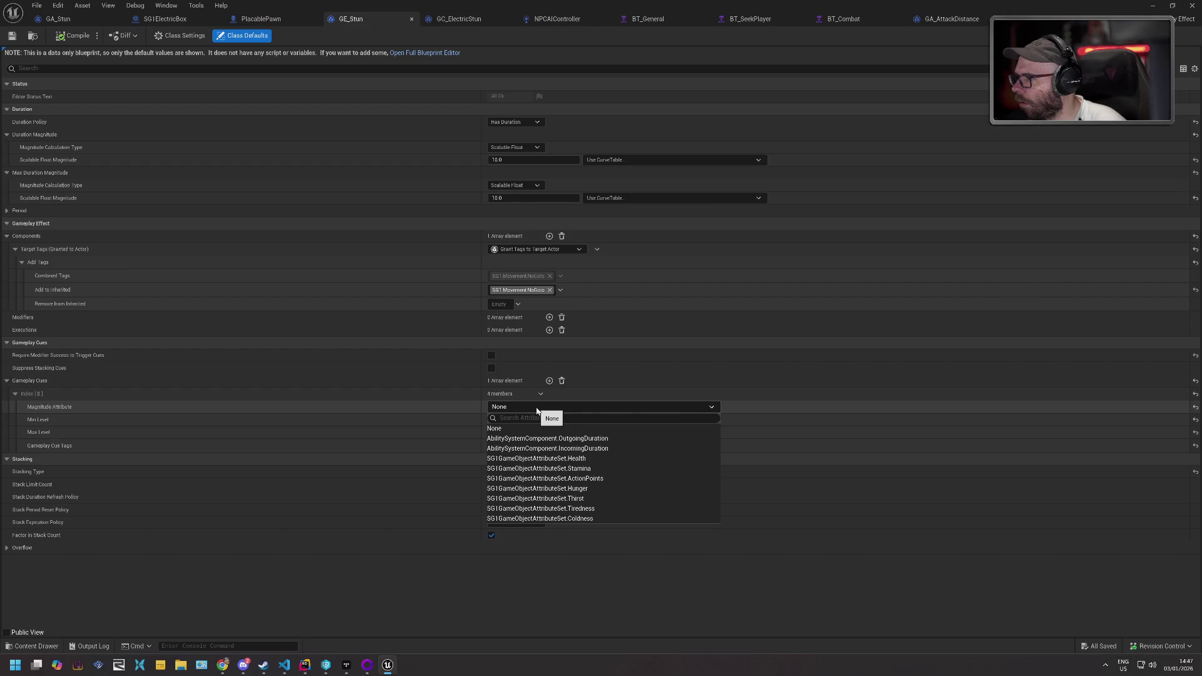
{"action": "left_click", "coordinate": [537, 408]}
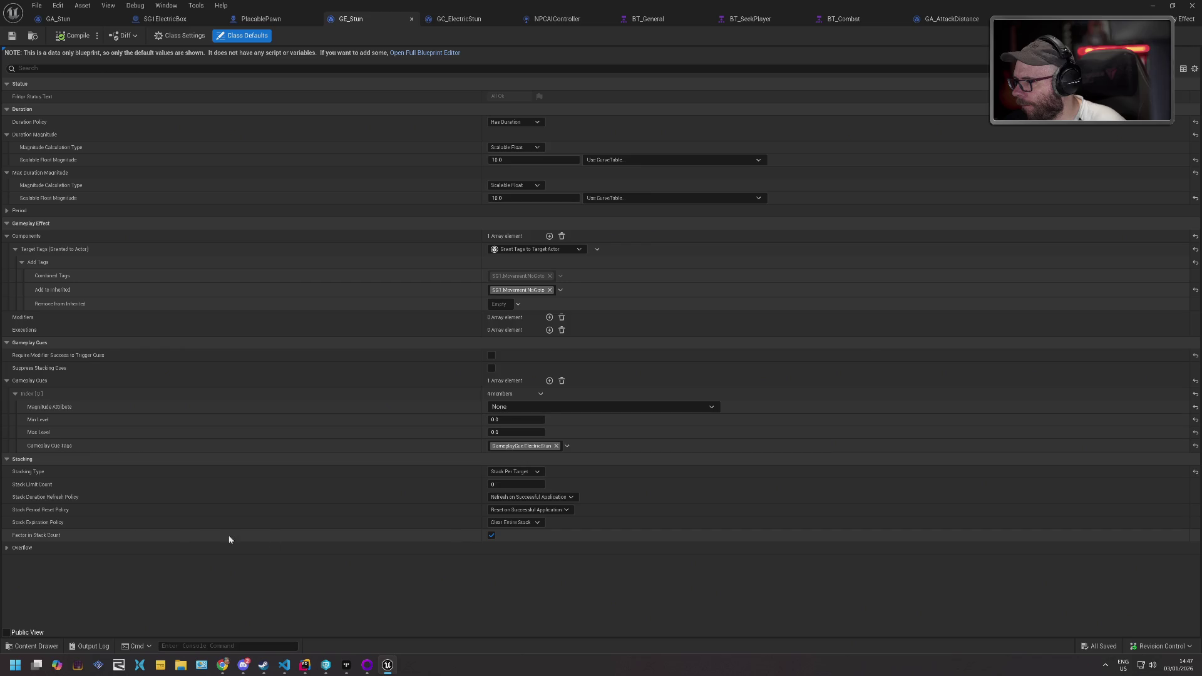
{"action": "left_click", "coordinate": [8, 549]}
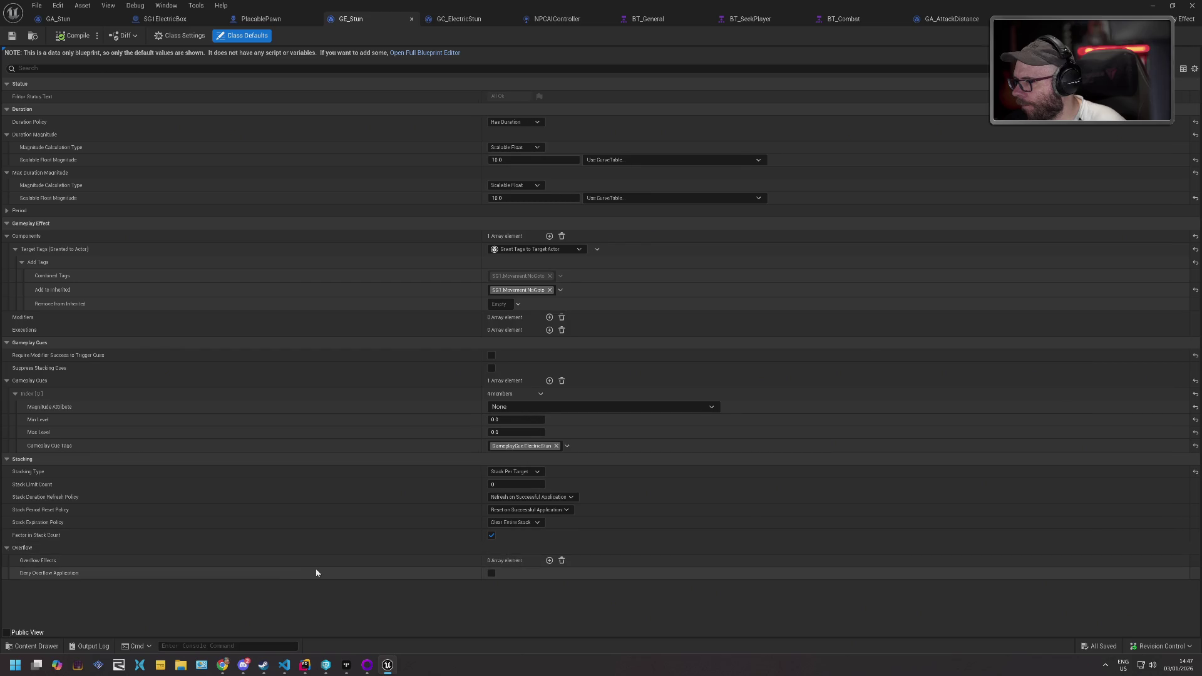
{"action": "key", "text": "alt+Tab"}
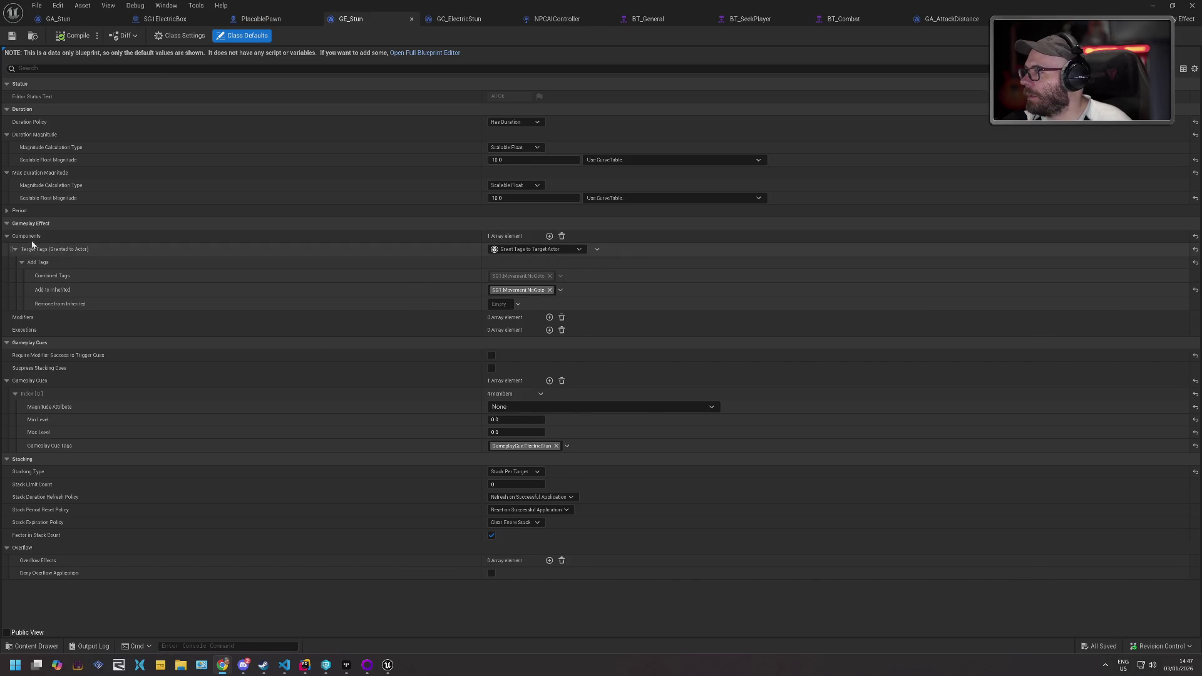
{"action": "left_click", "coordinate": [549, 237]}
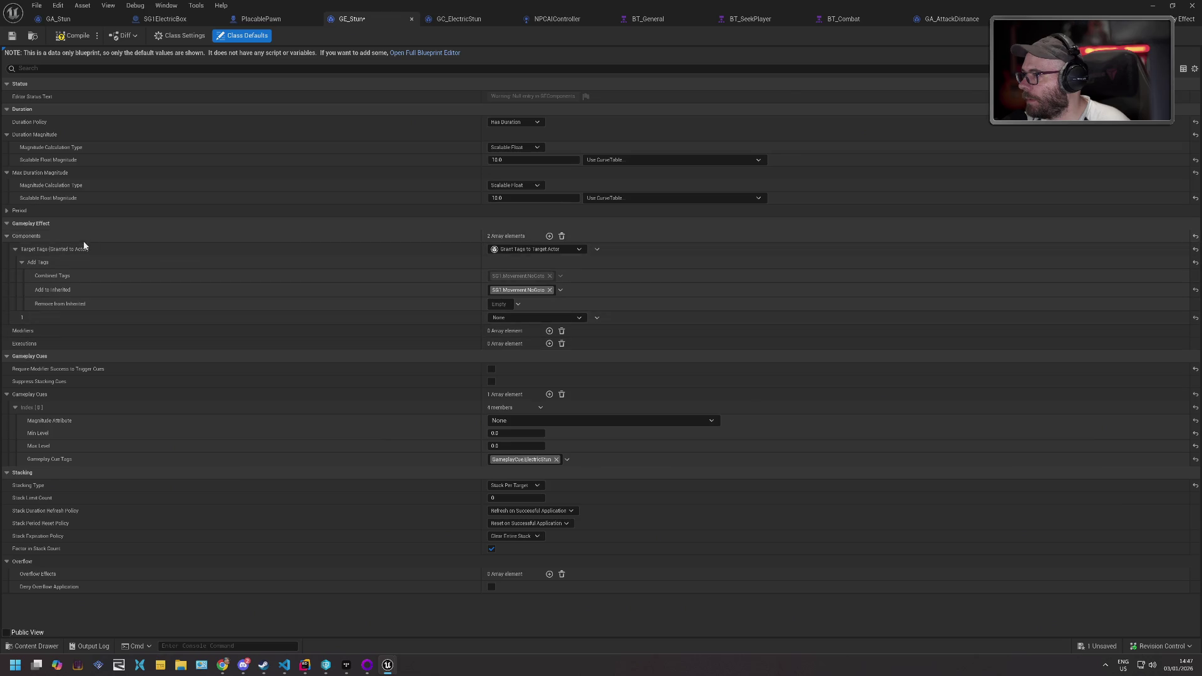
{"action": "left_click", "coordinate": [15, 249]}
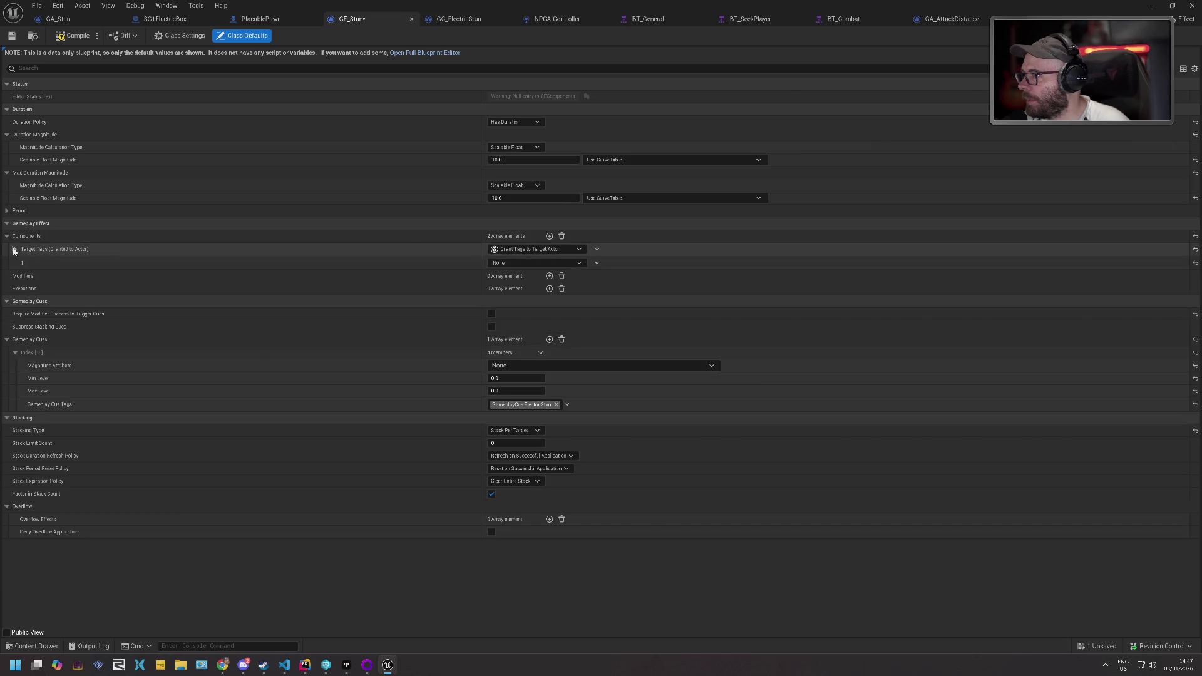
{"action": "left_click", "coordinate": [15, 249]}
{"action": "left_click", "coordinate": [509, 319]}
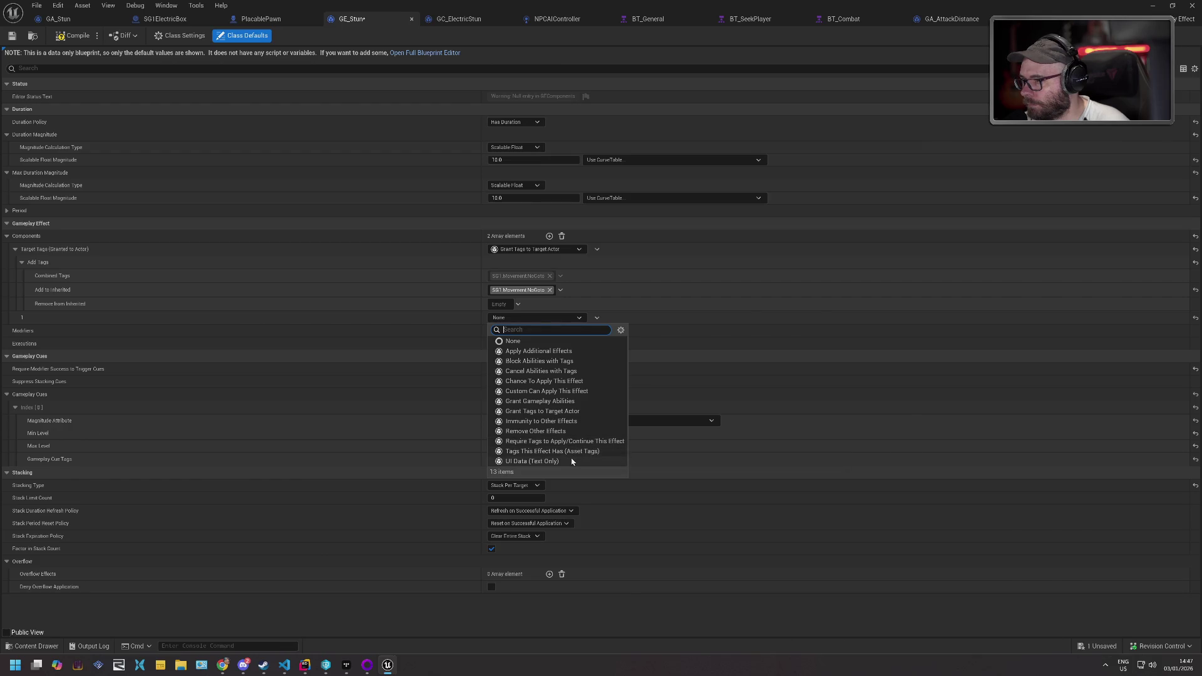
{"action": "left_click", "coordinate": [283, 310]}
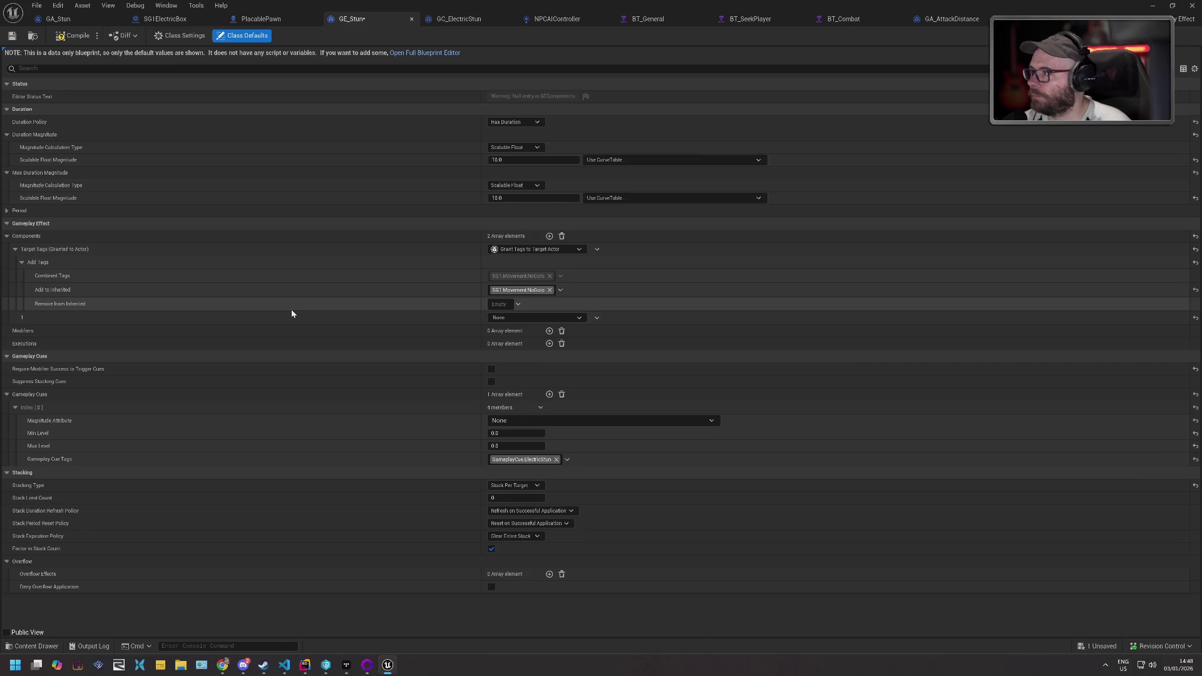
{"action": "key", "text": "ctrl+z"}
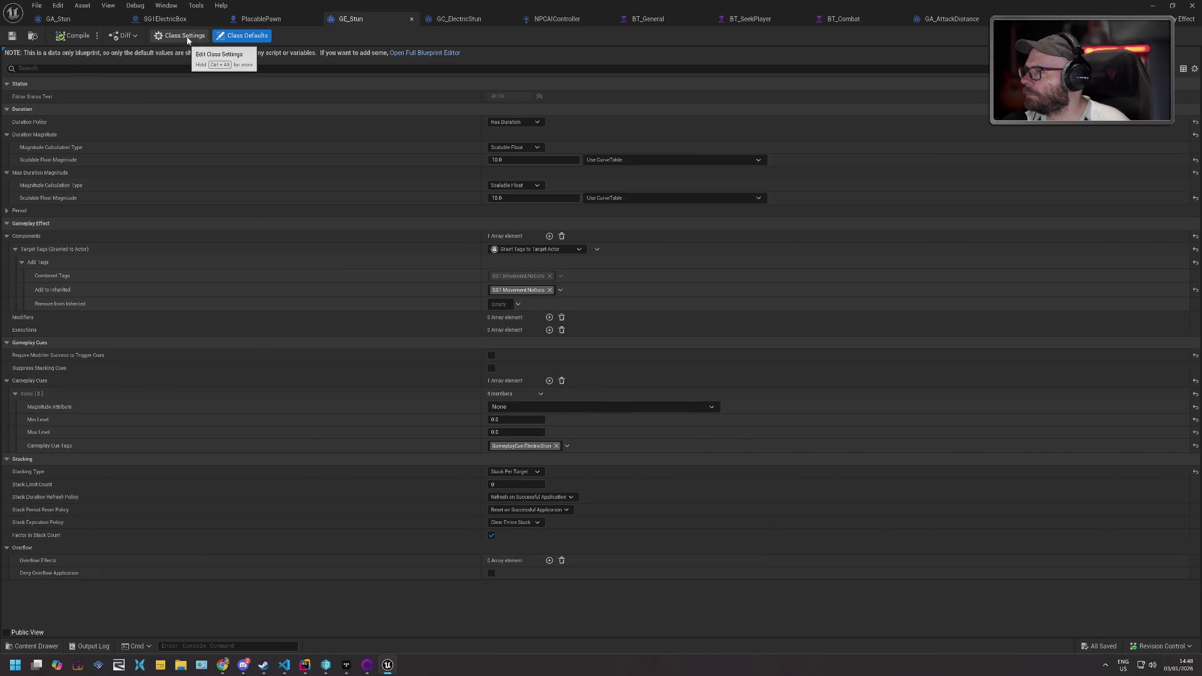
- Check GE_Stun's Class Settings, then trial Execution and Modifier entries and remove them again
{"action": "left_click", "coordinate": [184, 36]}
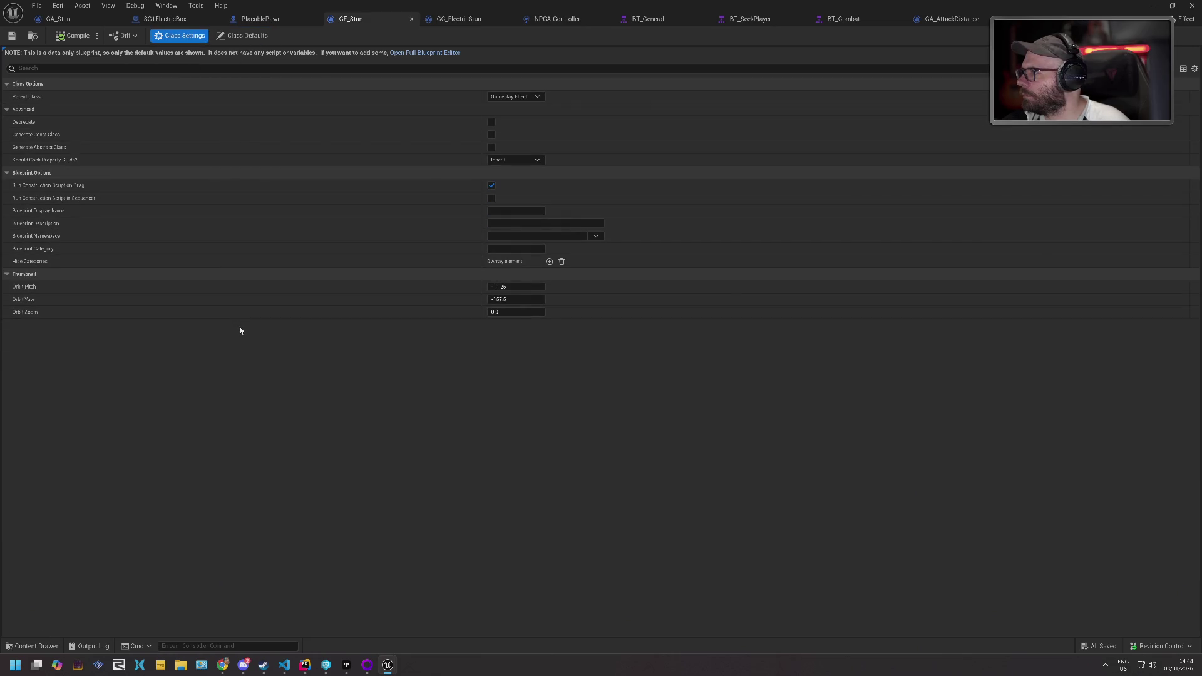
{"action": "left_click", "coordinate": [244, 35]}
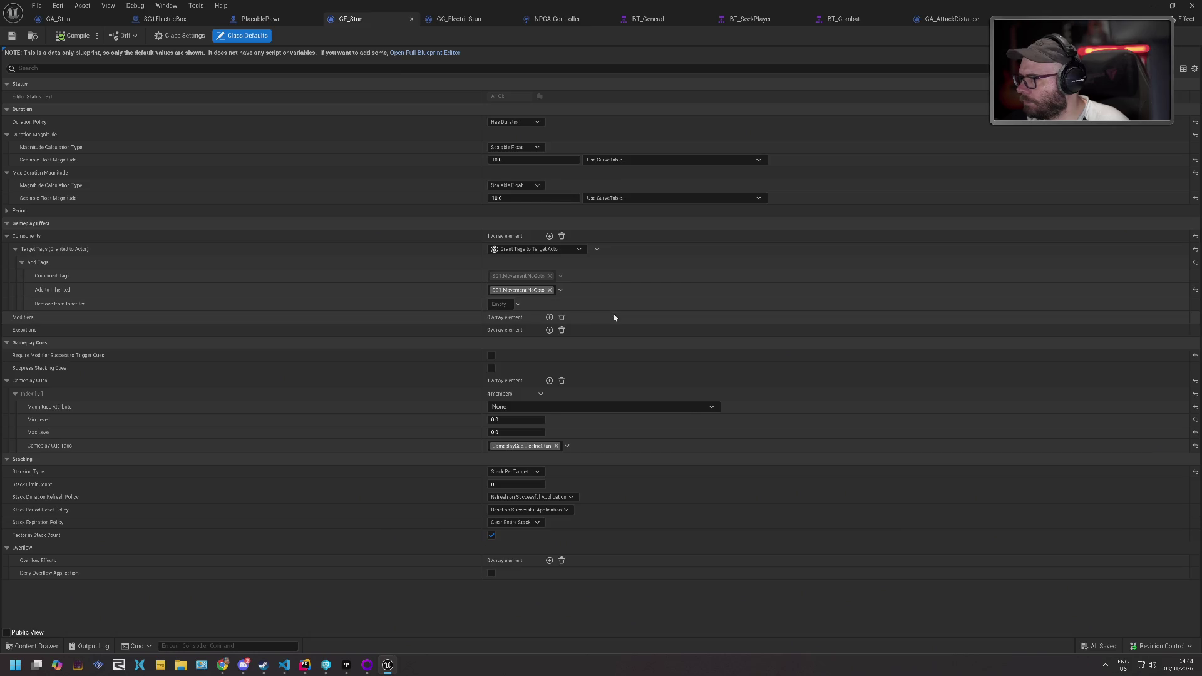
{"action": "mouse_move", "coordinate": [74, 360]}
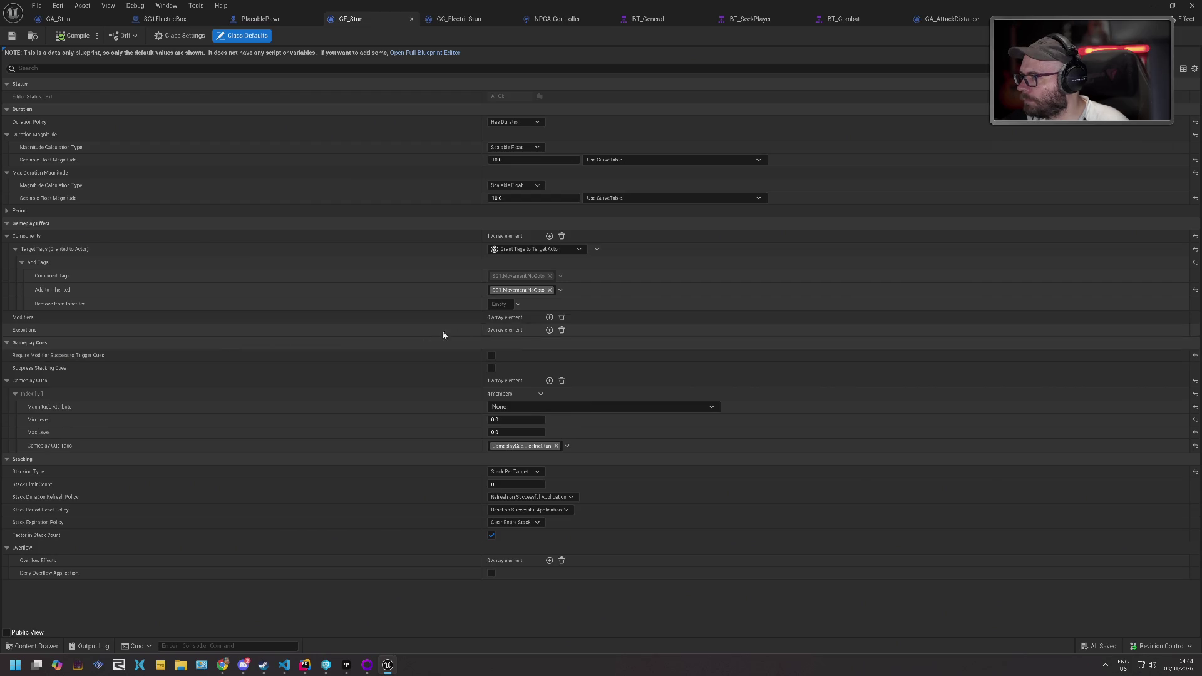
{"action": "left_click", "coordinate": [549, 330]}
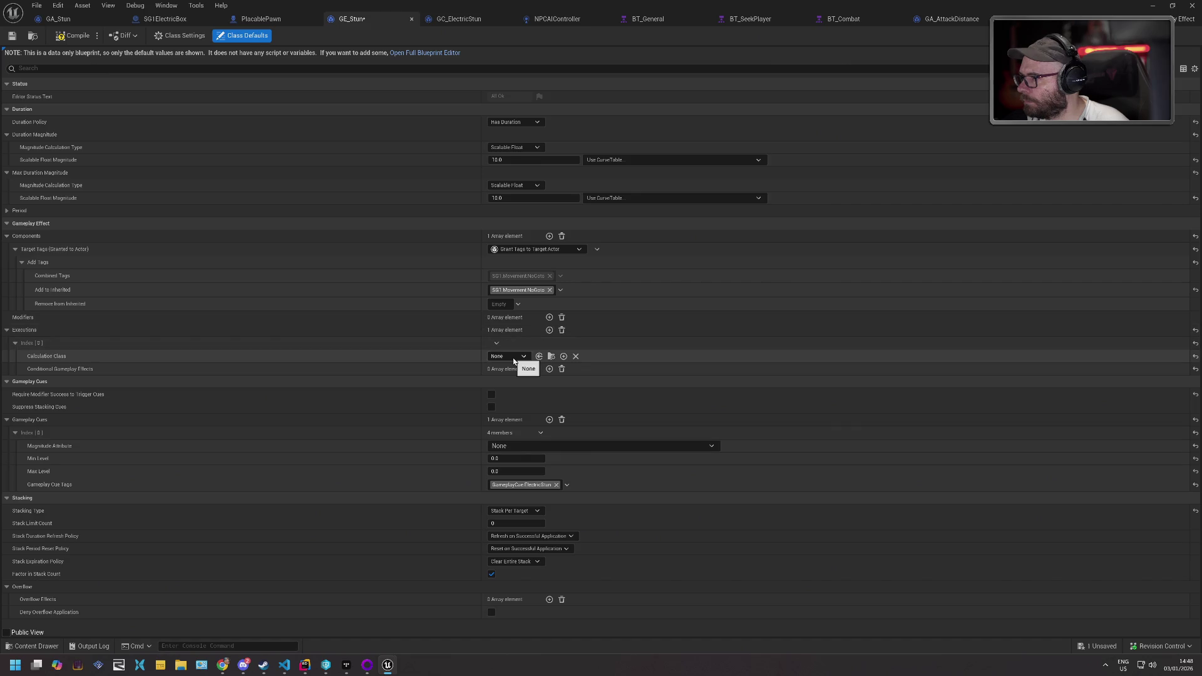
{"action": "left_click", "coordinate": [562, 330]}
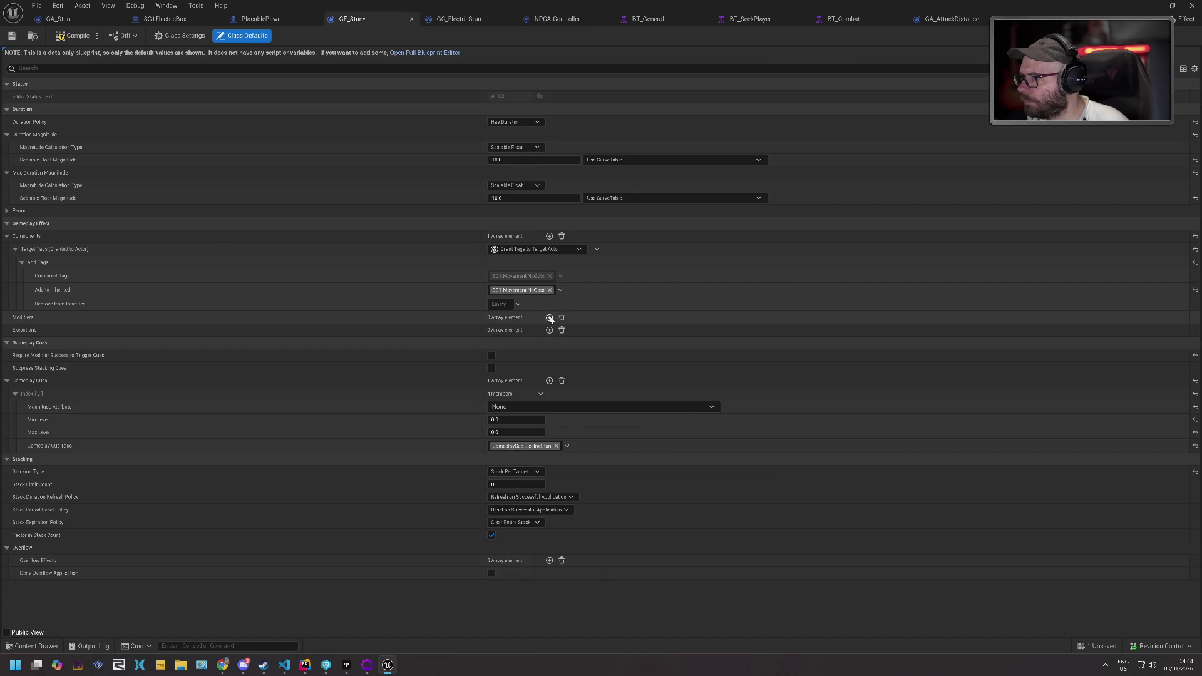
{"action": "left_click", "coordinate": [550, 317]}
{"action": "left_click", "coordinate": [527, 345]}
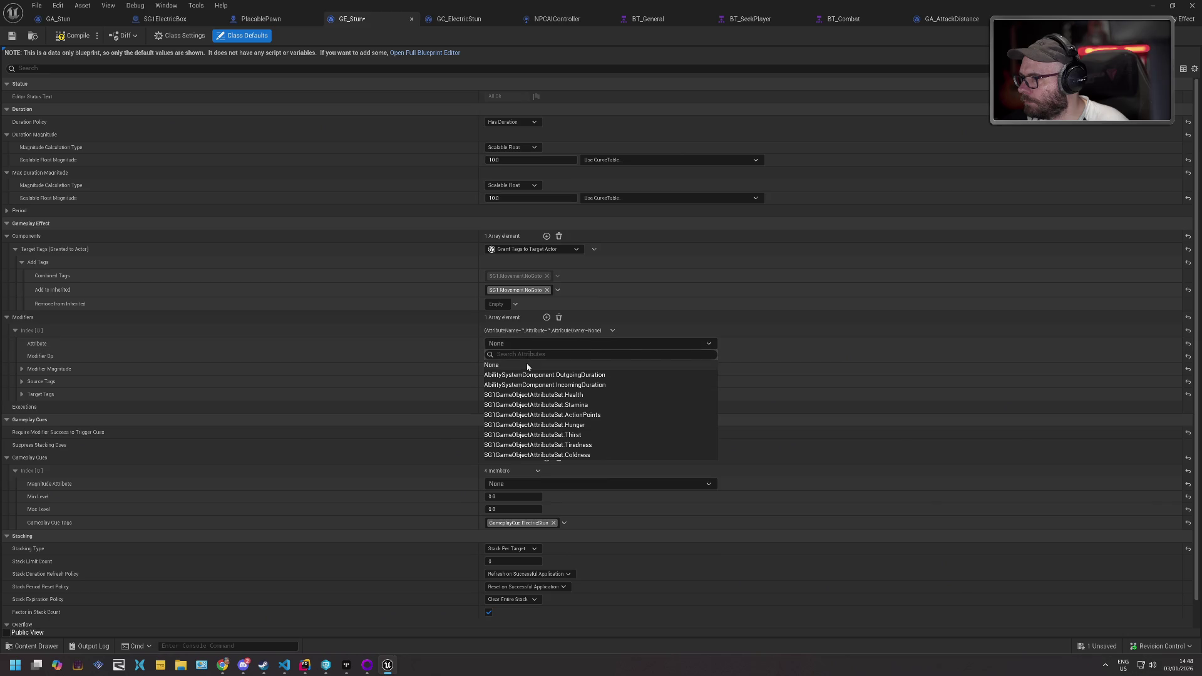
{"action": "left_click", "coordinate": [528, 365]}
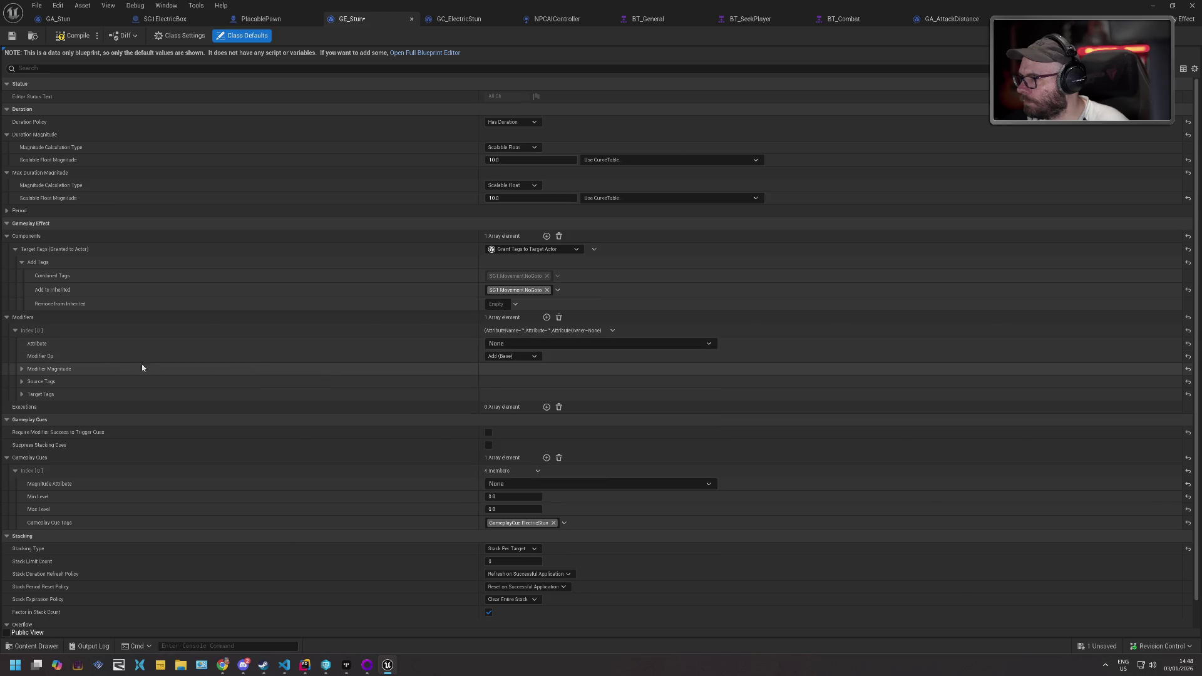
{"action": "left_click", "coordinate": [22, 382]}
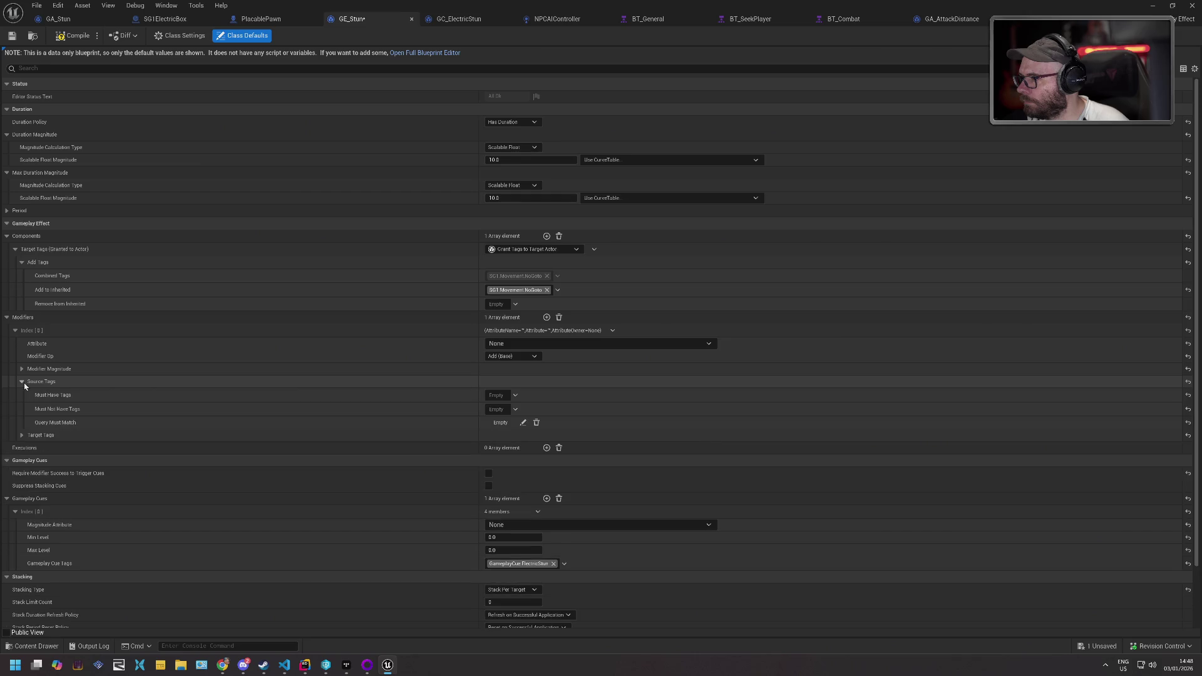
{"action": "left_click", "coordinate": [22, 382]}
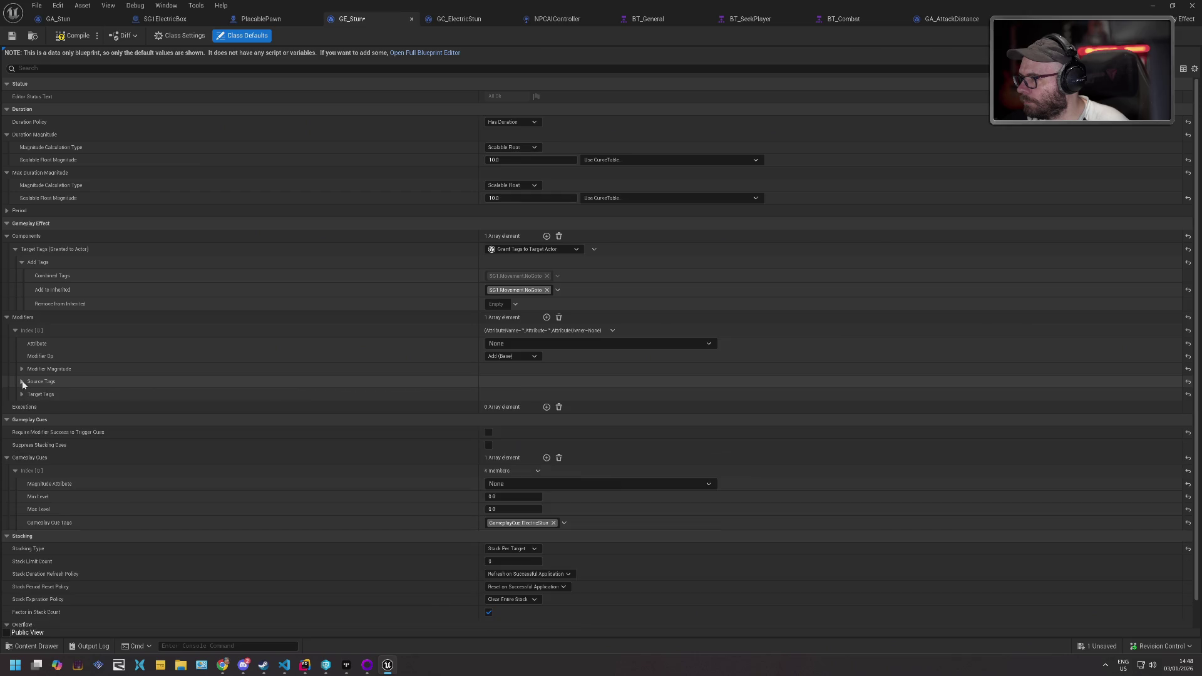
{"action": "left_click", "coordinate": [560, 318]}
{"action": "key", "text": "ctrl+s"}
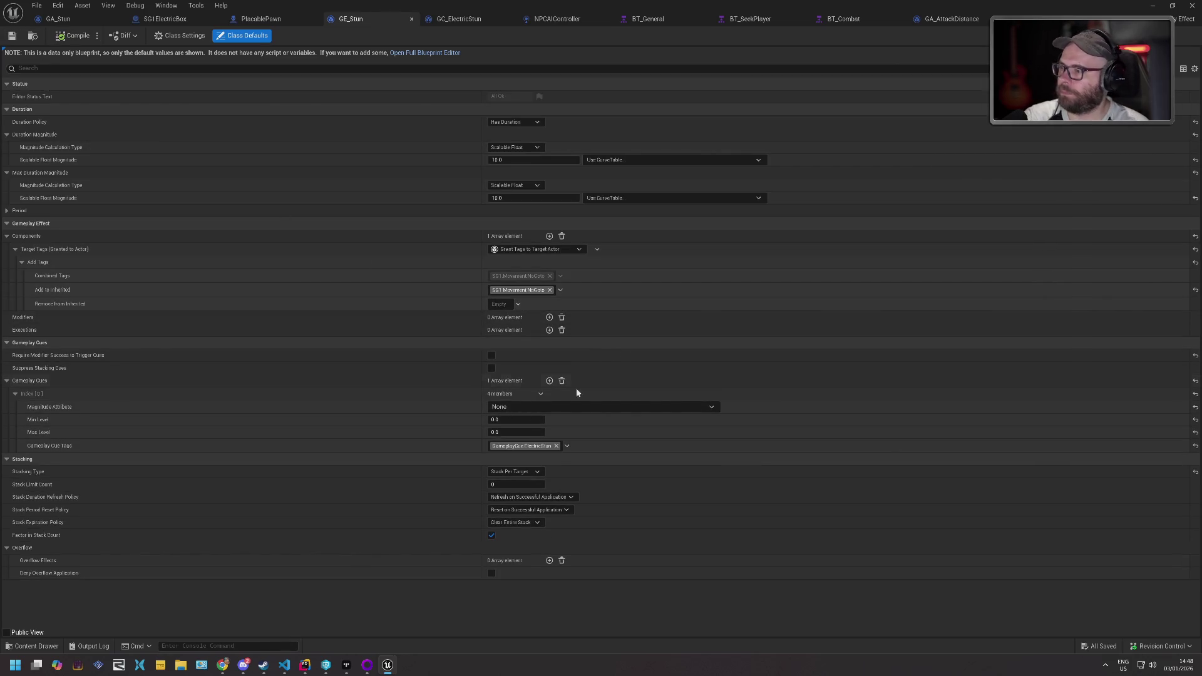
- Set Stack Limit Count to 5, save GE_Stun, and start a level playtest
{"action": "left_click", "coordinate": [502, 485]}
{"action": "type", "text": "5"}
{"action": "key", "text": "Return"}
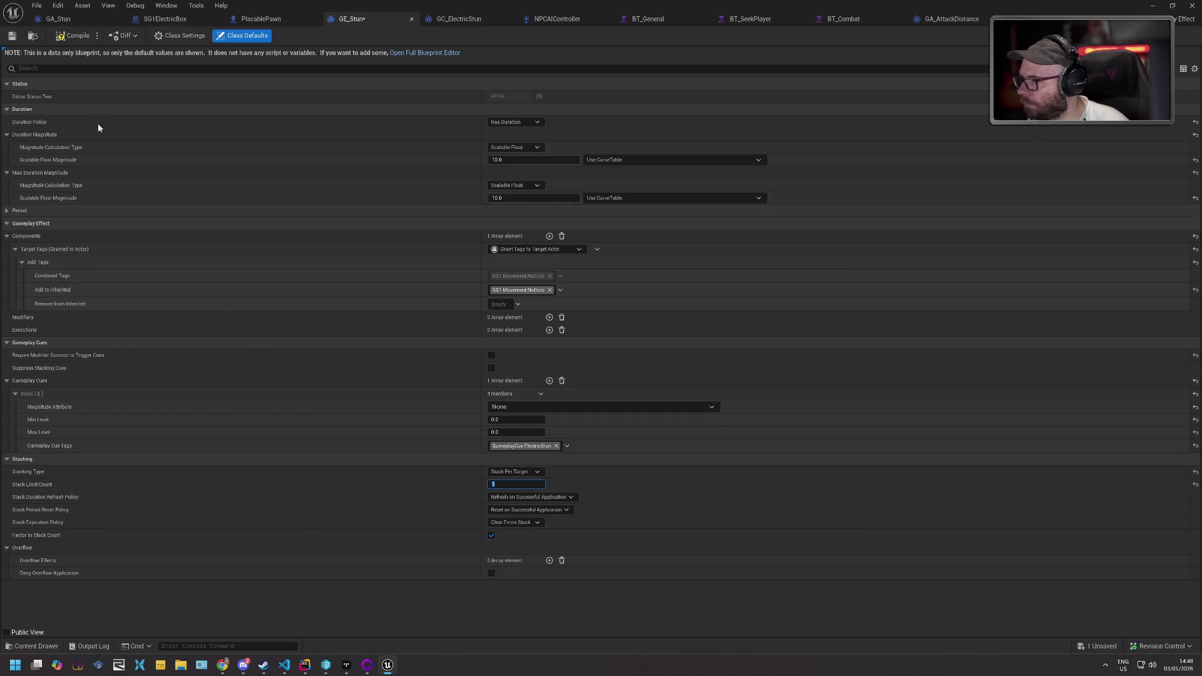
{"action": "left_click", "coordinate": [12, 36]}
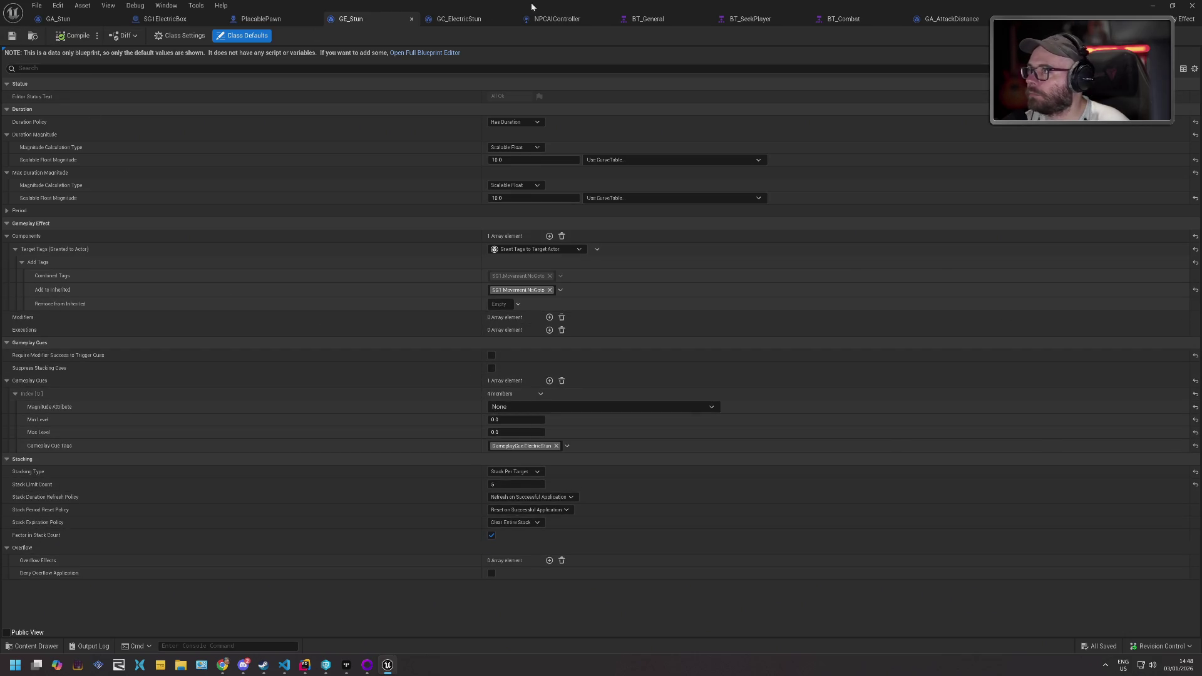
{"action": "key", "text": "alt+Tab"}
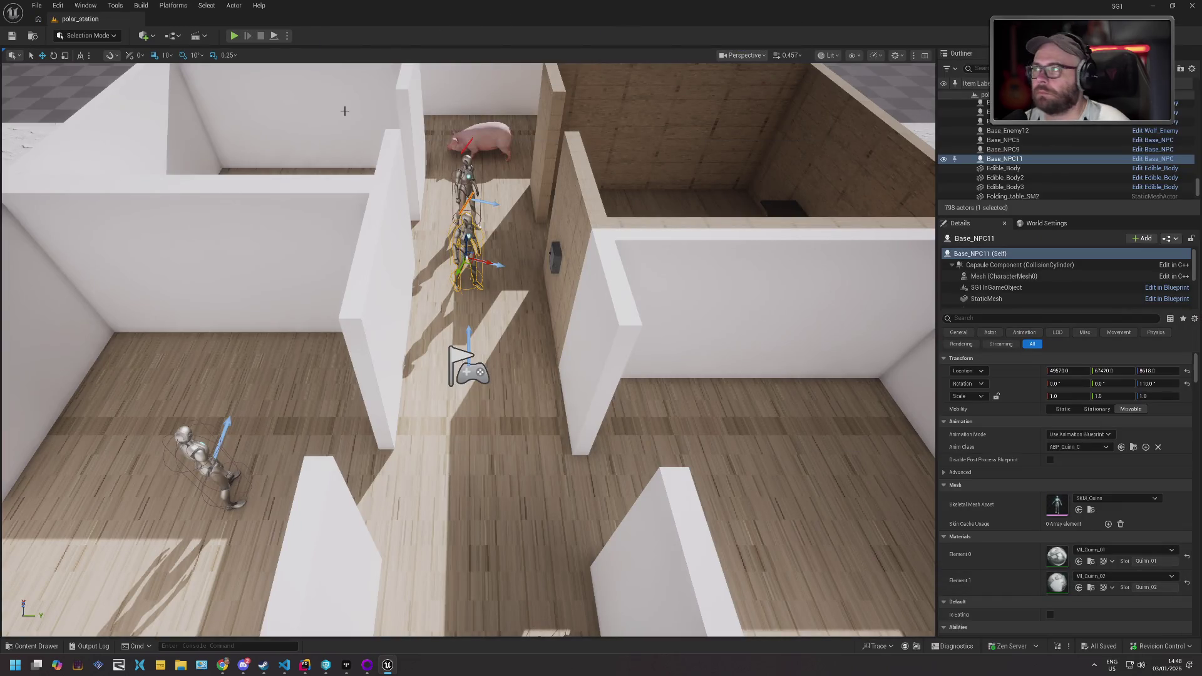
{"action": "key", "text": "alt+p"}
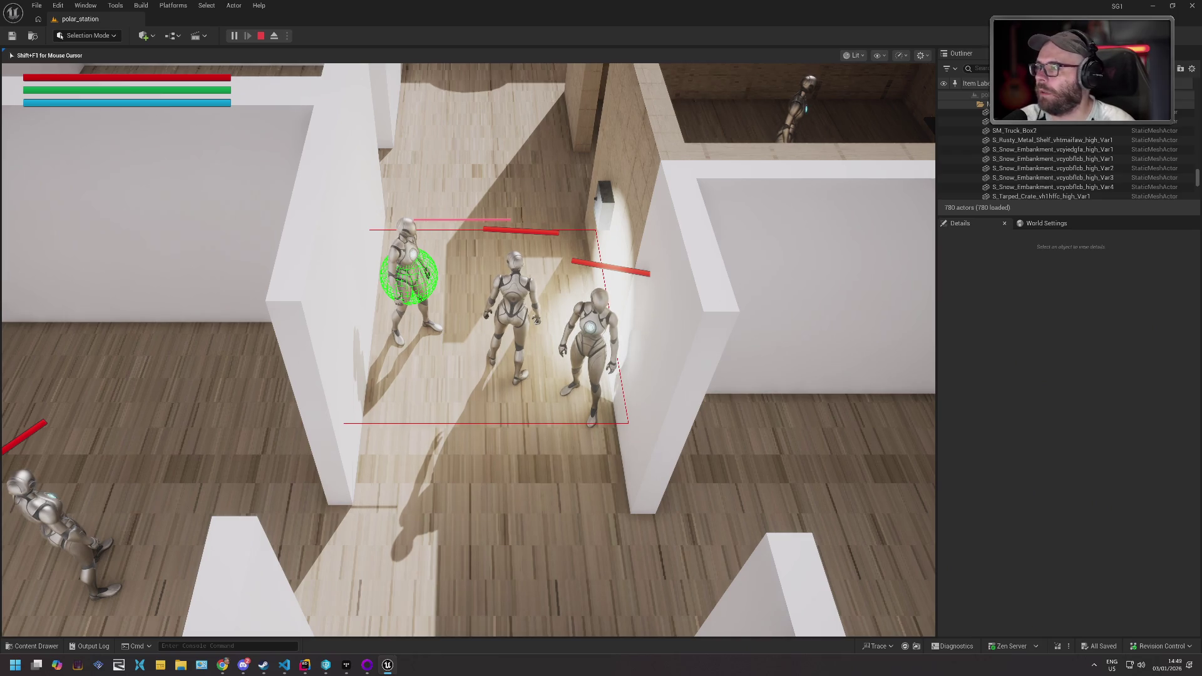
- End the playtest, then run and stop one more play session
{"action": "key", "text": "Escape"}
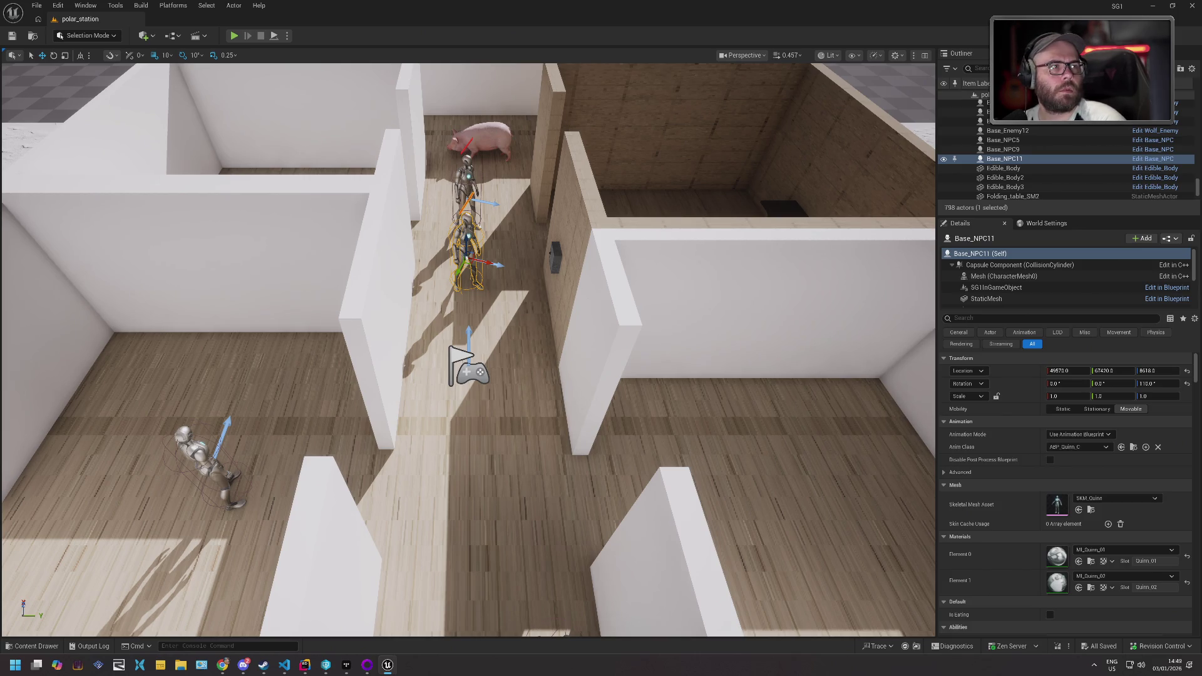
{"action": "key", "text": "alt+p"}
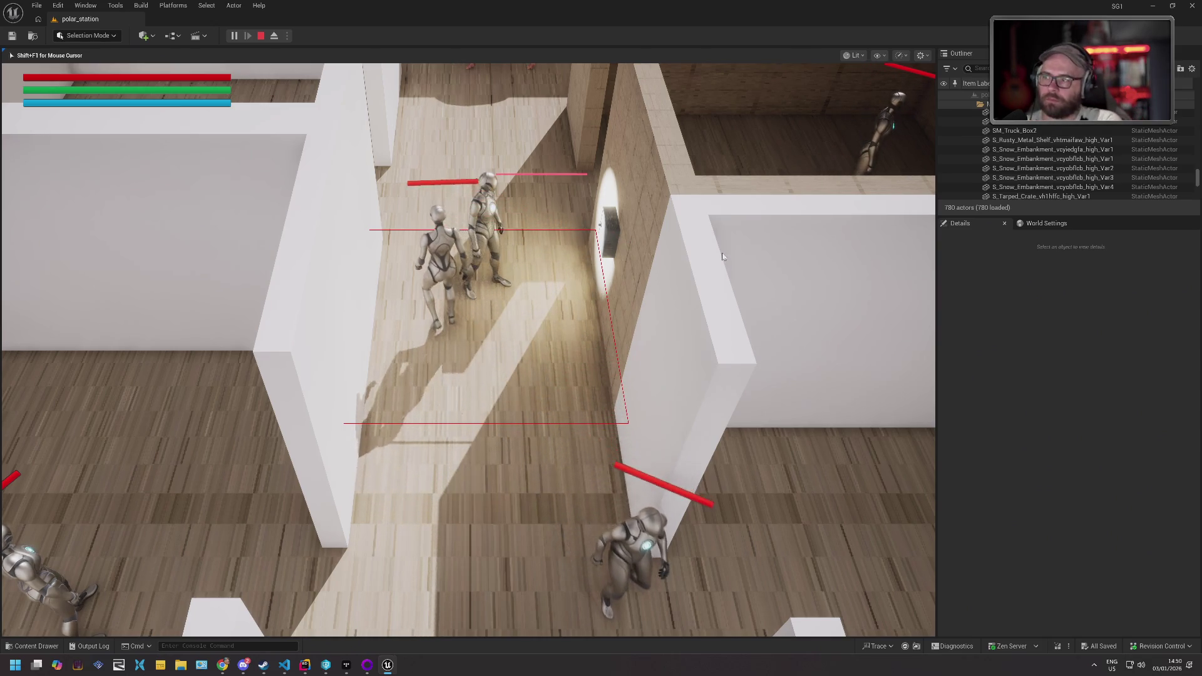
{"action": "key", "text": "Escape"}
- Select the SG1ElectricBox mounted on the corridor wall in the viewport
{"action": "key", "text": "alt+Tab"}
{"action": "key", "text": "Tab"}
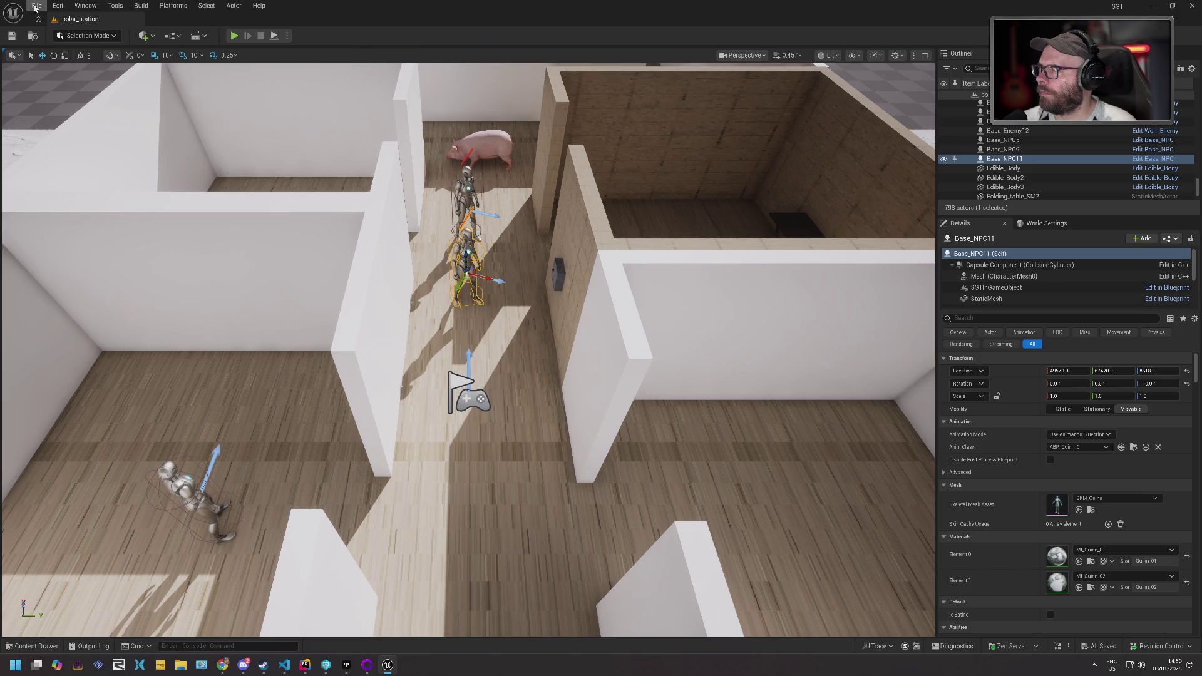
{"action": "left_click", "coordinate": [558, 276]}
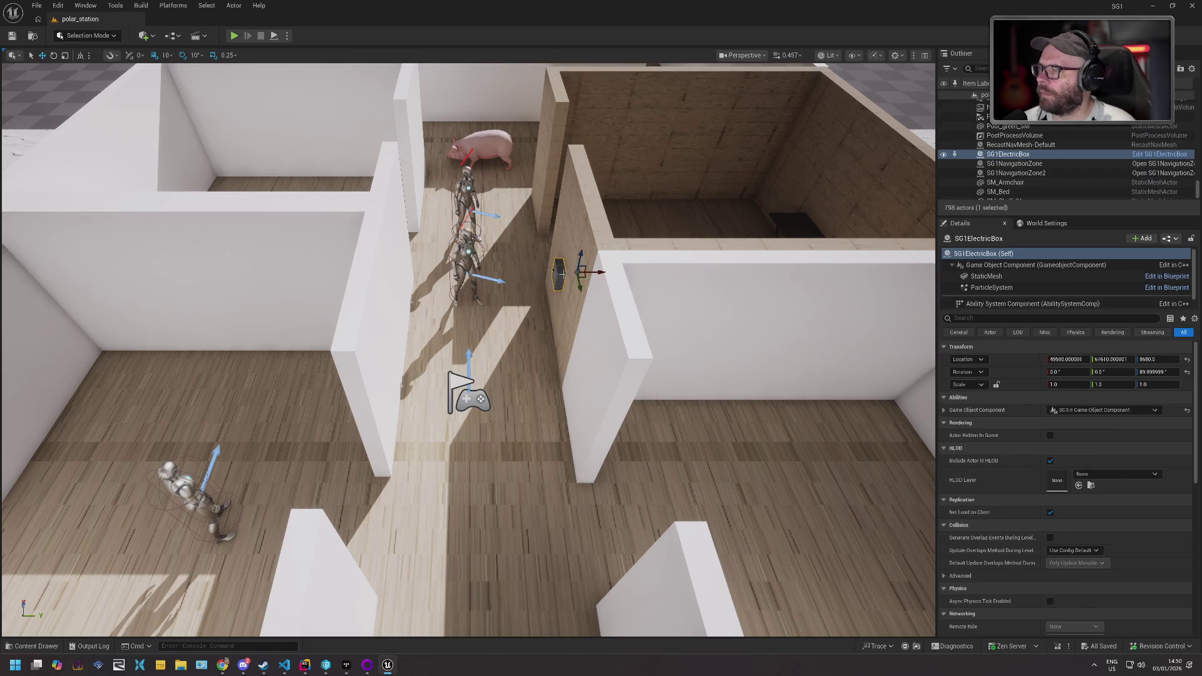
- Open the MetricsRoom1 level from the recent levels list
{"action": "left_click", "coordinate": [37, 6]}
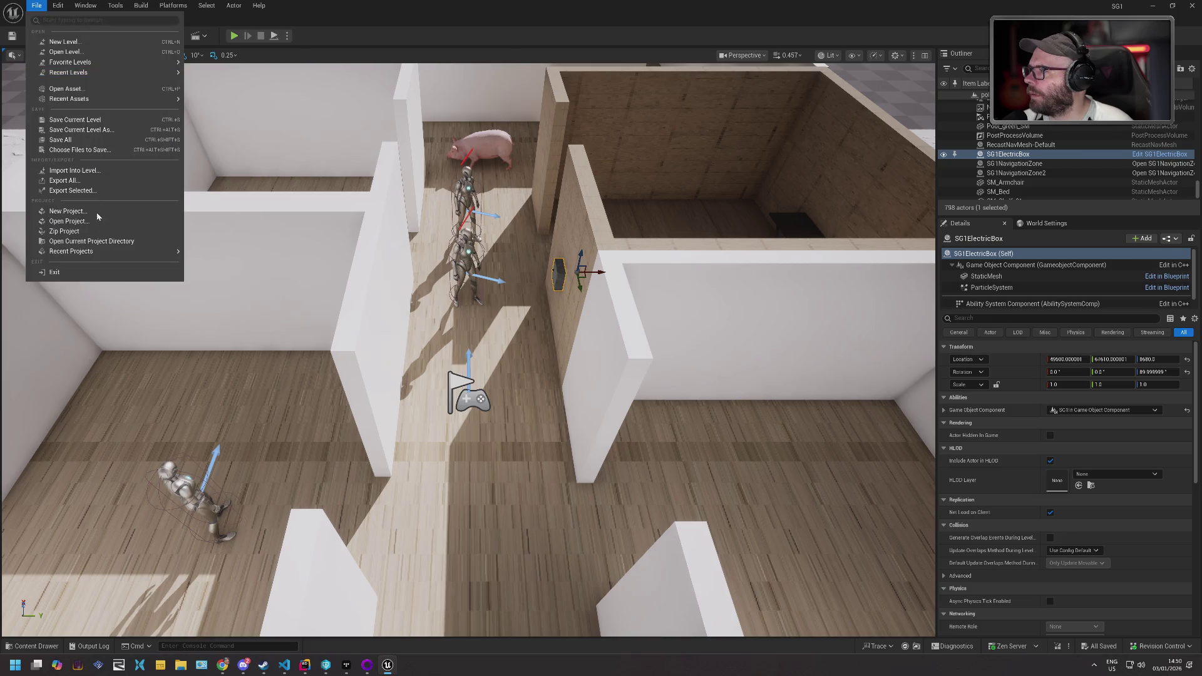
{"action": "mouse_move", "coordinate": [125, 72]}
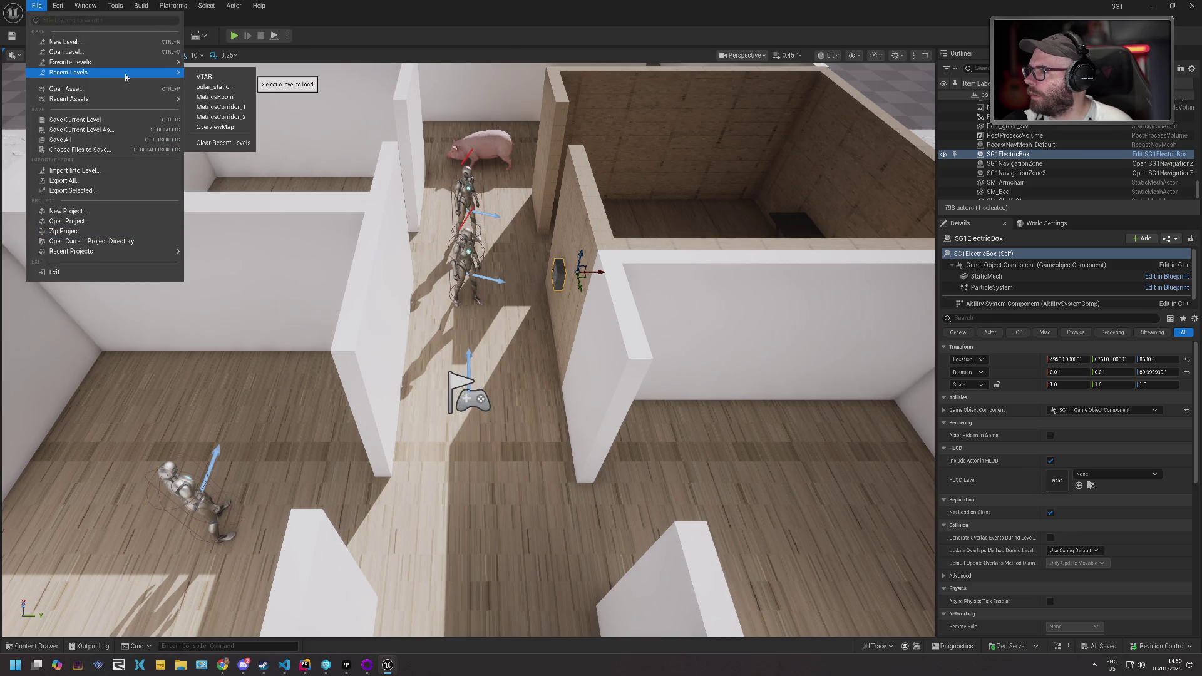
{"action": "left_click", "coordinate": [231, 96]}
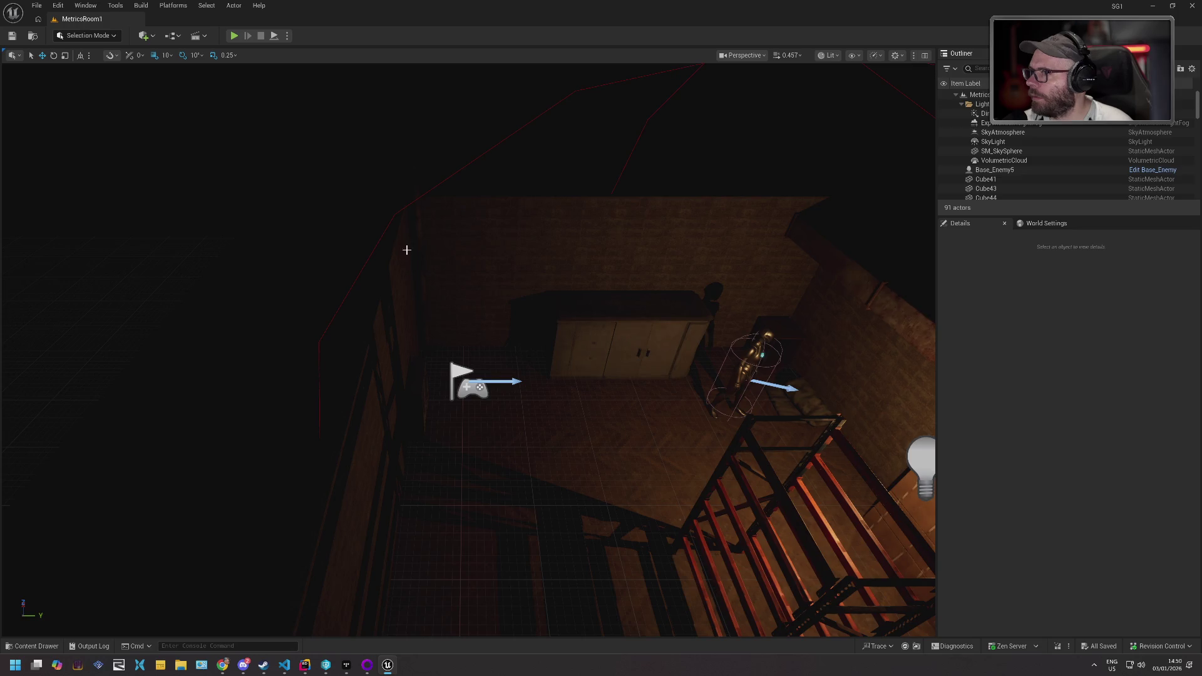
- Paste the electric box onto the wall, move it left, rotate it, and raise it to Z 120
{"action": "right_click", "coordinate": [828, 368]}
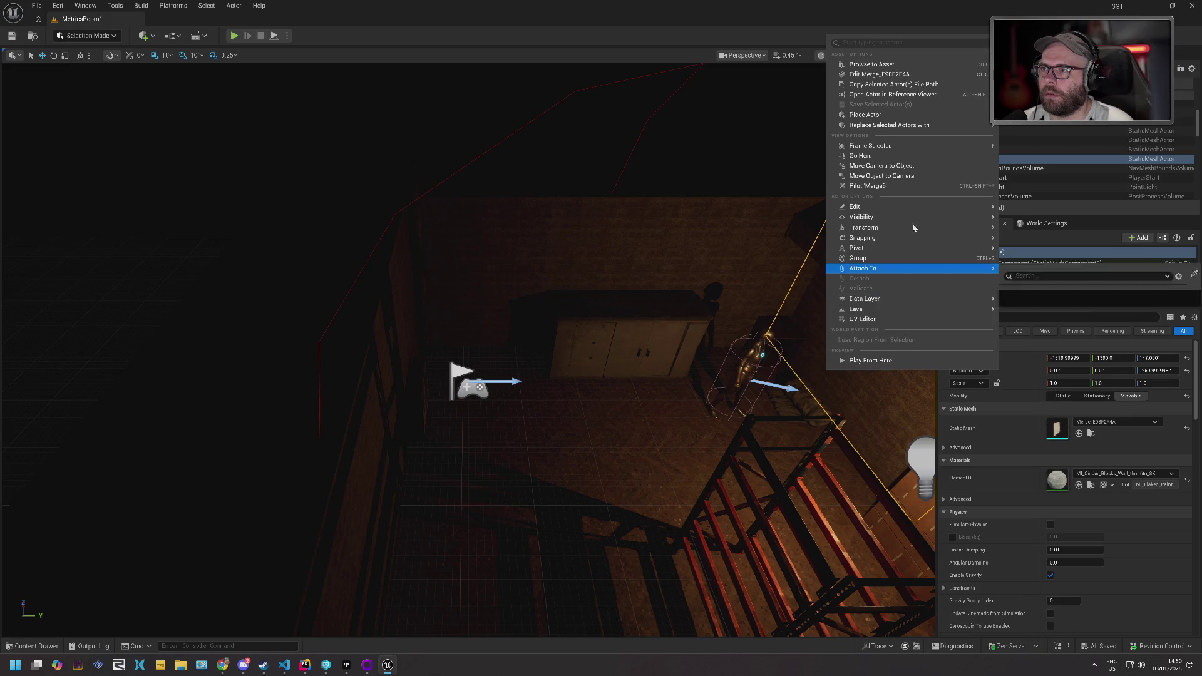
{"action": "mouse_move", "coordinate": [931, 207]}
{"action": "left_click", "coordinate": [1037, 241]}
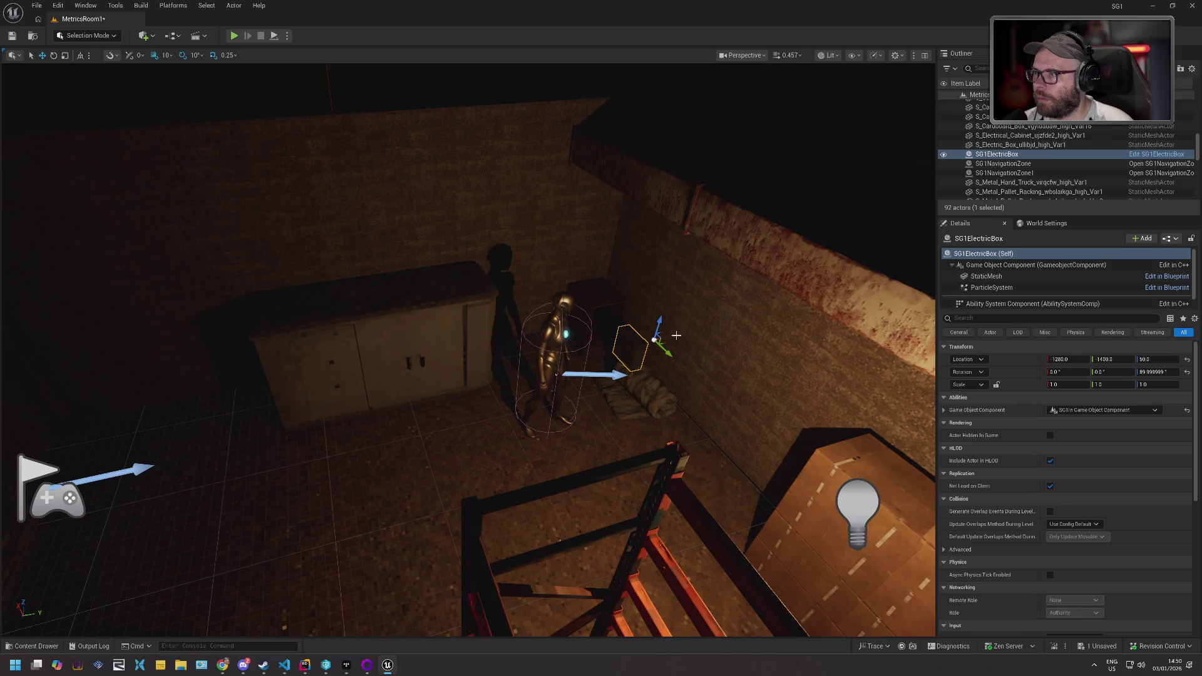
{"action": "mouse_move", "coordinate": [660, 337]}
{"action": "left_mouse_down"}
{"action": "mouse_move", "coordinate": [338, 398]}
{"action": "mouse_move", "coordinate": [148, 462]}
{"action": "mouse_move", "coordinate": [191, 432]}
{"action": "mouse_move", "coordinate": [183, 454]}
{"action": "mouse_move", "coordinate": [189, 395]}
{"action": "mouse_move", "coordinate": [210, 397]}
{"action": "mouse_move", "coordinate": [195, 402]}
{"action": "left_mouse_up"}
{"action": "key", "text": "e"}
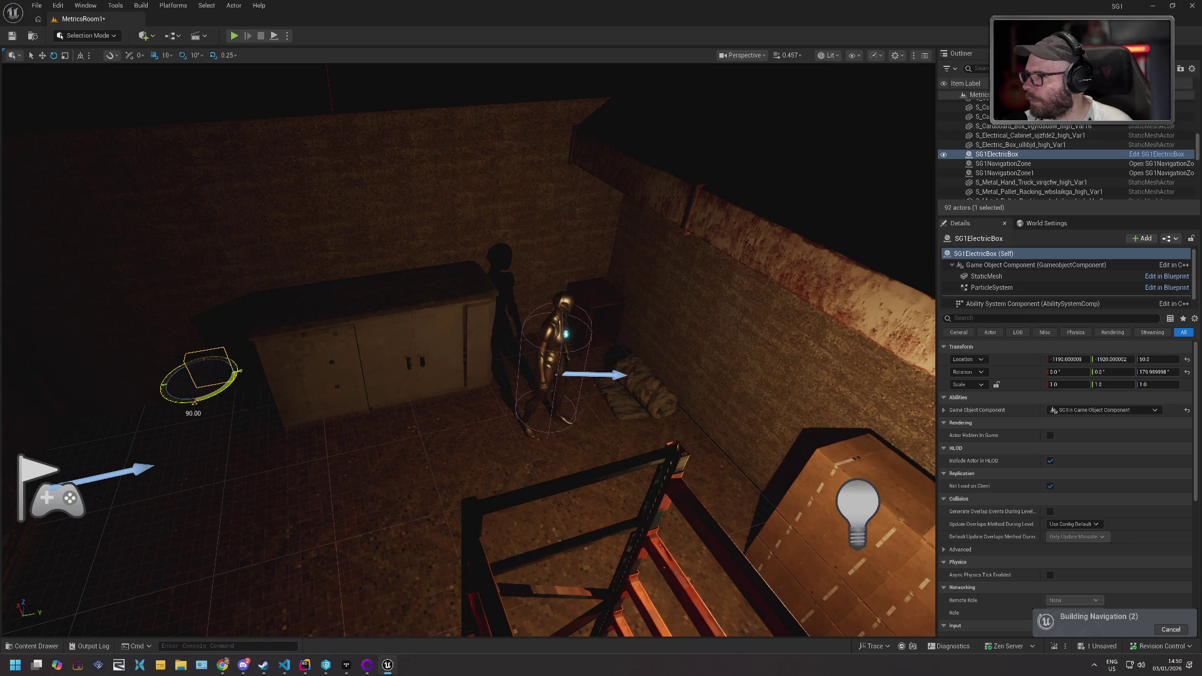
{"action": "key", "text": "w"}
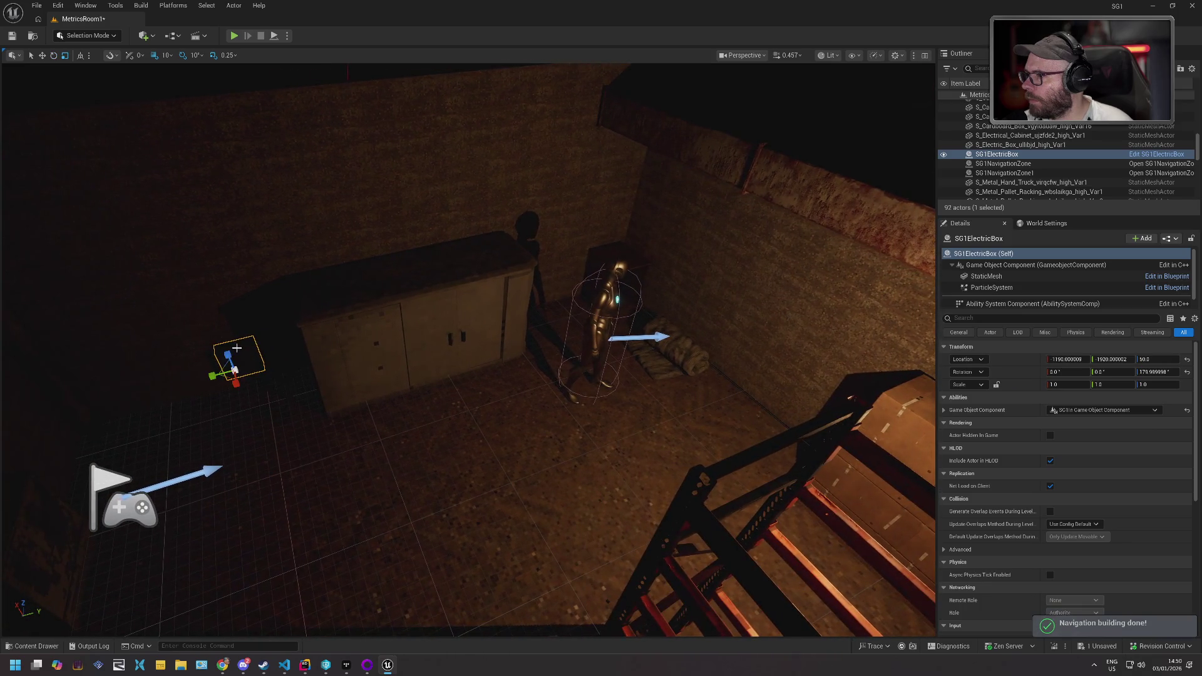
{"action": "left_click_drag", "start_coordinate": [230, 354], "coordinate": [207, 299]}
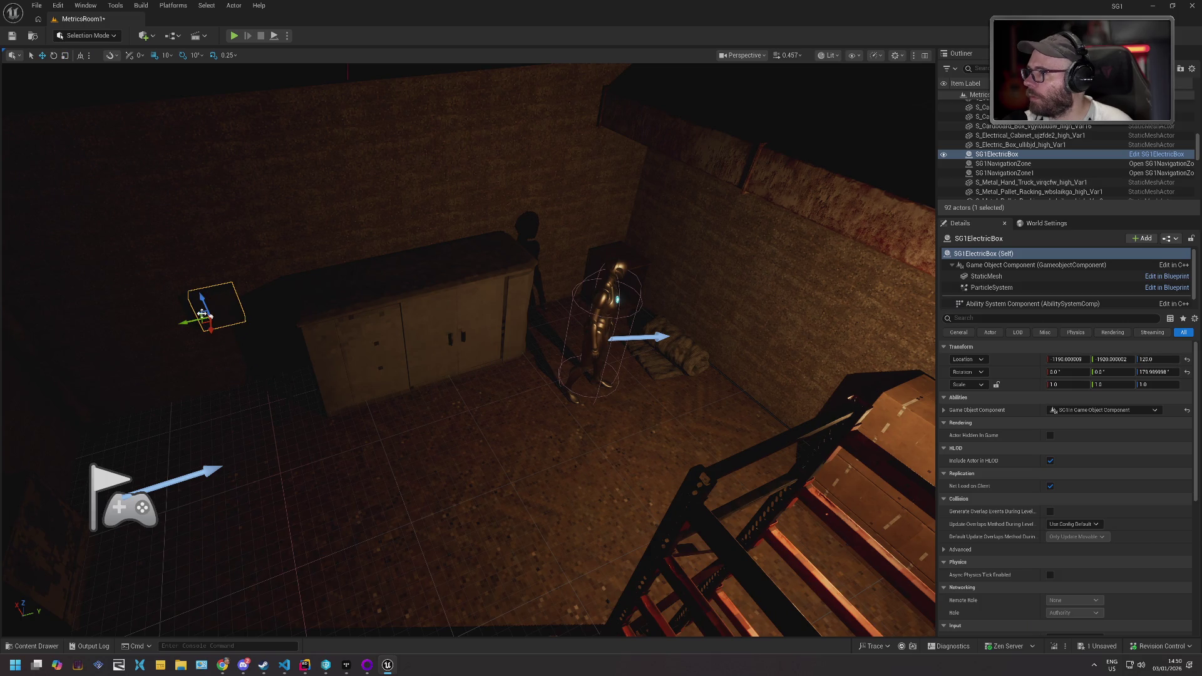
- Save MetricsRoom1, checking out the level, and start a playtest
{"action": "left_click", "coordinate": [12, 35]}
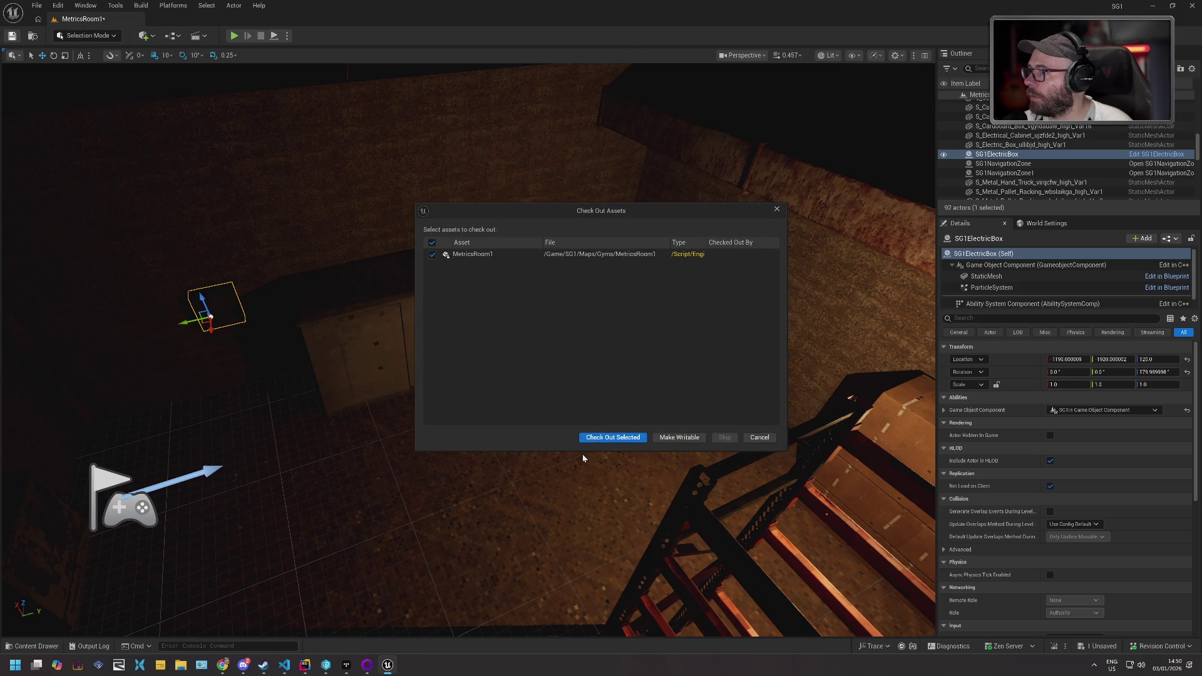
{"action": "left_click", "coordinate": [613, 438]}
{"action": "left_click", "coordinate": [234, 36]}
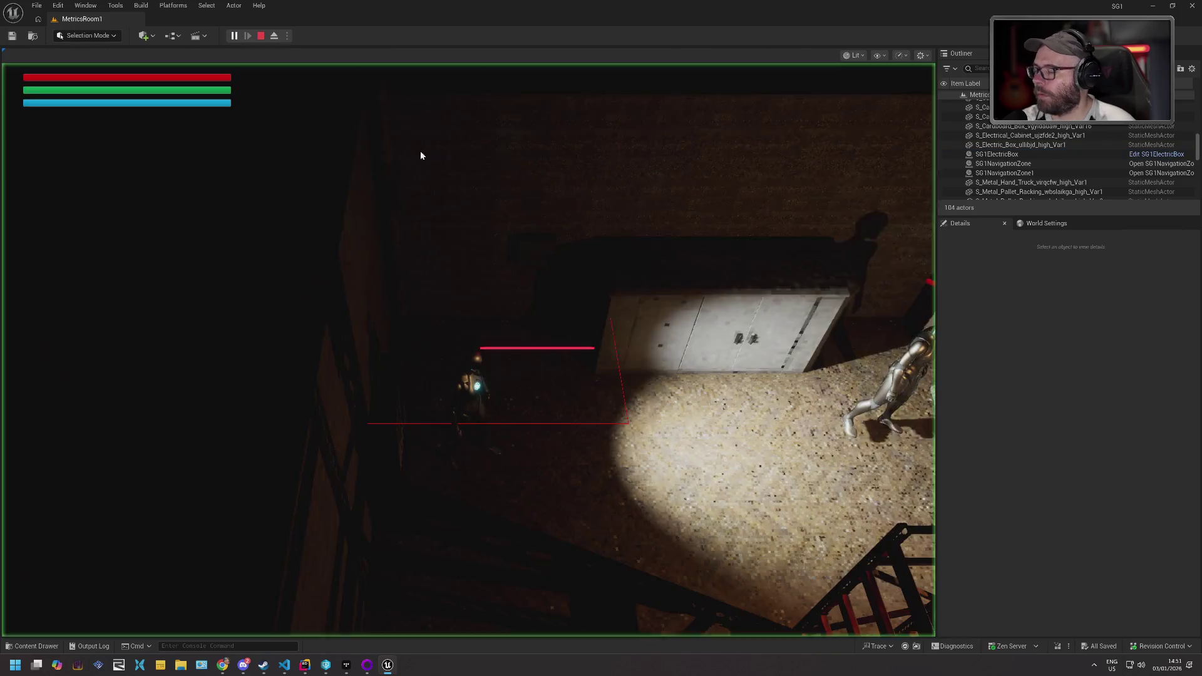
- Stop the MetricsRoom1 playtest with Esc and move the GC_ElectricStun Blueprint editor into view
{"action": "left_click", "coordinate": [623, 273]}
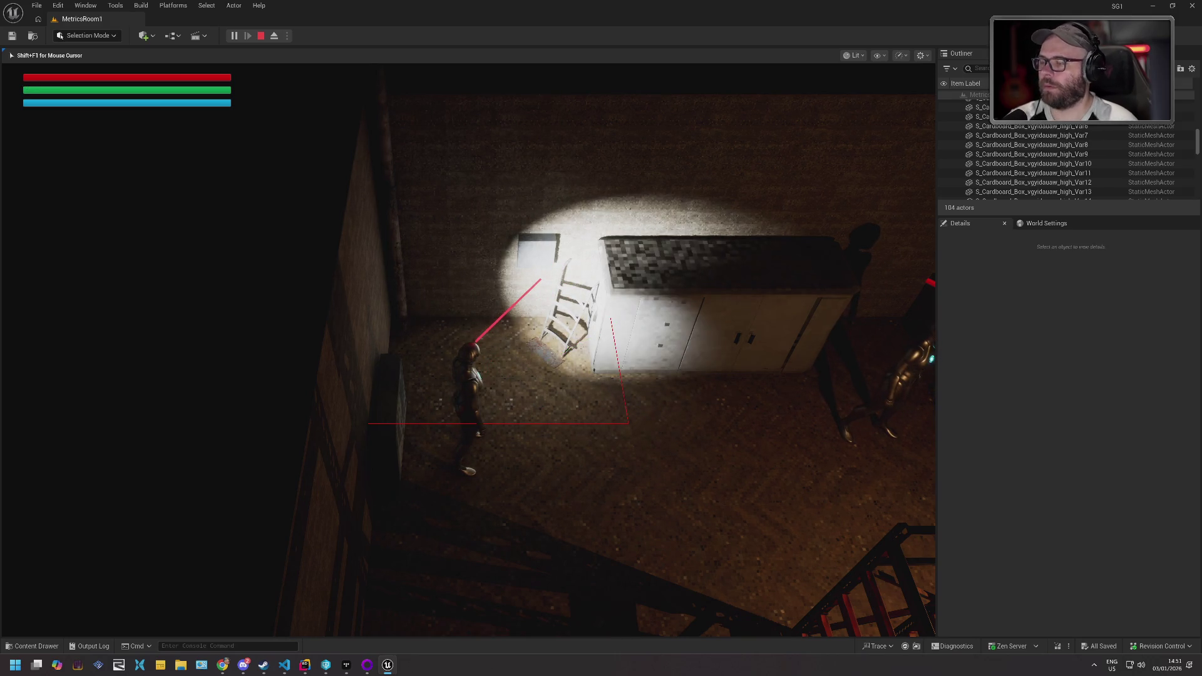
{"action": "key", "text": "Escape"}
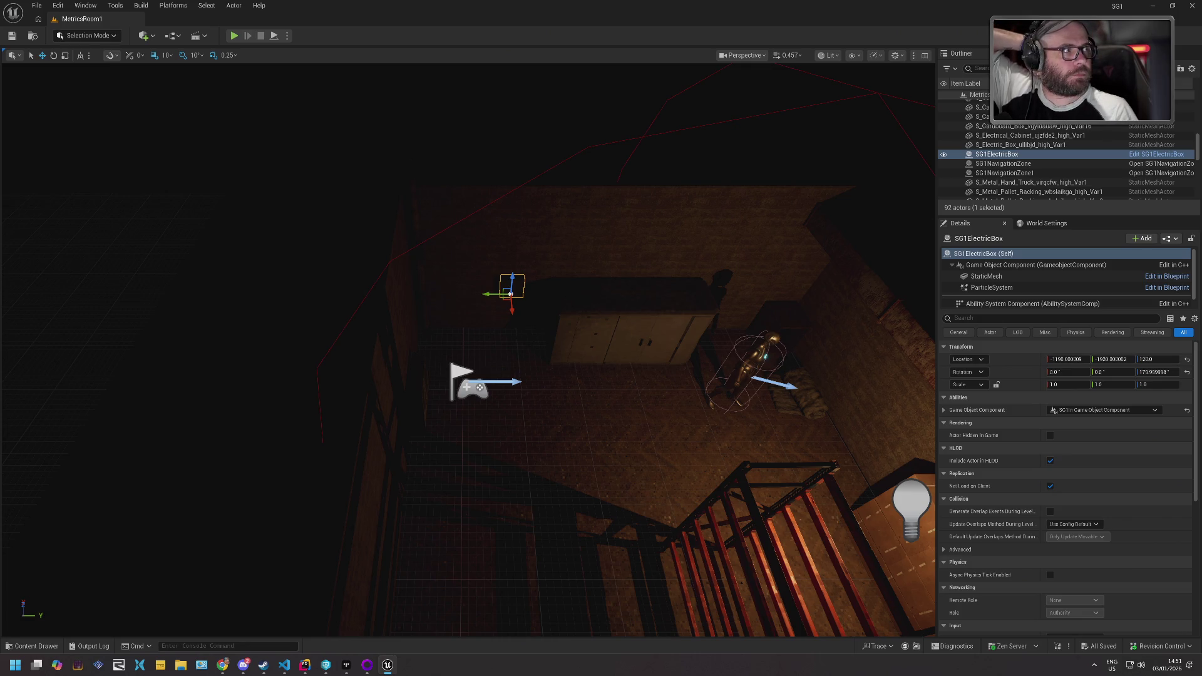
{"action": "mouse_move", "coordinate": [438, 12]}
{"action": "left_mouse_down"}
{"action": "mouse_move", "coordinate": [494, 61]}
{"action": "mouse_move", "coordinate": [495, 6]}
{"action": "left_mouse_up"}
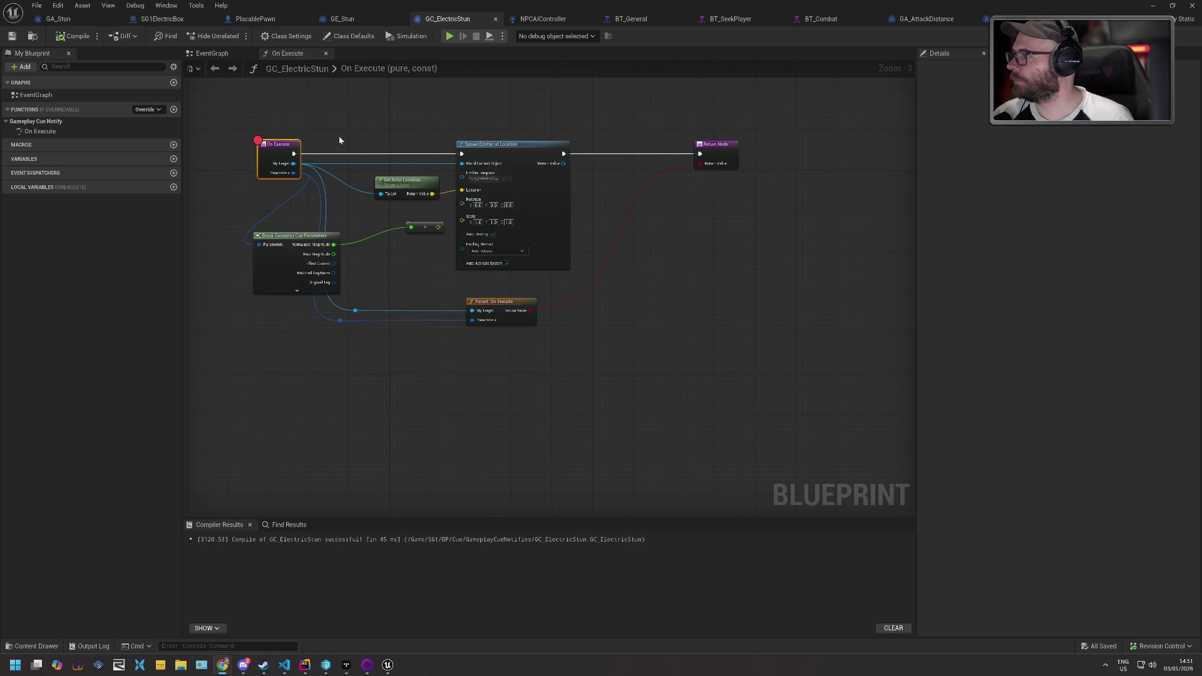
- Check the gameplay cue tag assigned in GC_ElectricStun's Class Defaults
{"action": "left_click_drag", "start_coordinate": [340, 136], "coordinate": [577, 180]}
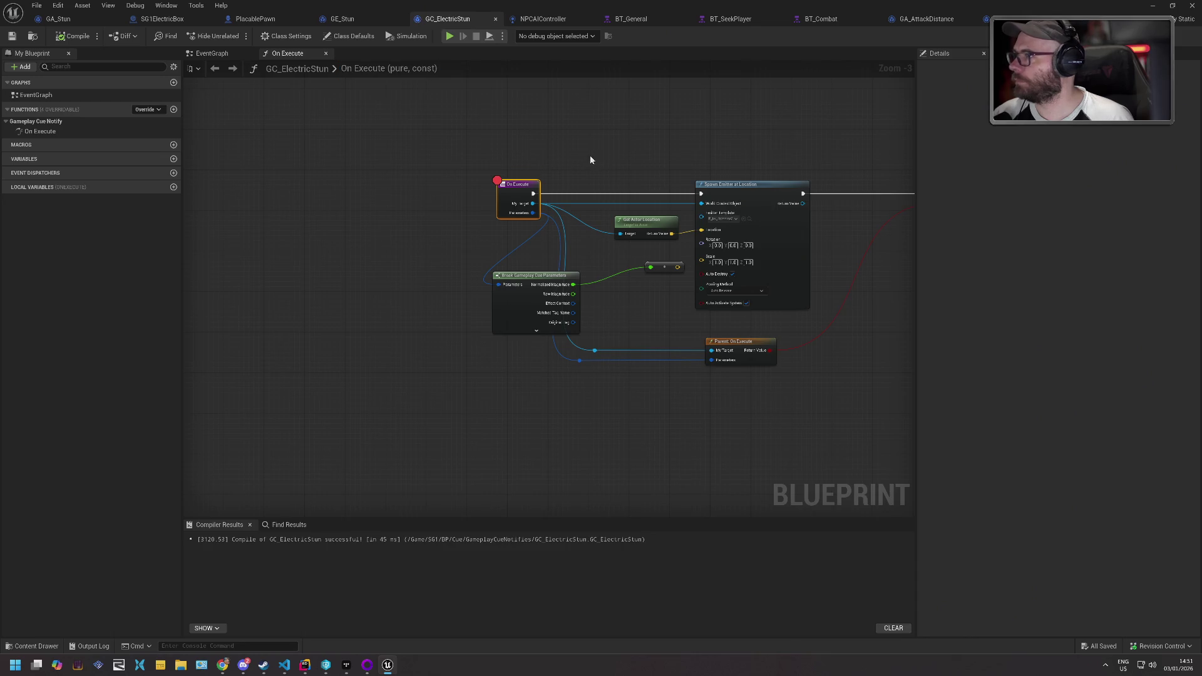
{"action": "left_click", "coordinate": [678, 128]}
{"action": "left_click", "coordinate": [349, 36]}
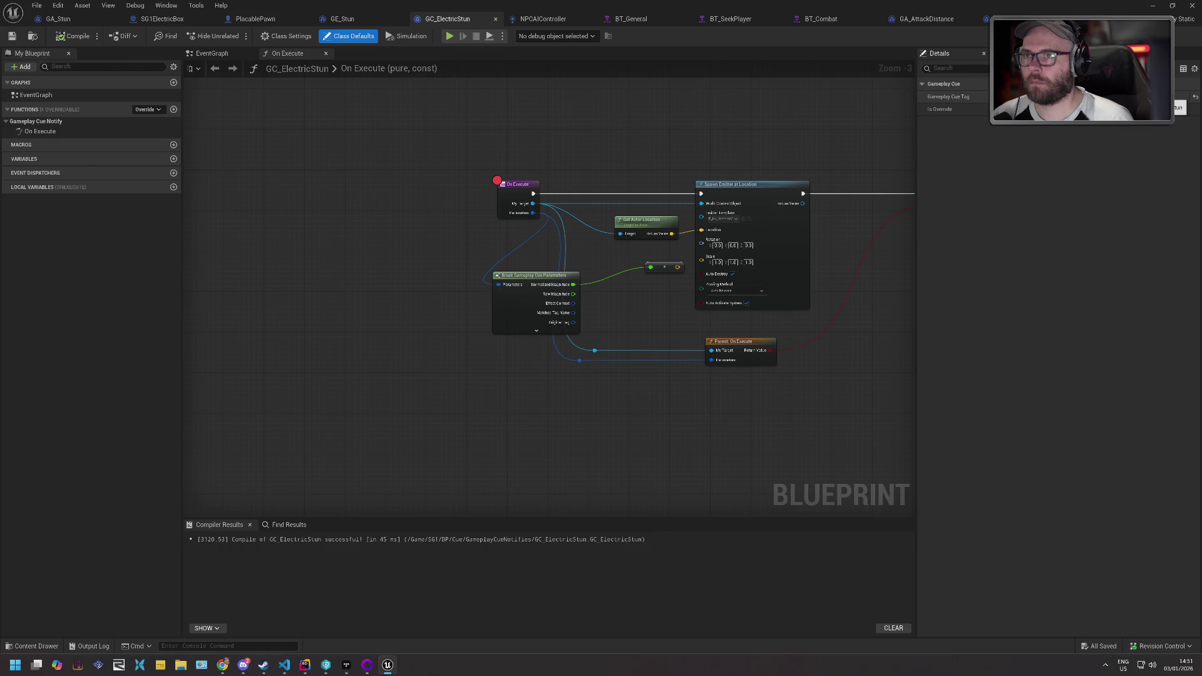
{"action": "left_click", "coordinate": [1043, 97]}
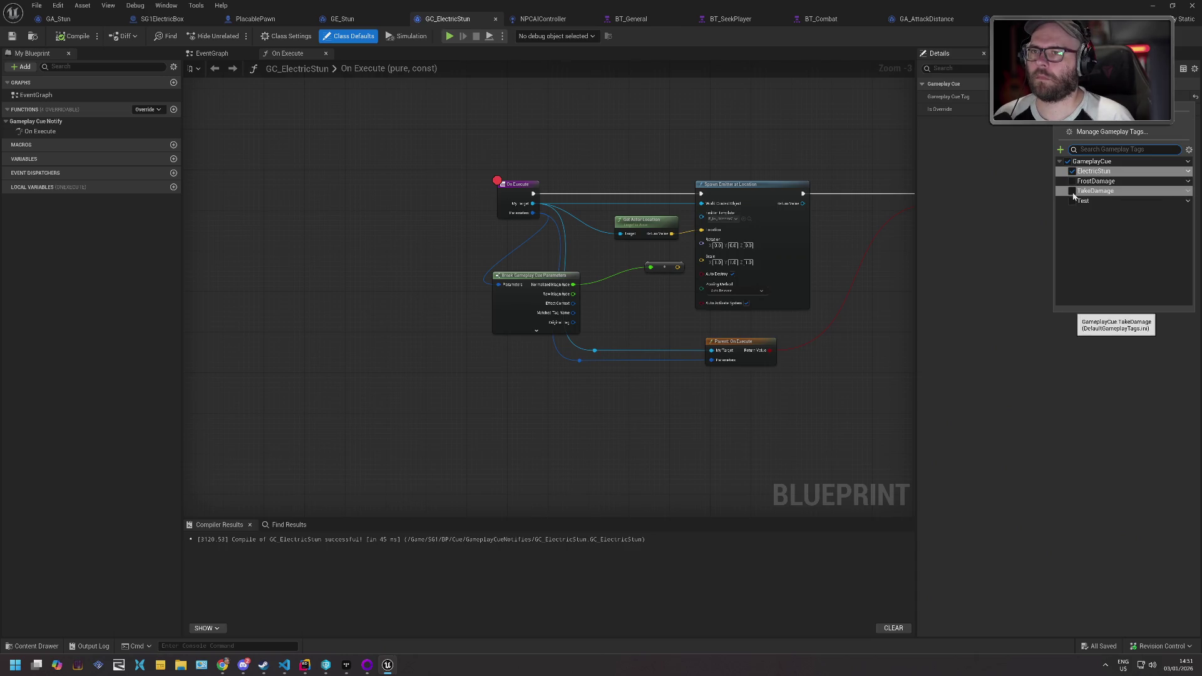
{"action": "left_click", "coordinate": [987, 157]}
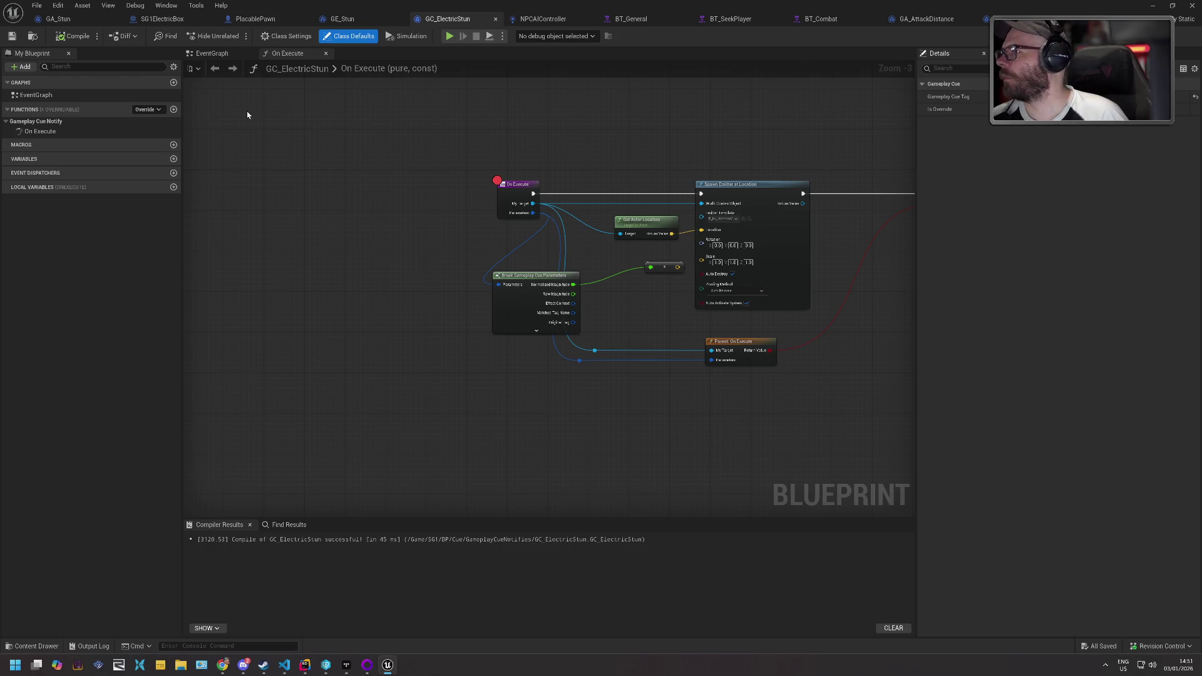
- Expand Break Gameplay Cue Parameters, try wiring Location to the emitter, then undo it
{"action": "scroll", "coordinate": [486, 121], "scroll_direction": "up", "scroll_amount": 3}
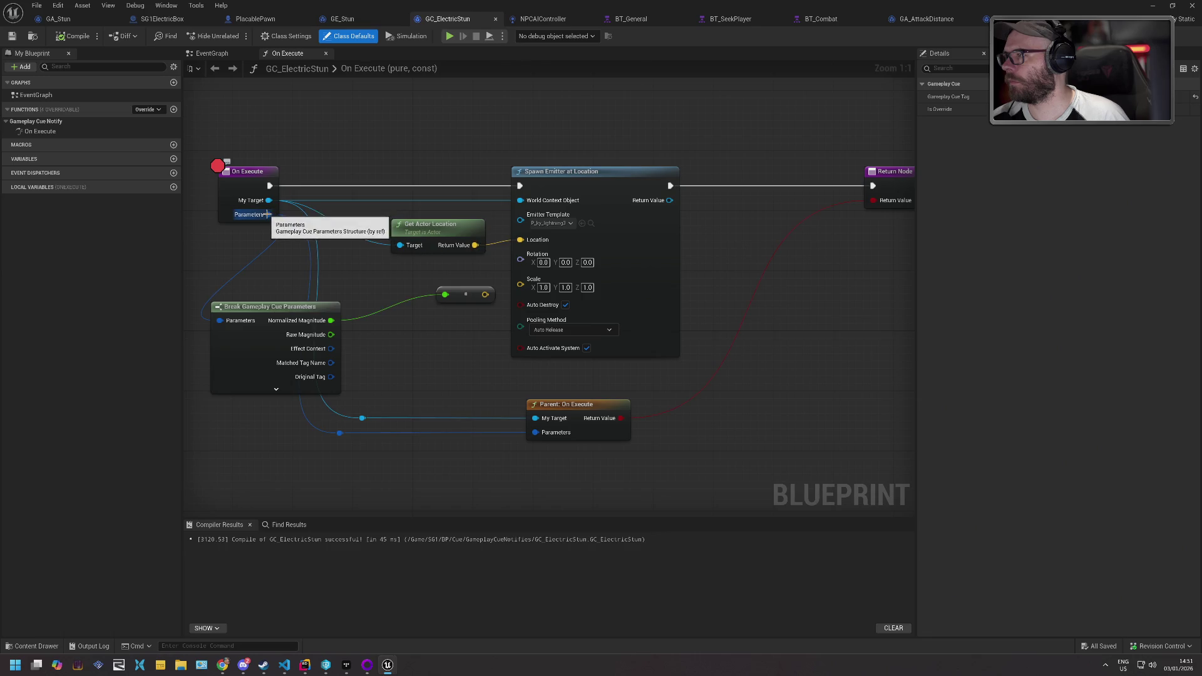
{"action": "left_click_drag", "start_coordinate": [292, 255], "coordinate": [319, 188]}
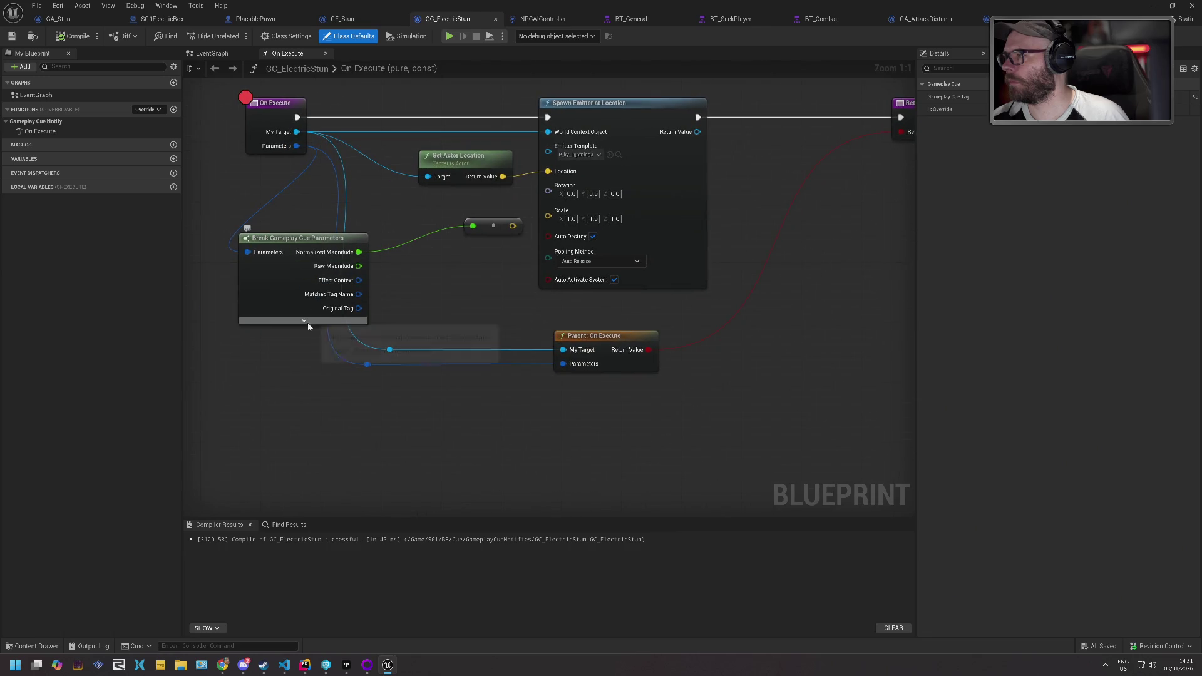
{"action": "left_click", "coordinate": [318, 322]}
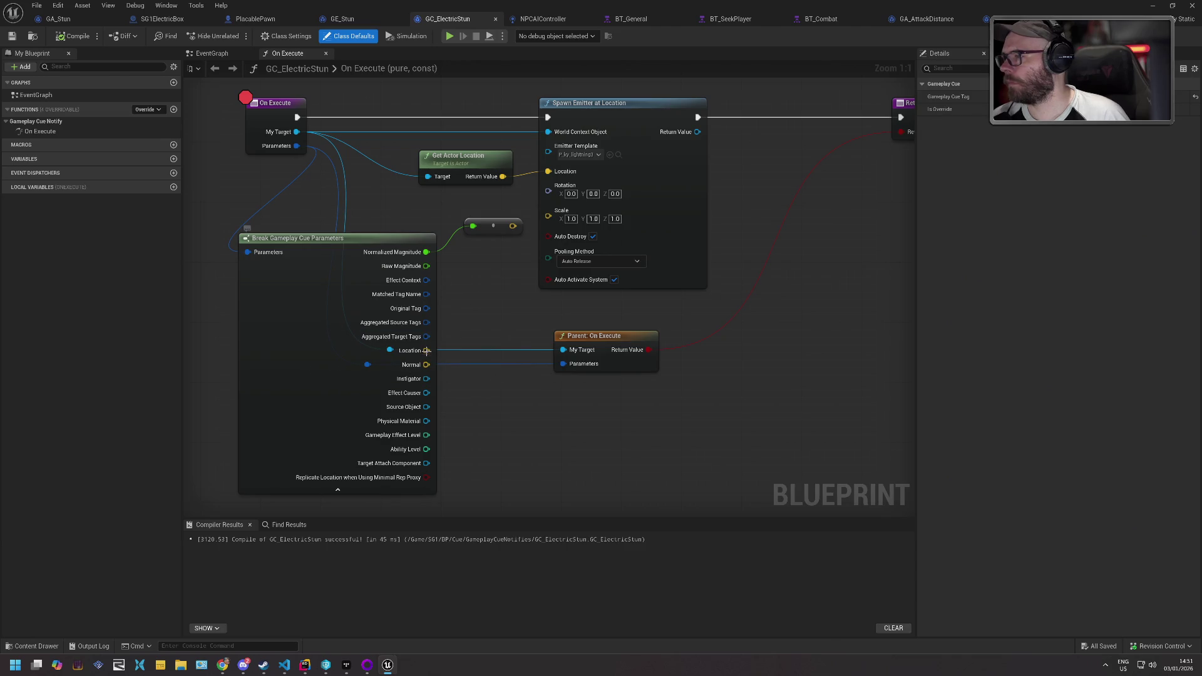
{"action": "mouse_move", "coordinate": [426, 350]}
{"action": "left_mouse_down"}
{"action": "mouse_move", "coordinate": [550, 190]}
{"action": "mouse_move", "coordinate": [548, 171]}
{"action": "left_mouse_up"}
{"action": "left_click", "coordinate": [469, 159]}
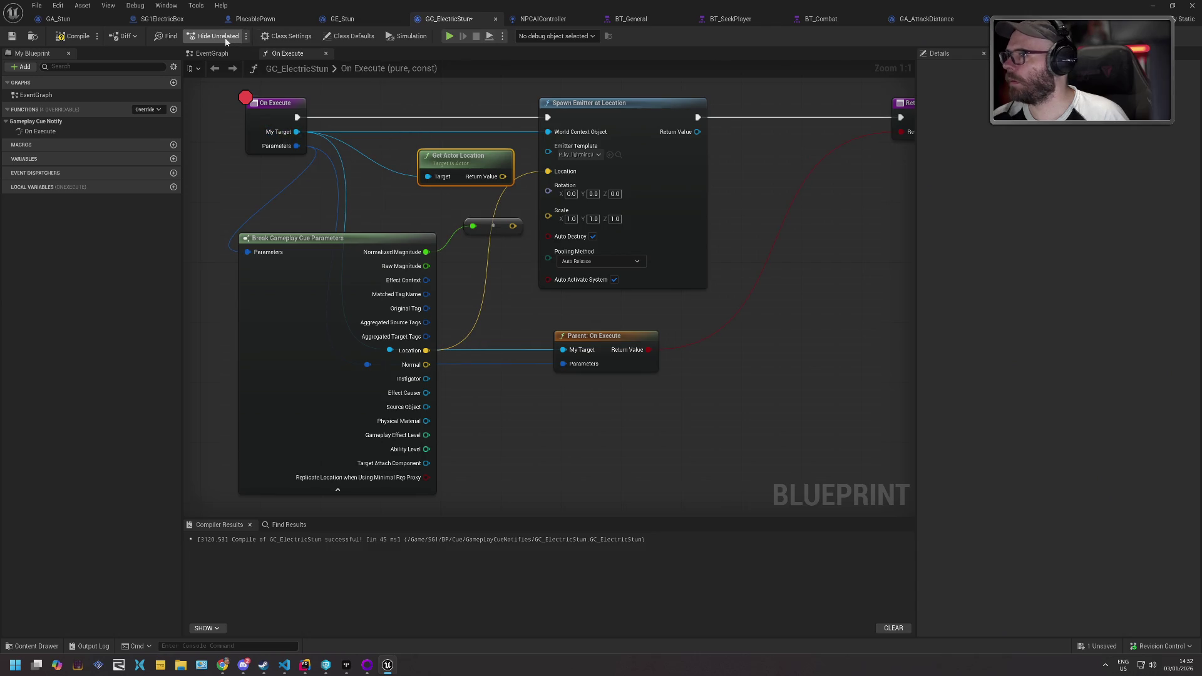
{"action": "key", "text": "ctrl+z"}
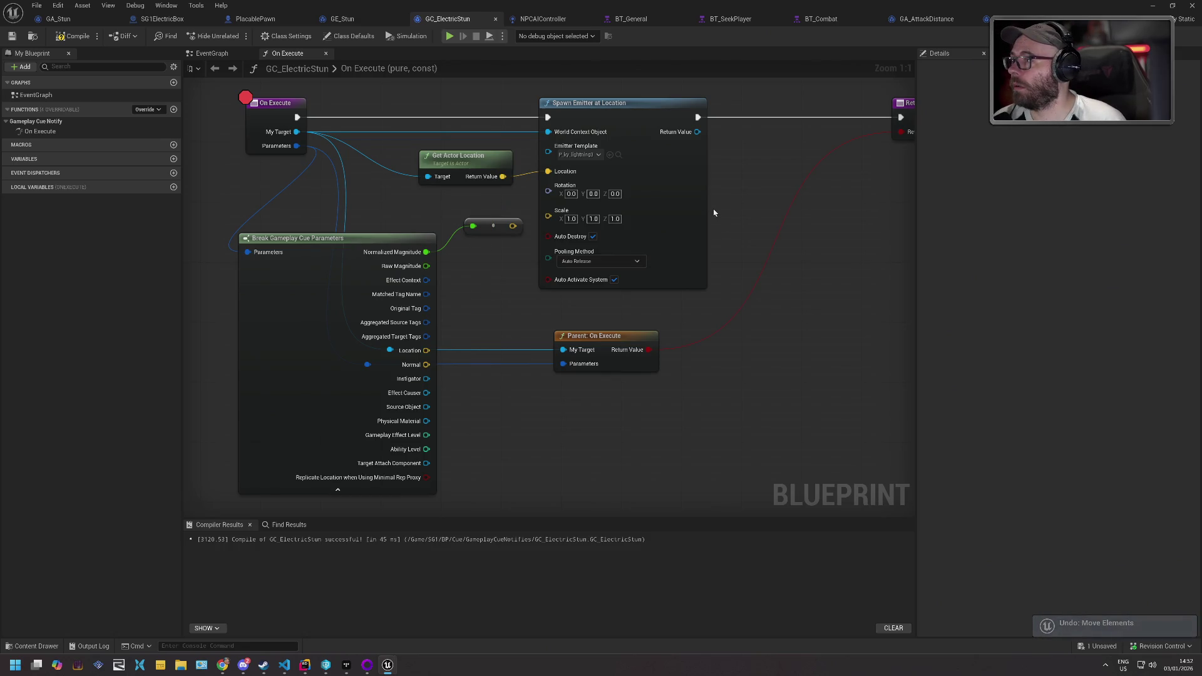
{"action": "key", "text": "ctrl+s"}
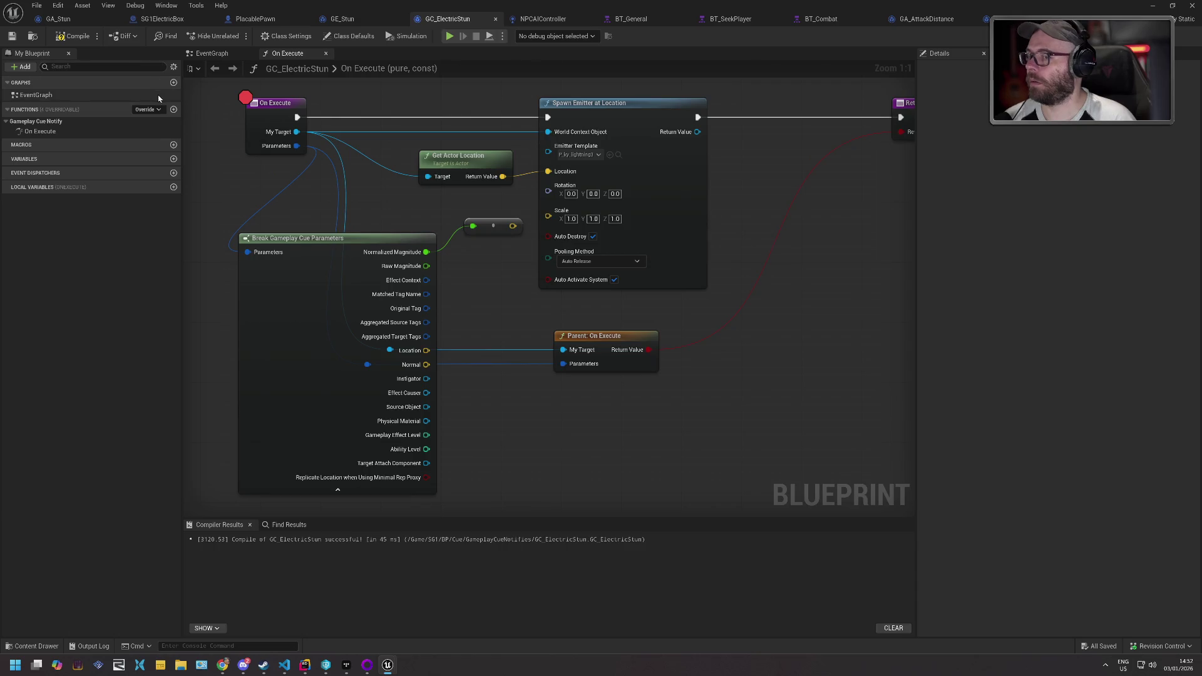
{"action": "key", "text": "ctrl+y"}
{"action": "key", "text": "ctrl+z"}
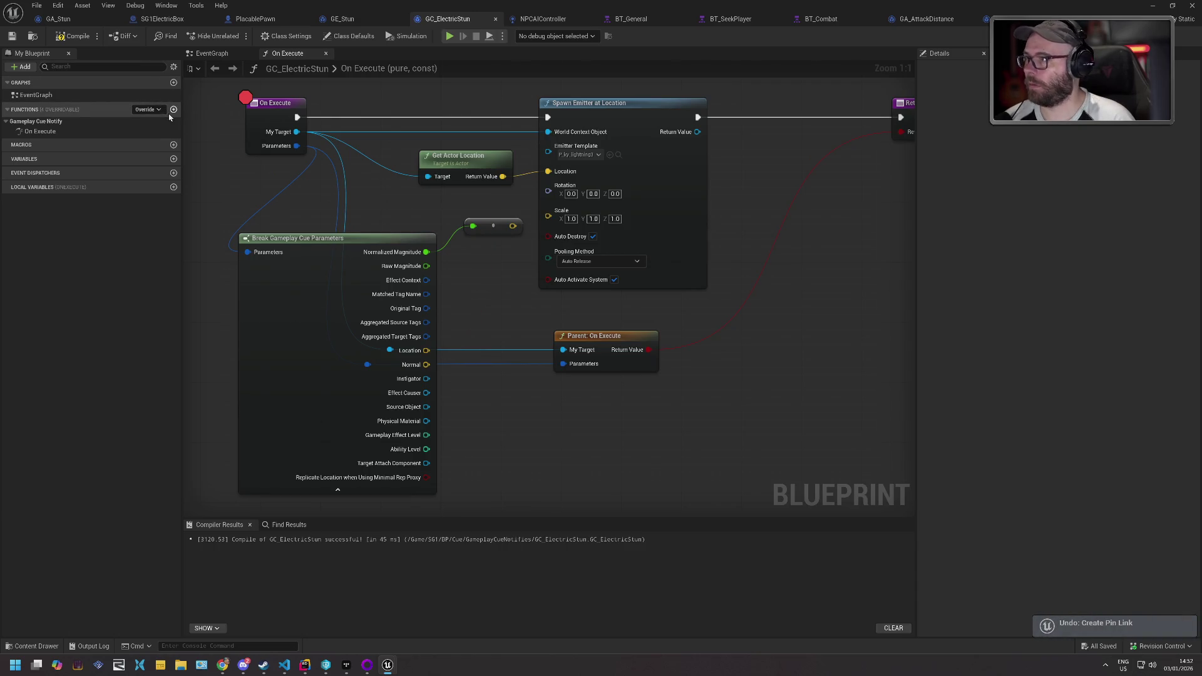
- Compile GC_ElectricStun, fit the graph in view, and return to GE_Stun
{"action": "left_click", "coordinate": [74, 36]}
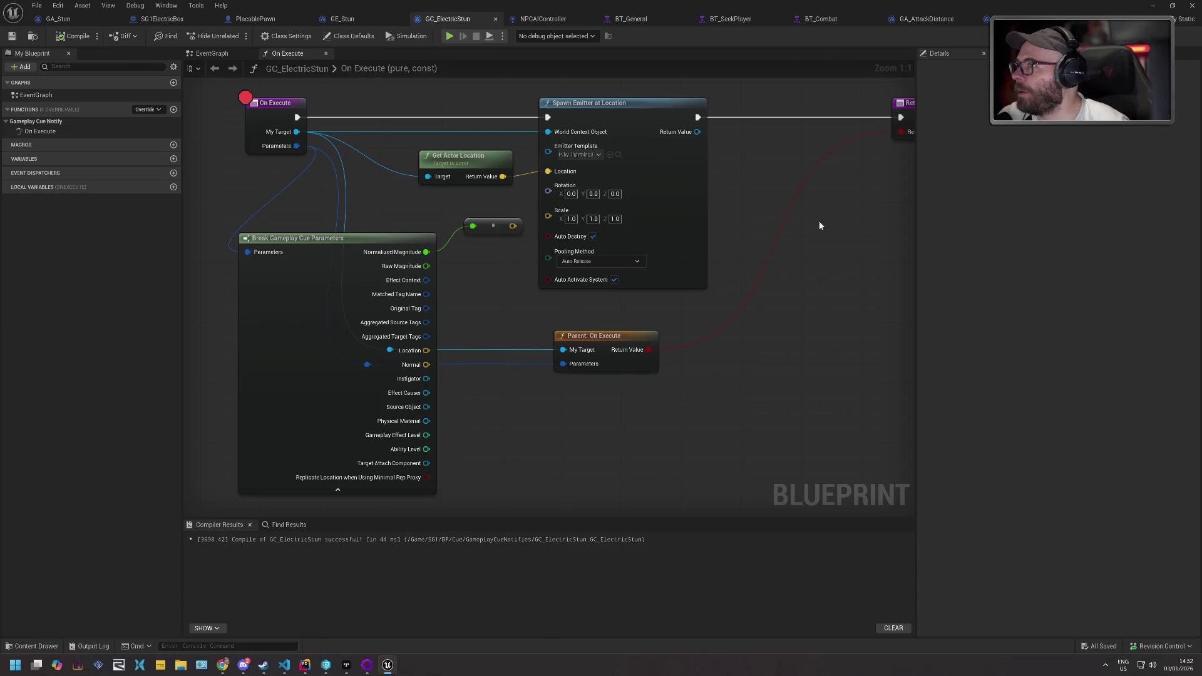
{"action": "key", "text": "Home"}
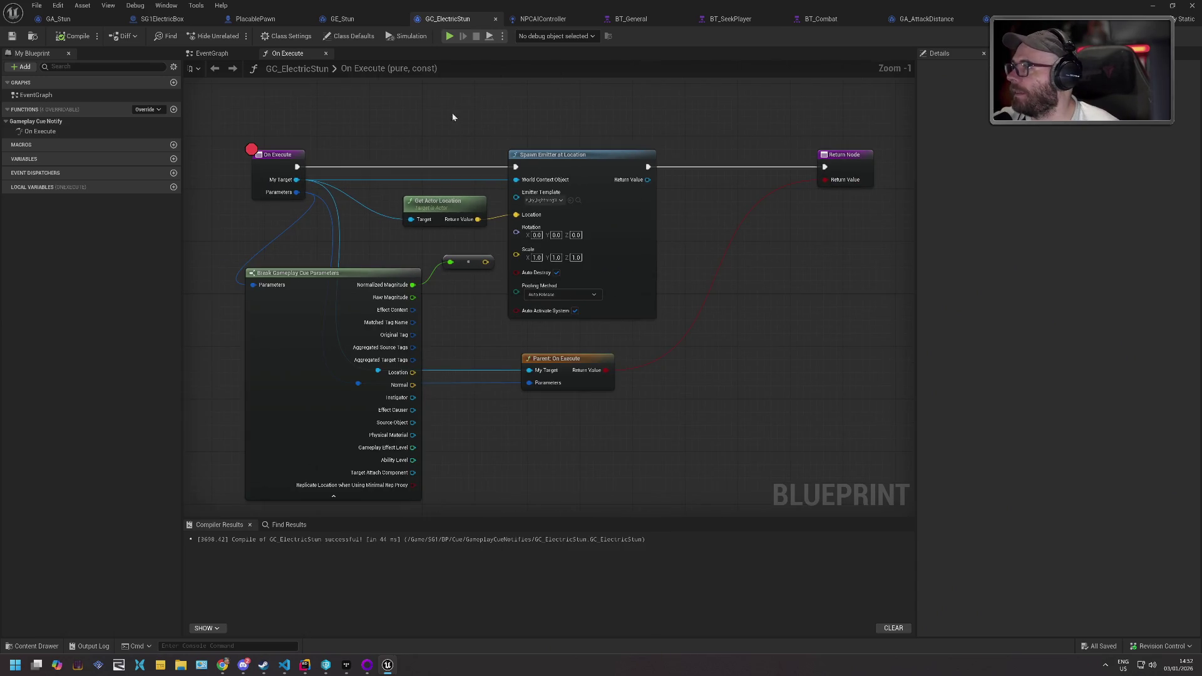
{"action": "left_click", "coordinate": [357, 19]}
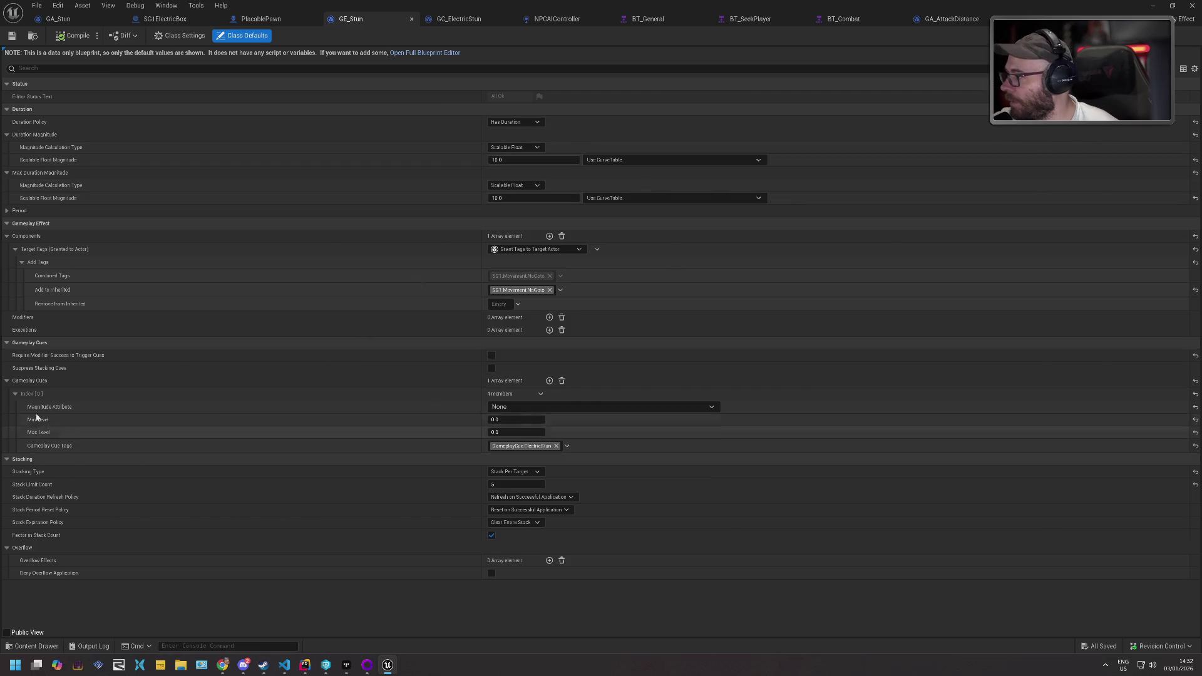
- Replace GE_Stun's ElectricStun cue tag with GameplayCue.TakeDamage, then open the Content Drawer
{"action": "mouse_move", "coordinate": [40, 383]}
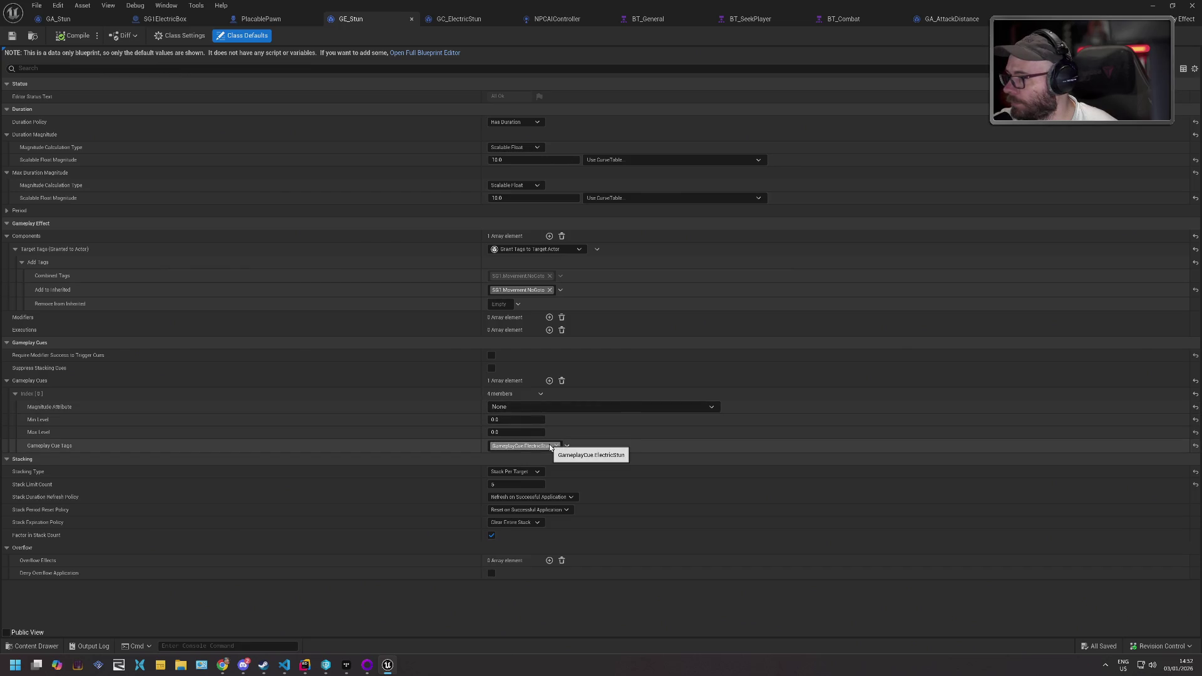
{"action": "left_click", "coordinate": [566, 446]}
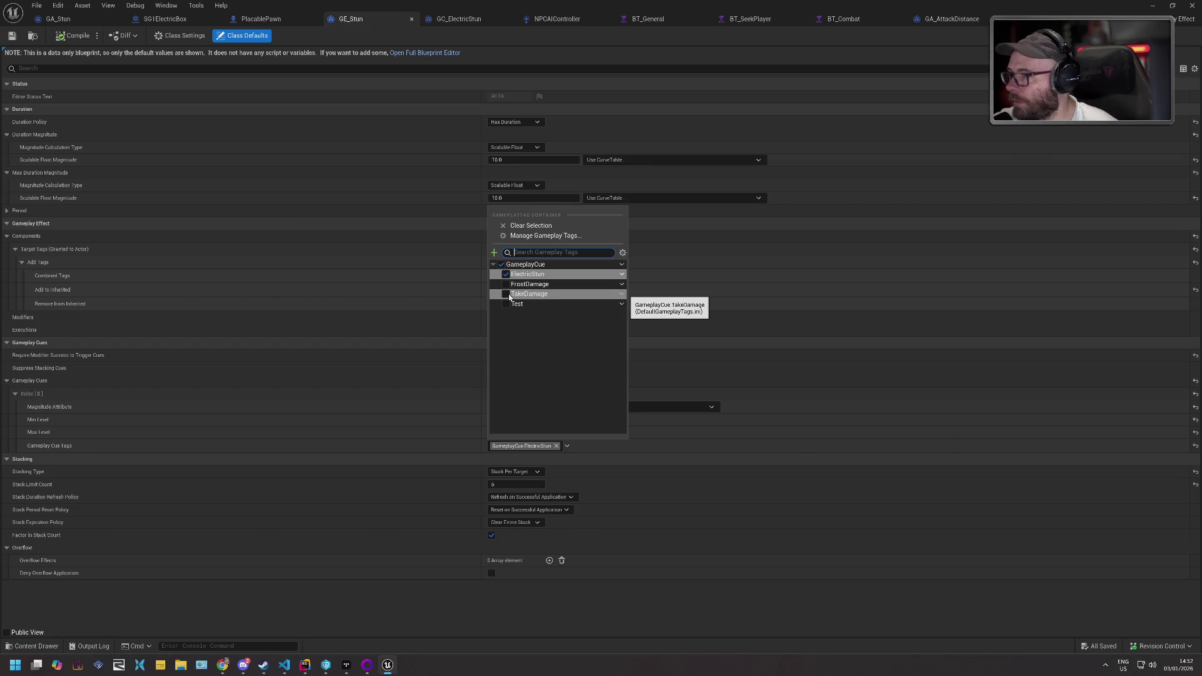
{"action": "left_click", "coordinate": [506, 294]}
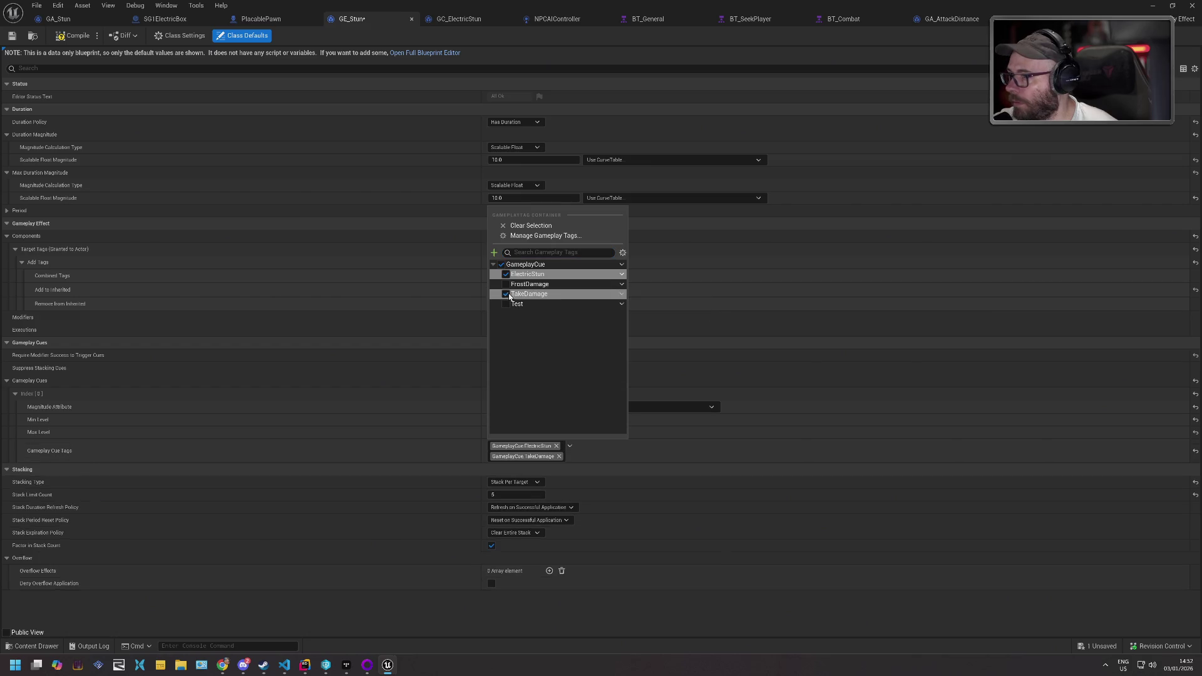
{"action": "left_click", "coordinate": [506, 275]}
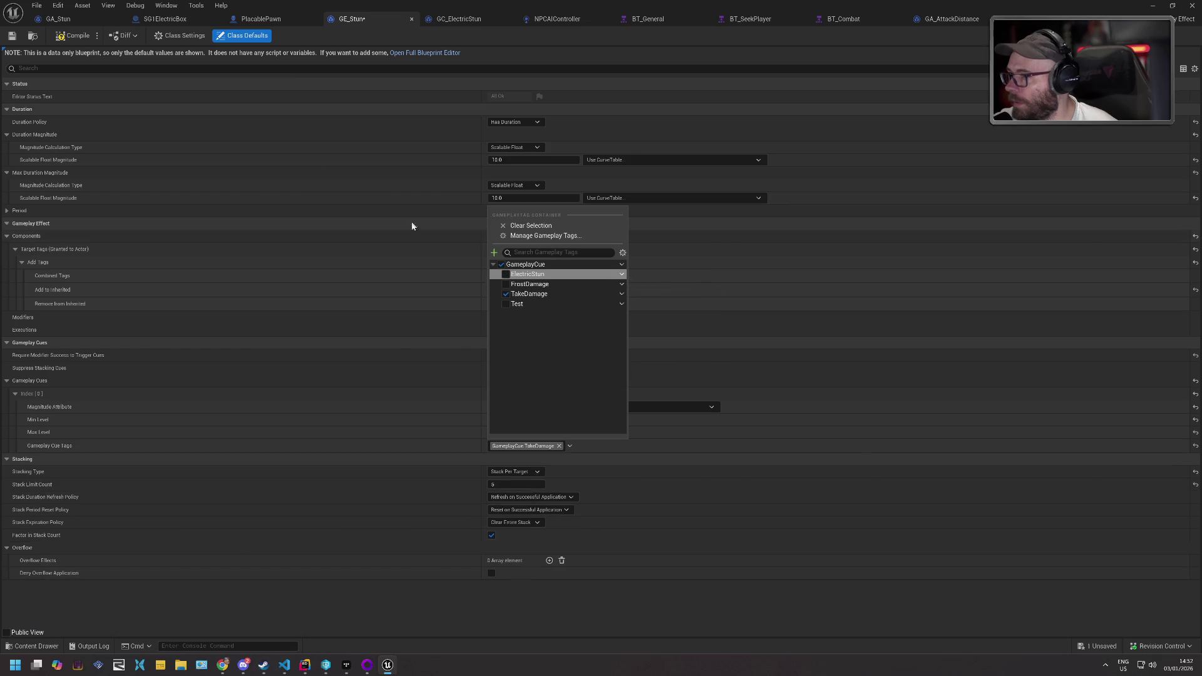
{"action": "key", "text": "Escape"}
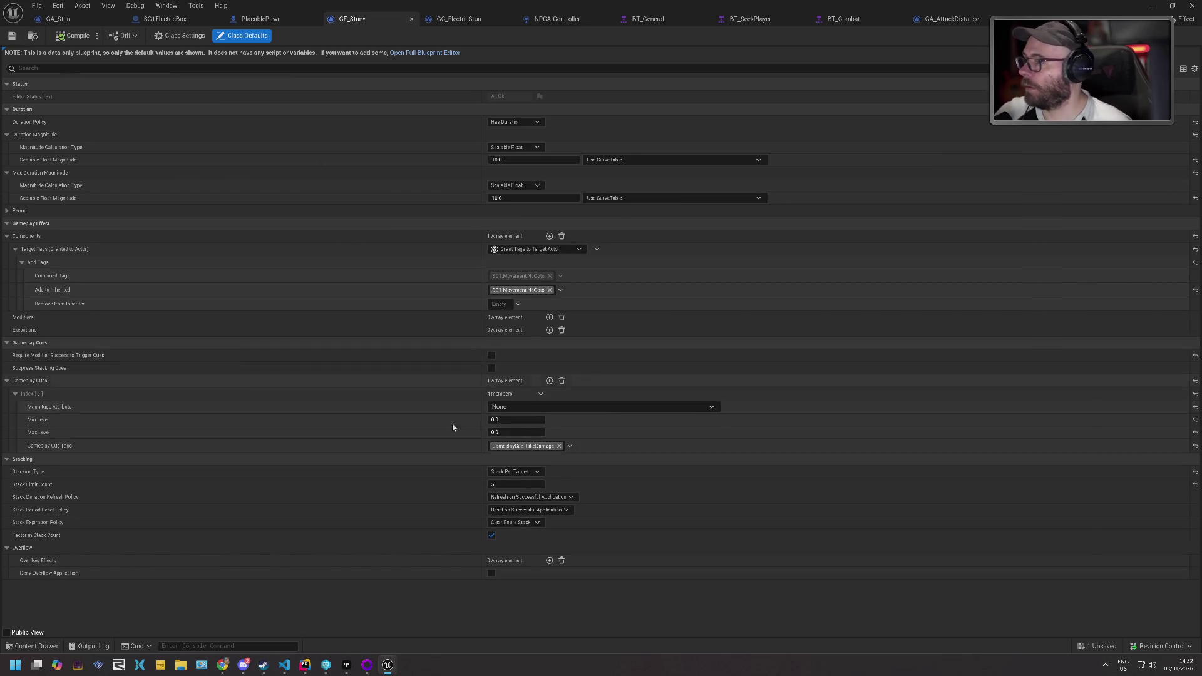
{"action": "left_click", "coordinate": [34, 646]}
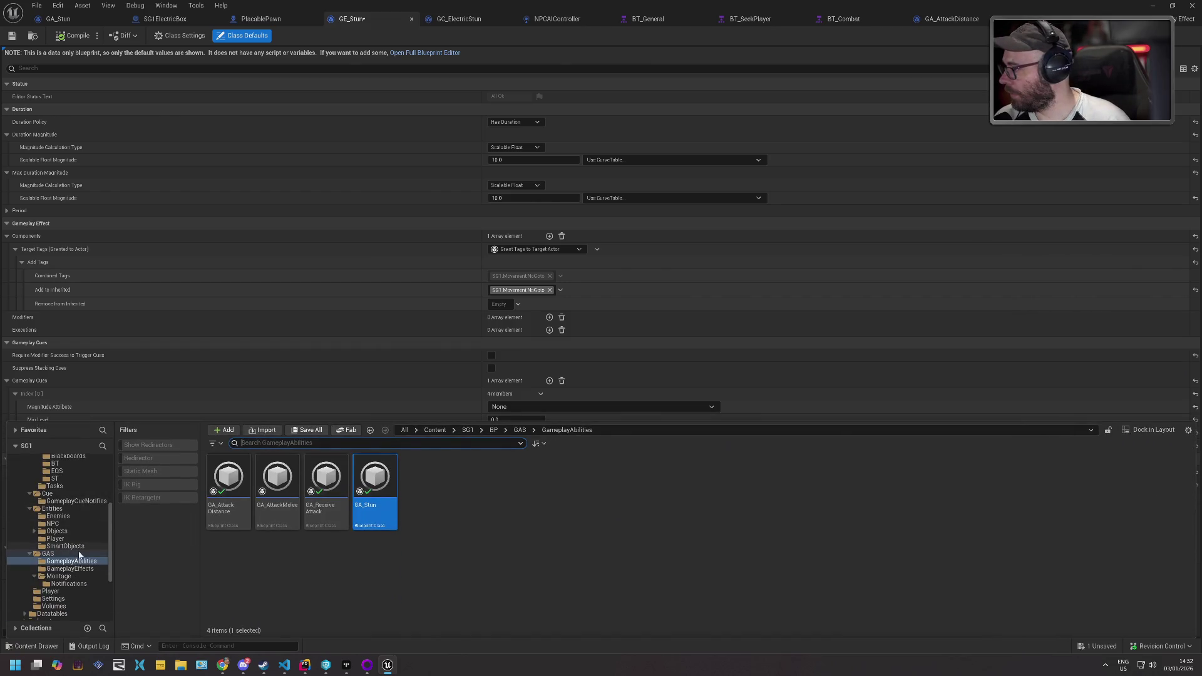
- Open GC_TakeDamage from GameplayCueNotifies, inspect its On Execute node, then play MetricsRoom1 with Alt+P
{"action": "left_click", "coordinate": [75, 501]}
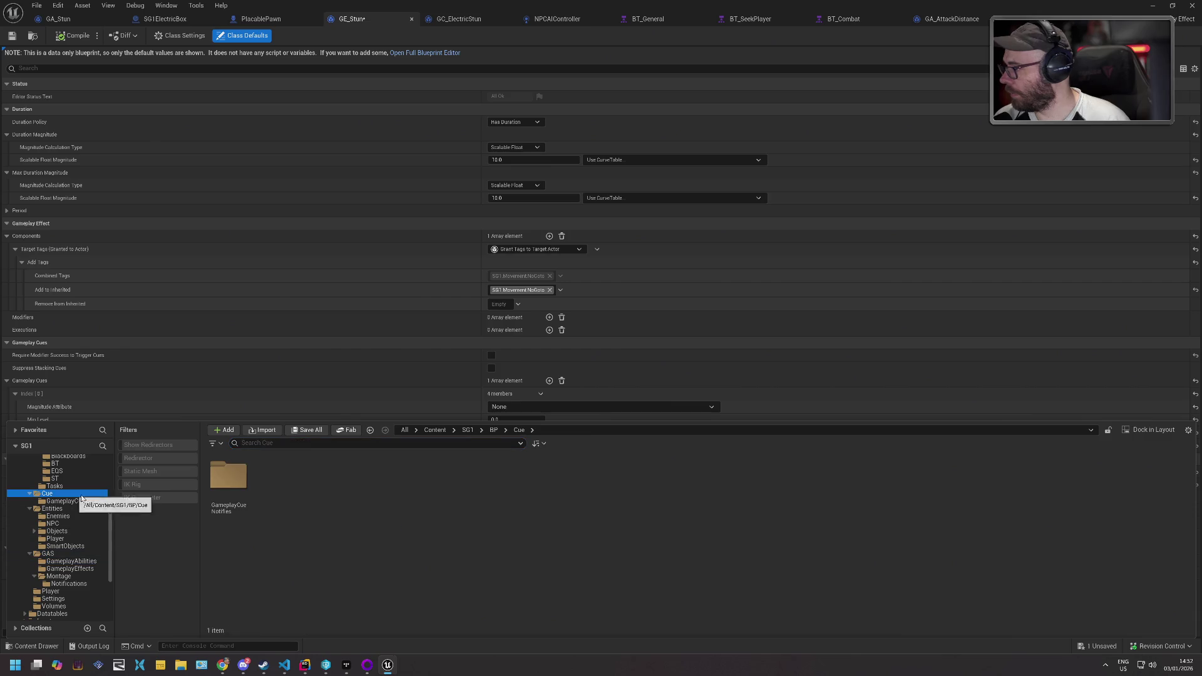
{"action": "double_click", "coordinate": [319, 528]}
{"action": "mouse_move", "coordinate": [239, 284]}
{"action": "left_mouse_down"}
{"action": "mouse_move", "coordinate": [611, 307]}
{"action": "mouse_move", "coordinate": [531, 316]}
{"action": "mouse_move", "coordinate": [271, 267]}
{"action": "mouse_move", "coordinate": [511, 337]}
{"action": "left_mouse_up"}
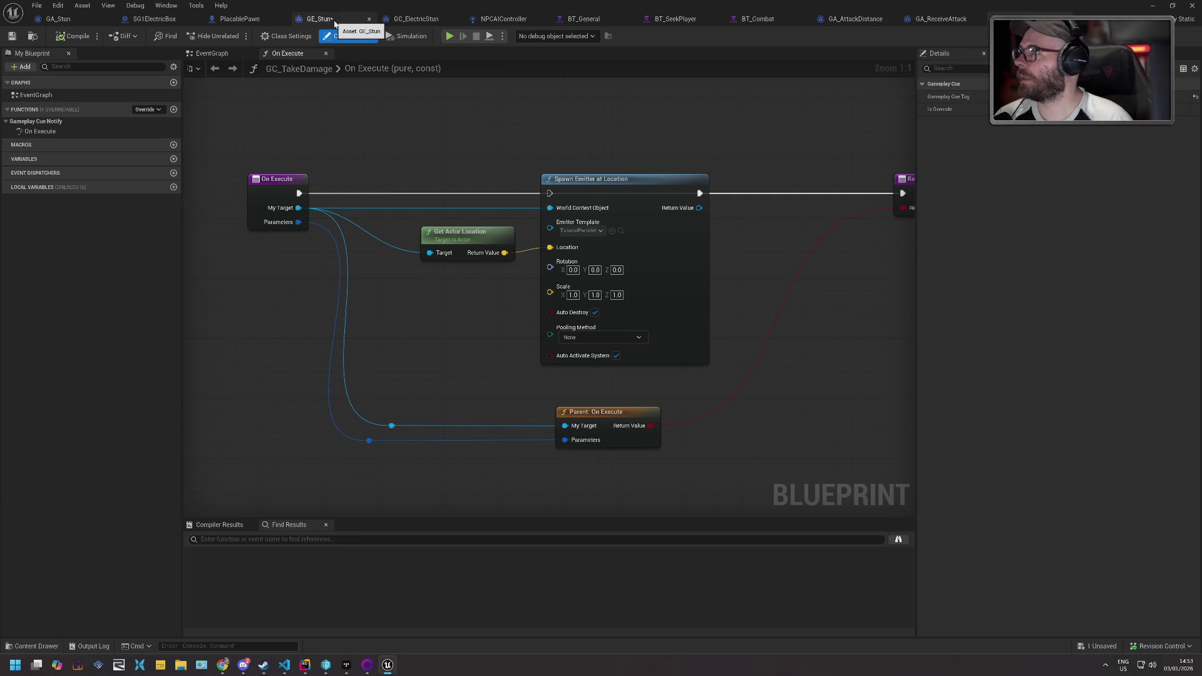
{"action": "left_click", "coordinate": [414, 19]}
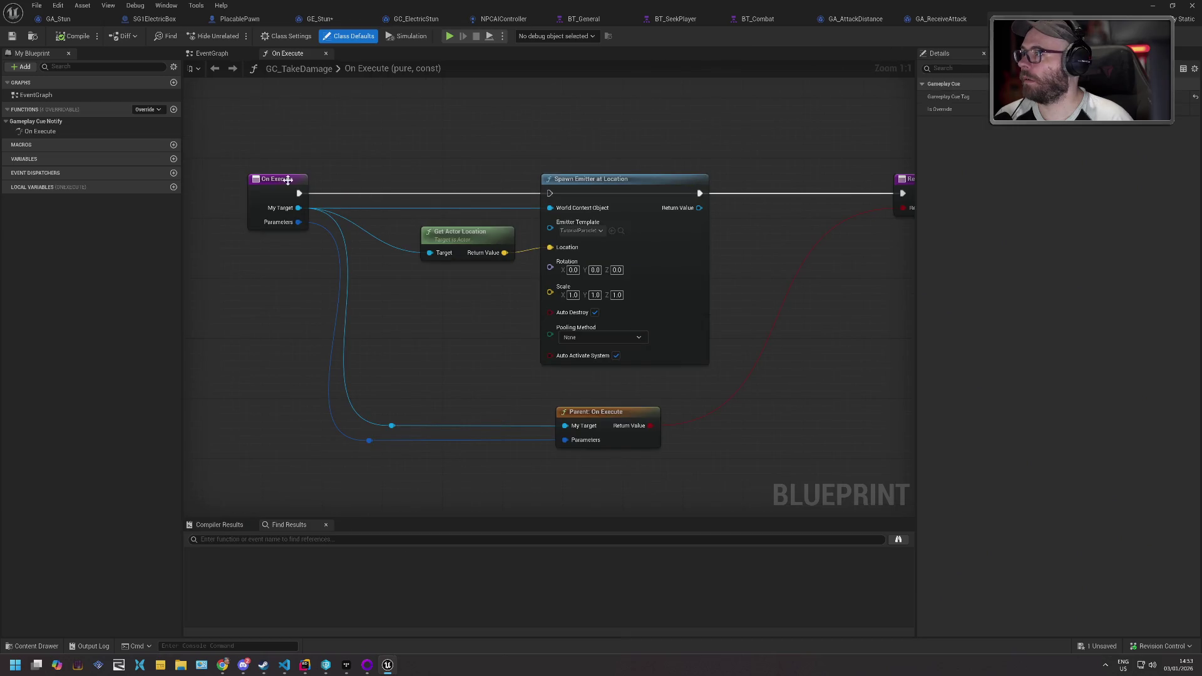
{"action": "left_click", "coordinate": [288, 180]}
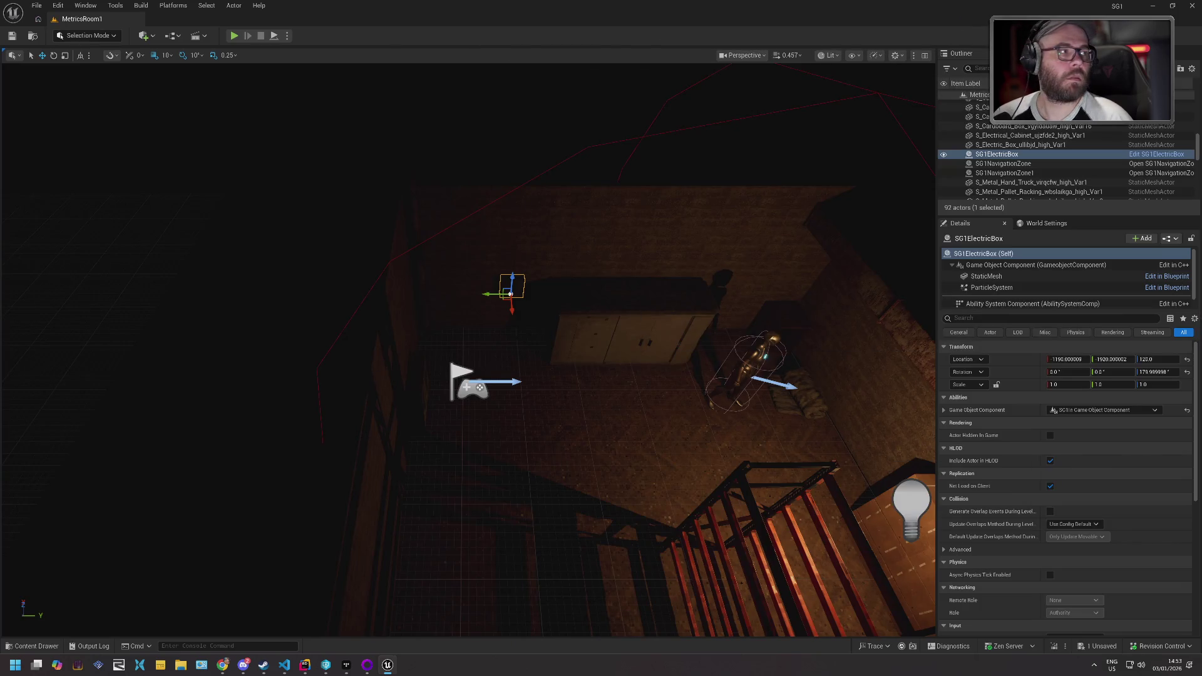
{"action": "key", "text": "alt+p"}
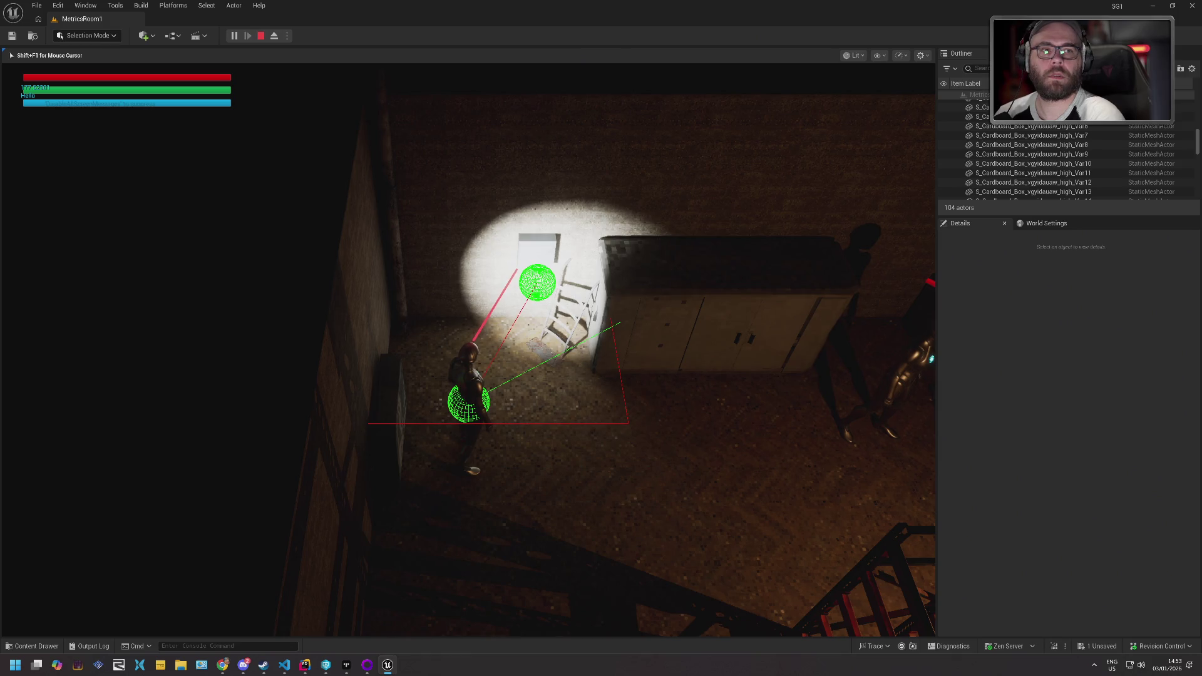
- Launch Tools > Debug > Visual Logger during the game and return focus to the game
{"action": "key", "text": "alt+Tab"}
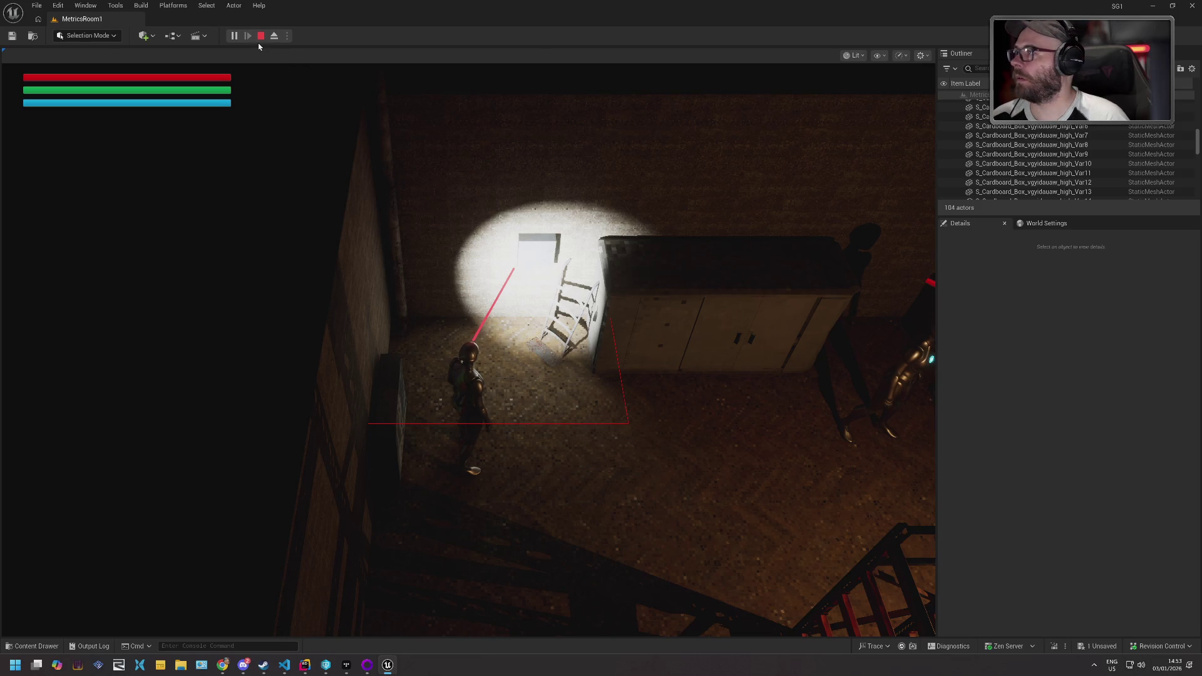
{"action": "left_click", "coordinate": [117, 5]}
{"action": "mouse_move", "coordinate": [173, 254]}
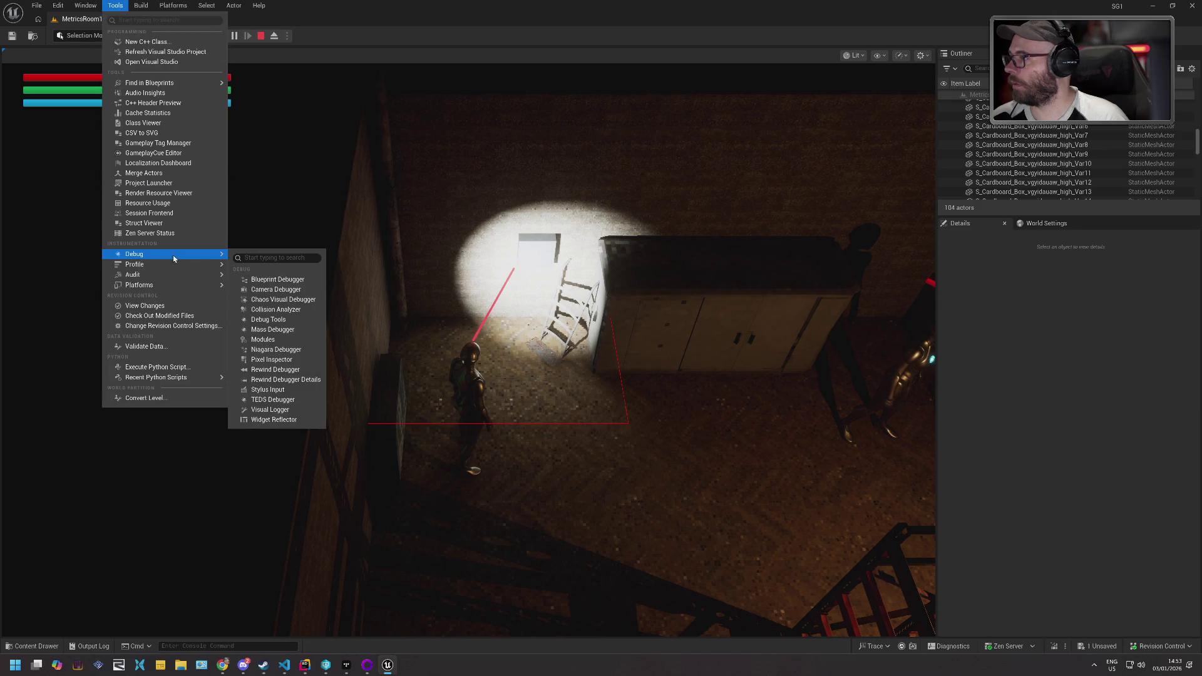
{"action": "left_click", "coordinate": [288, 419]}
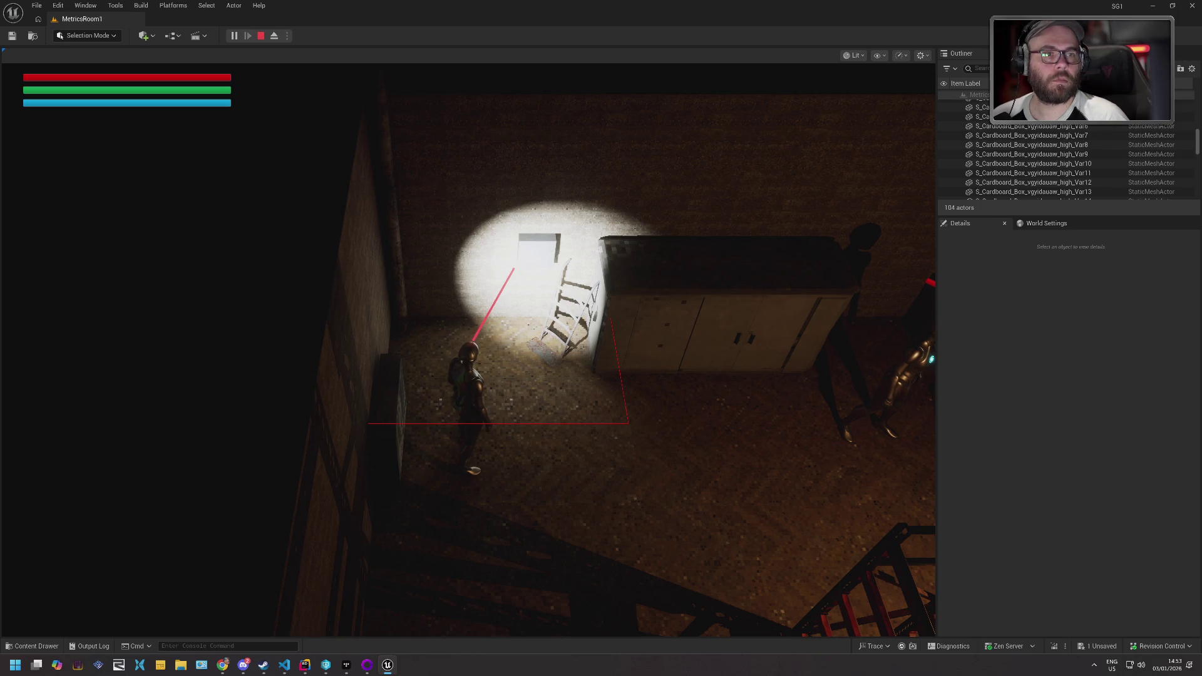
{"action": "left_click", "coordinate": [856, 350]}
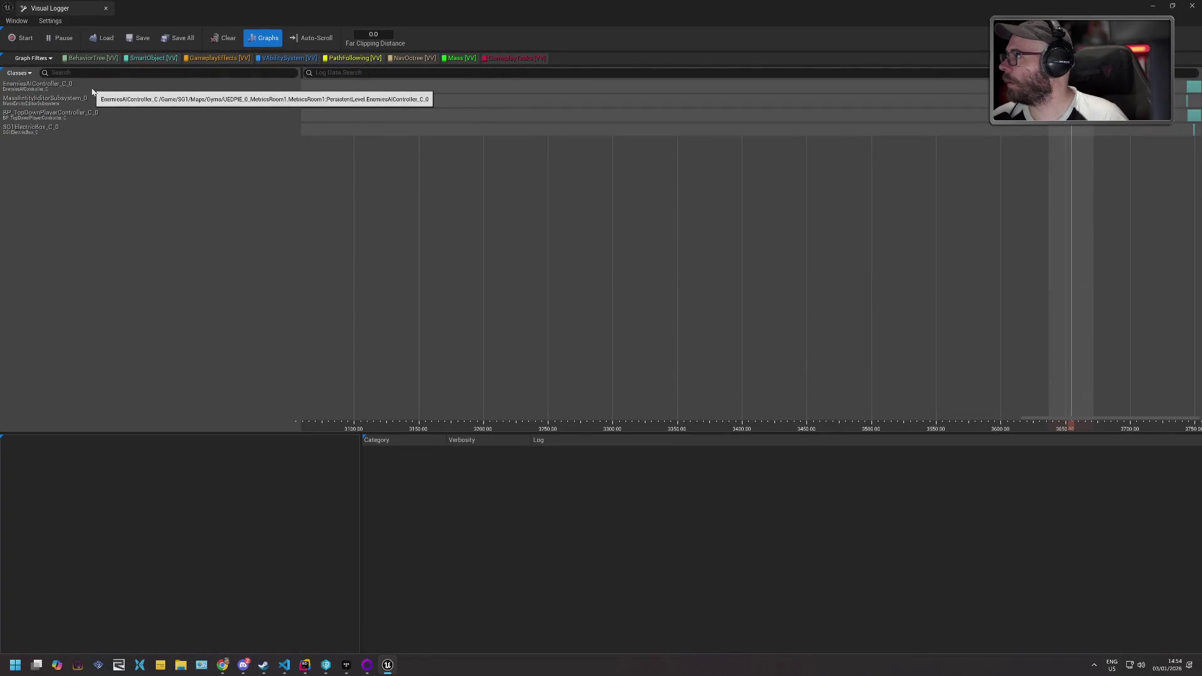
- Review Visual Logger entries for the player controller, EnemiesAIController and SG1ElectricBox
{"action": "left_click", "coordinate": [93, 113]}
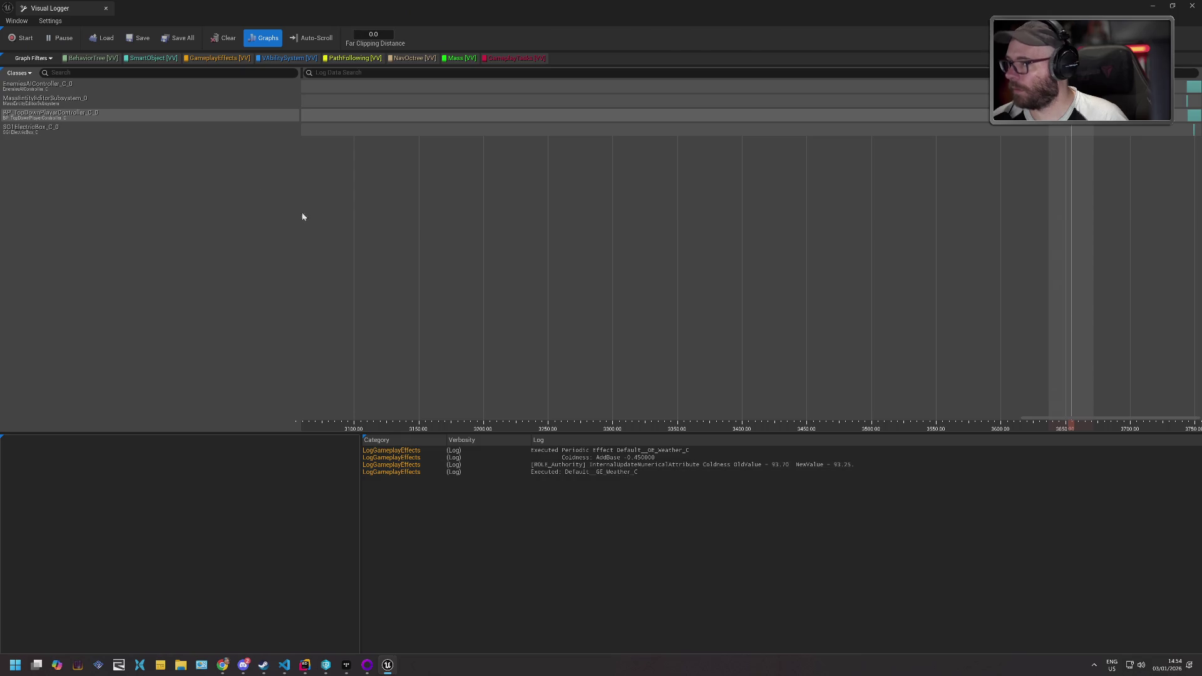
{"action": "left_click", "coordinate": [86, 91]}
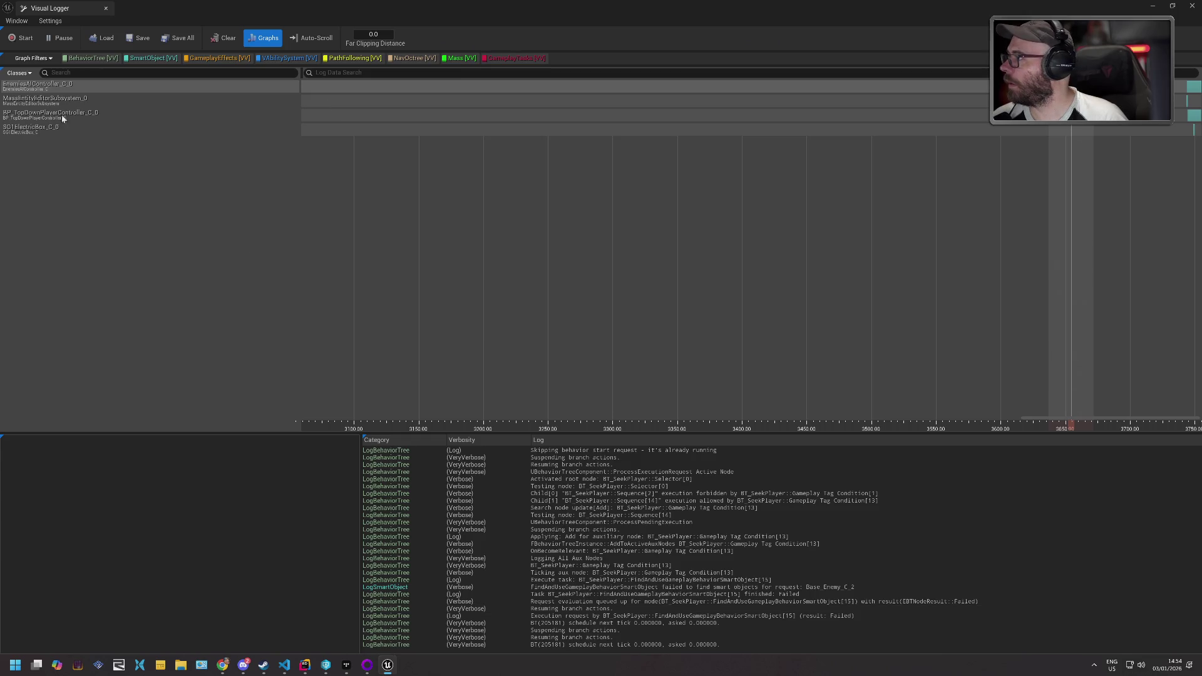
{"action": "left_click", "coordinate": [56, 130]}
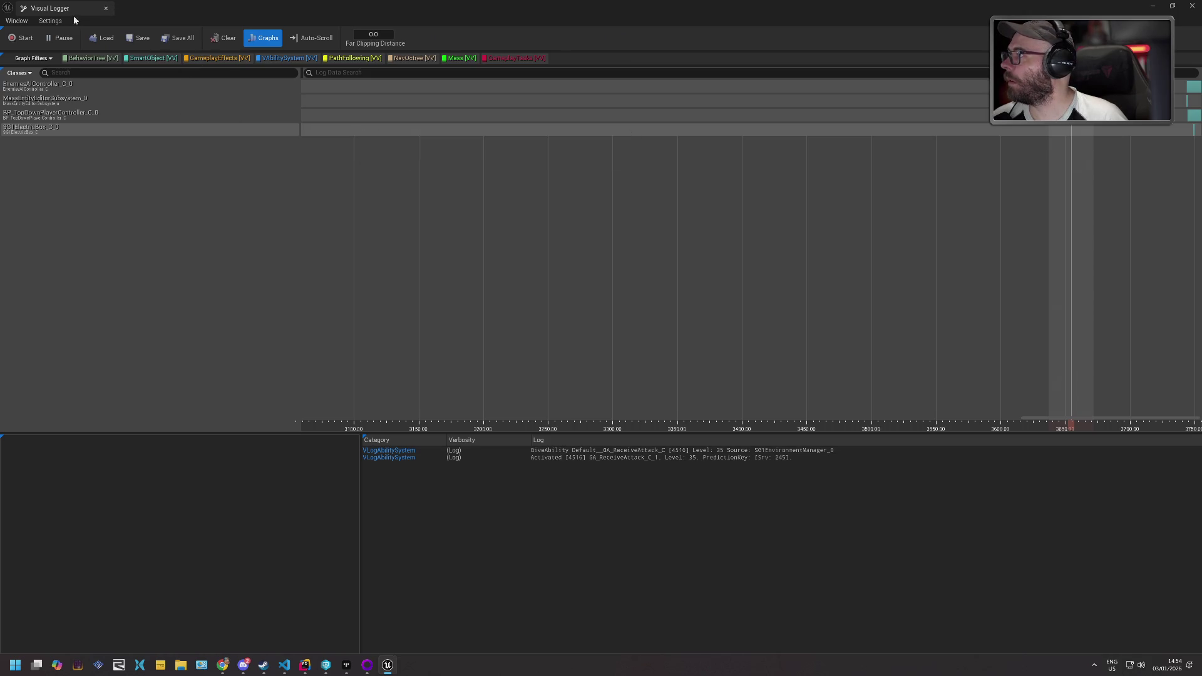
- Look over the Visual Logger preferences in Settings, then close the Visual Logger window
{"action": "left_click", "coordinate": [58, 18]}
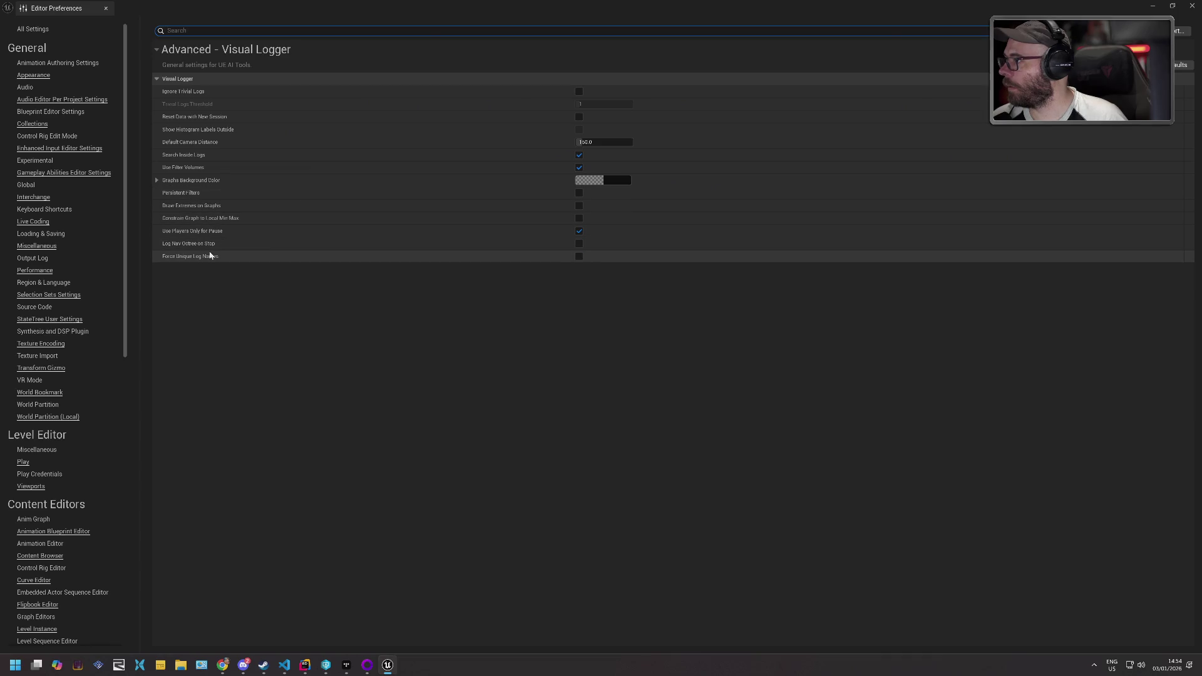
{"action": "mouse_move", "coordinate": [212, 260]}
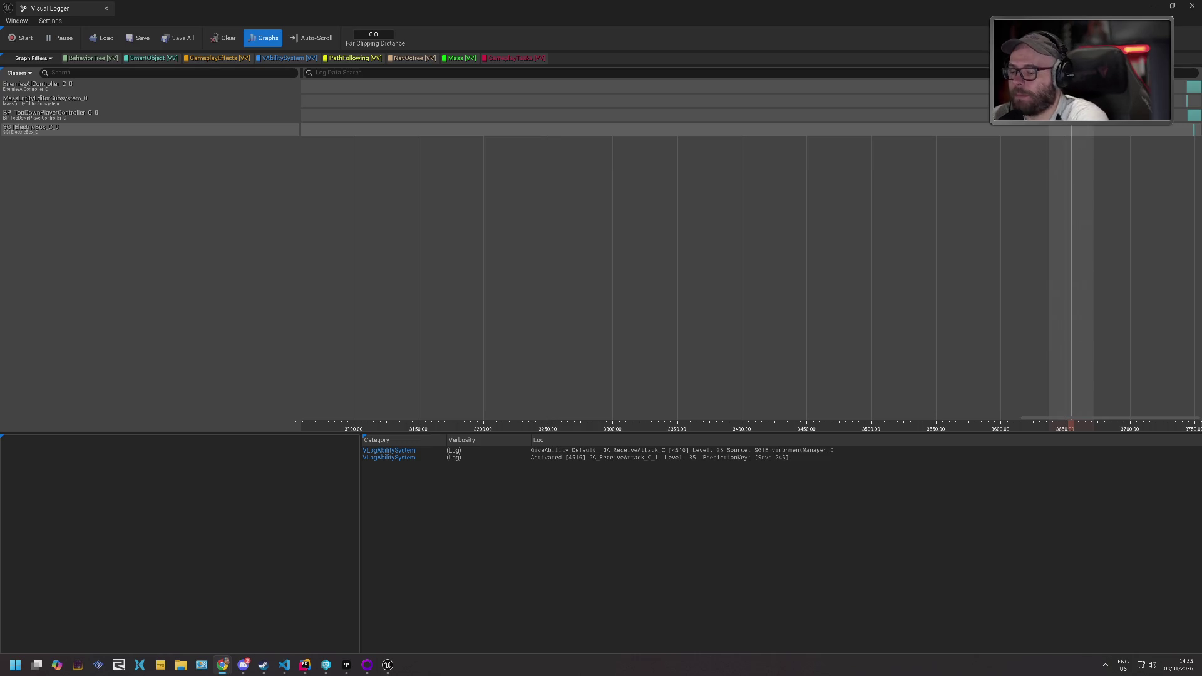
{"action": "left_click", "coordinate": [106, 9]}
- Open the Rewind Debugger and set its Debug Target Actor to SG1ElectricBox
{"action": "left_click", "coordinate": [115, 5]}
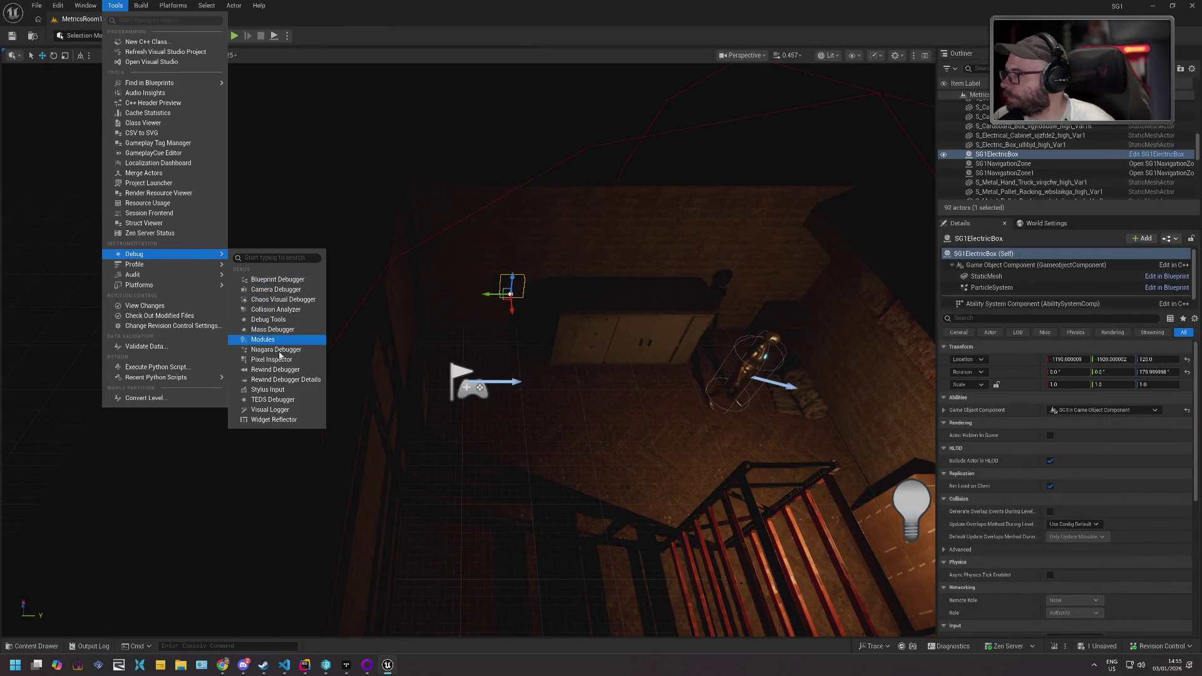
{"action": "left_click", "coordinate": [284, 374]}
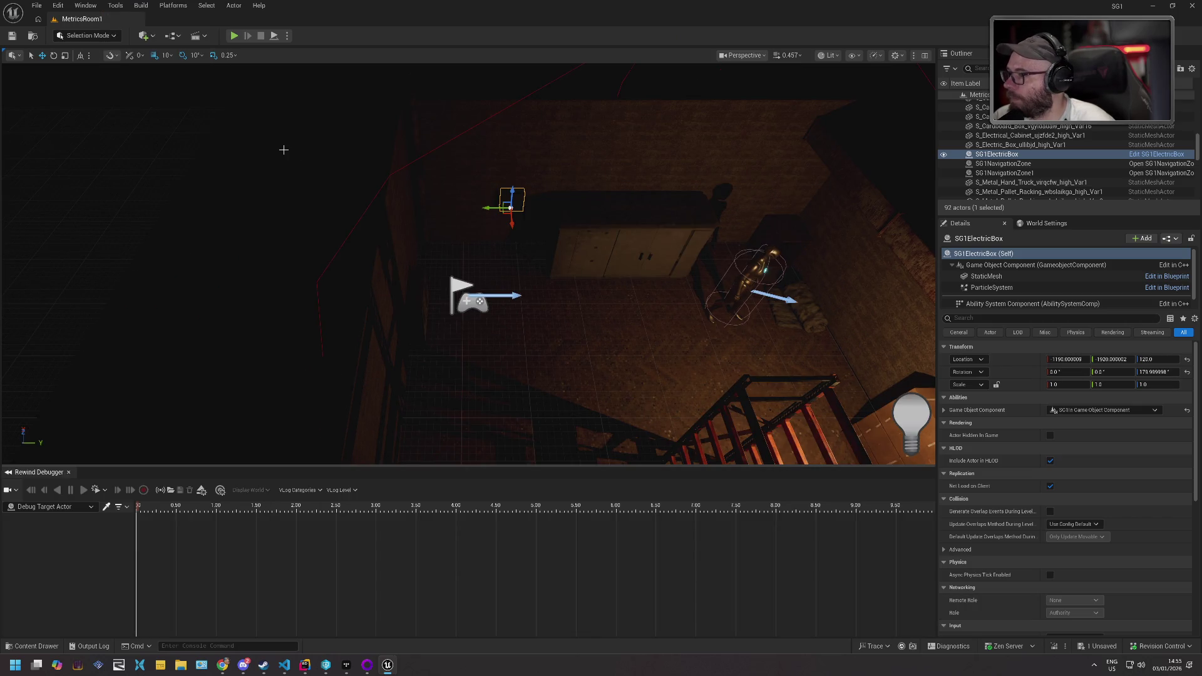
{"action": "left_click", "coordinate": [81, 507]}
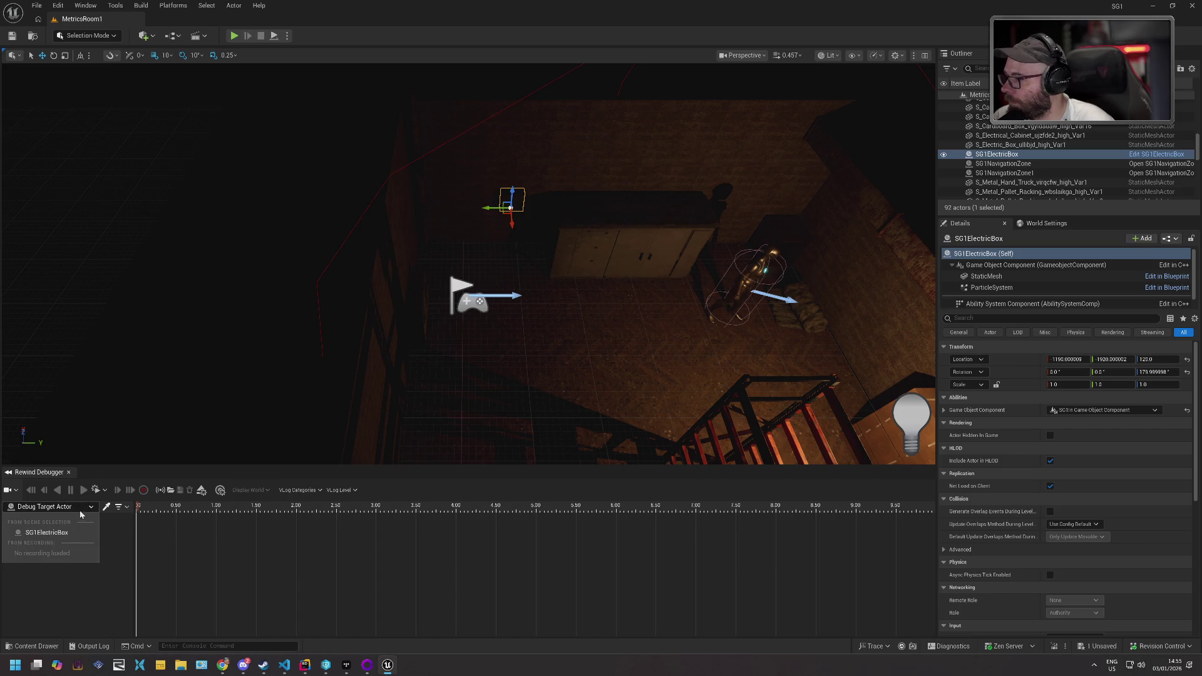
{"action": "left_click", "coordinate": [71, 532]}
- Start playing MetricsRoom1 and set the rewind camera to Follow Target Actor
{"action": "left_click", "coordinate": [235, 36]}
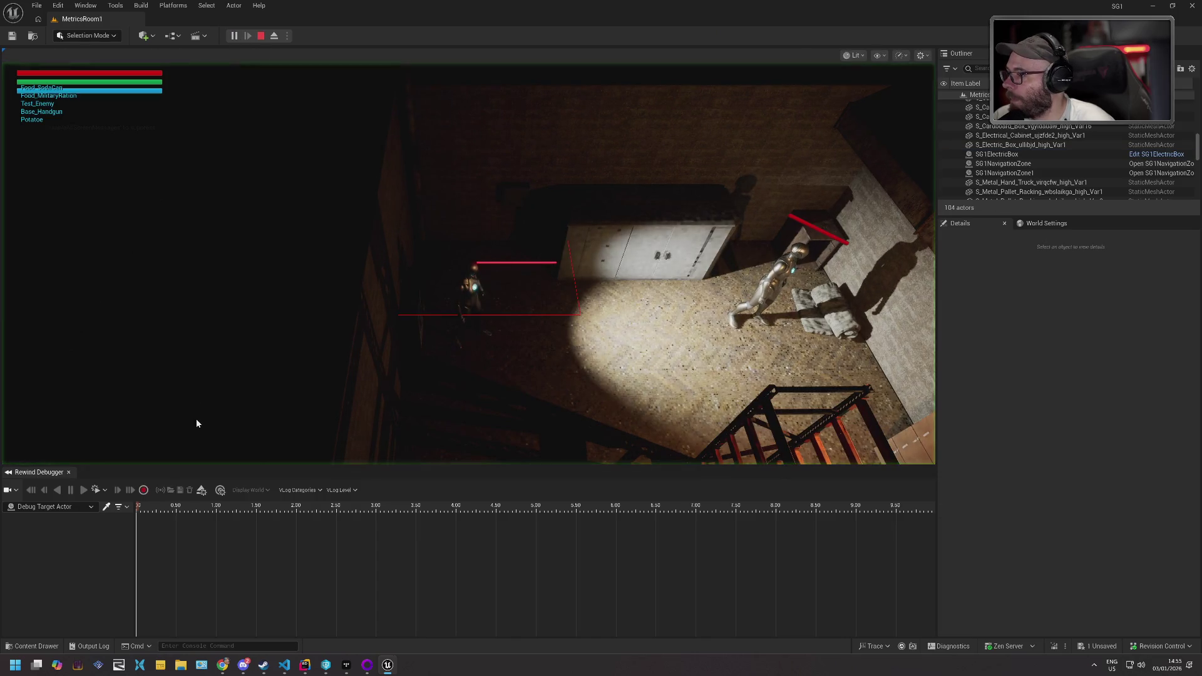
{"action": "left_click", "coordinate": [91, 508]}
{"action": "left_click", "coordinate": [91, 508]}
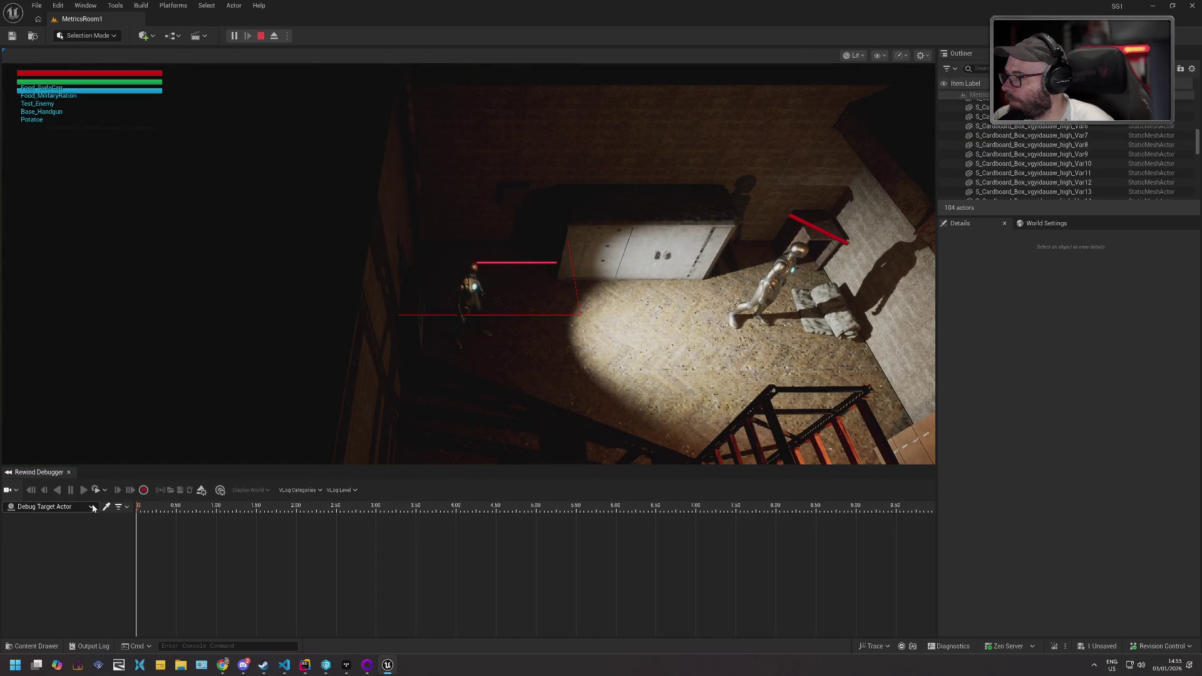
{"action": "left_click", "coordinate": [16, 491]}
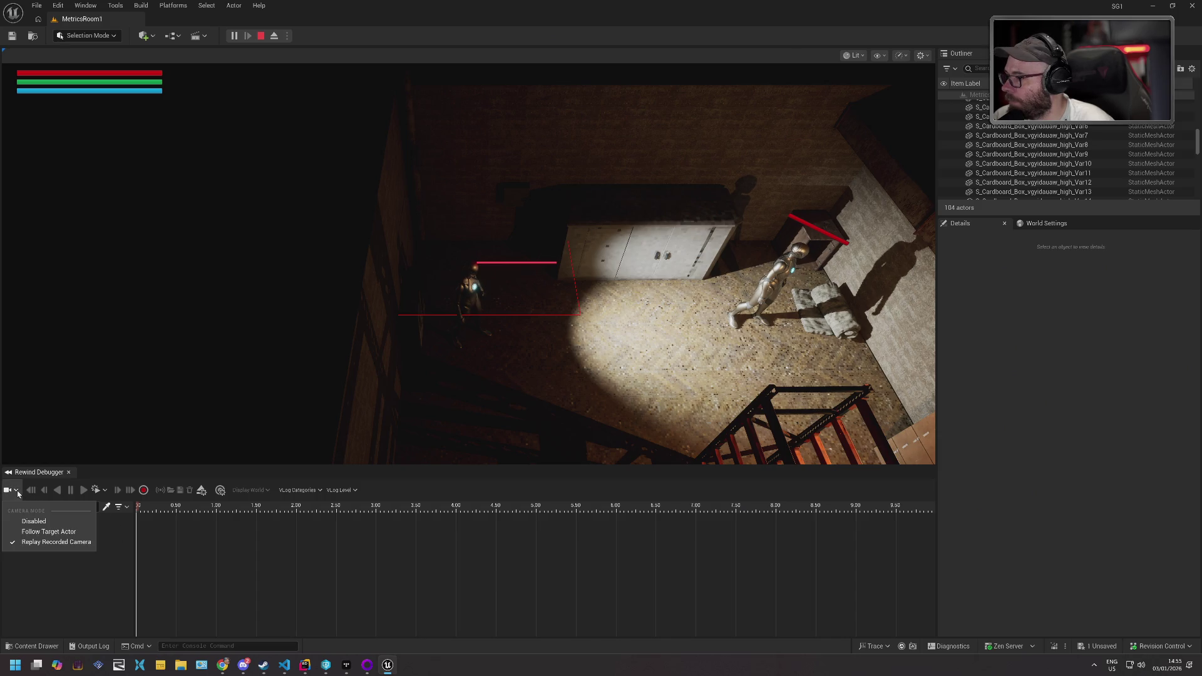
{"action": "left_click", "coordinate": [43, 533]}
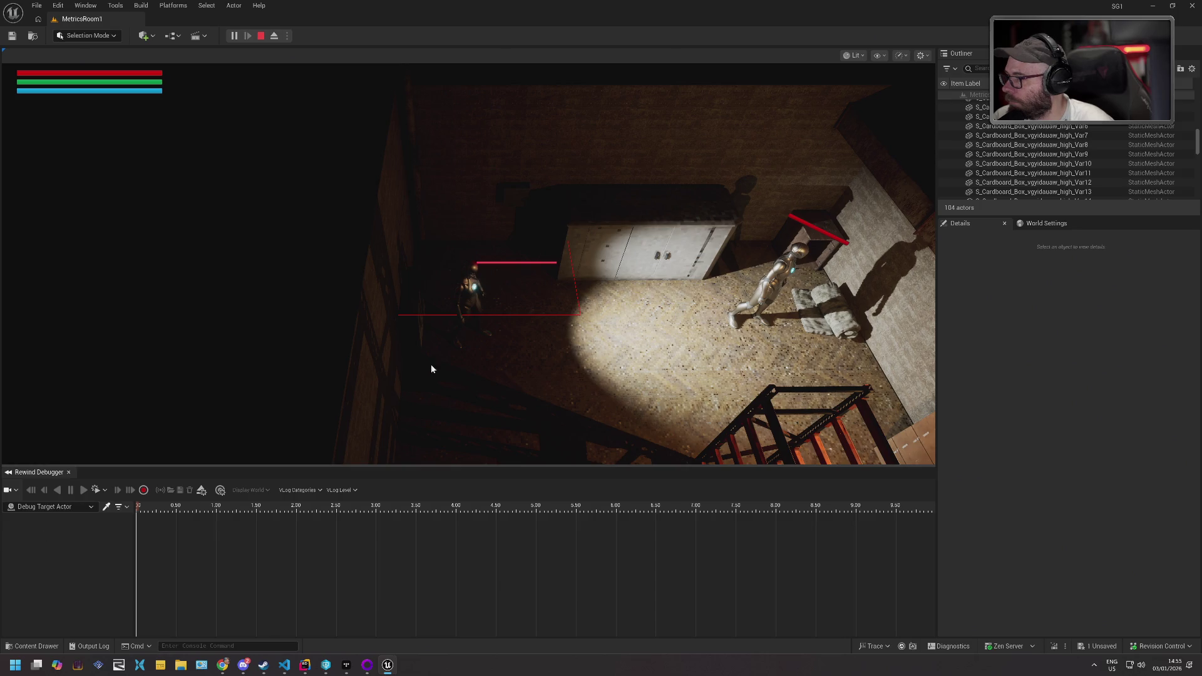
{"action": "left_click", "coordinate": [474, 292]}
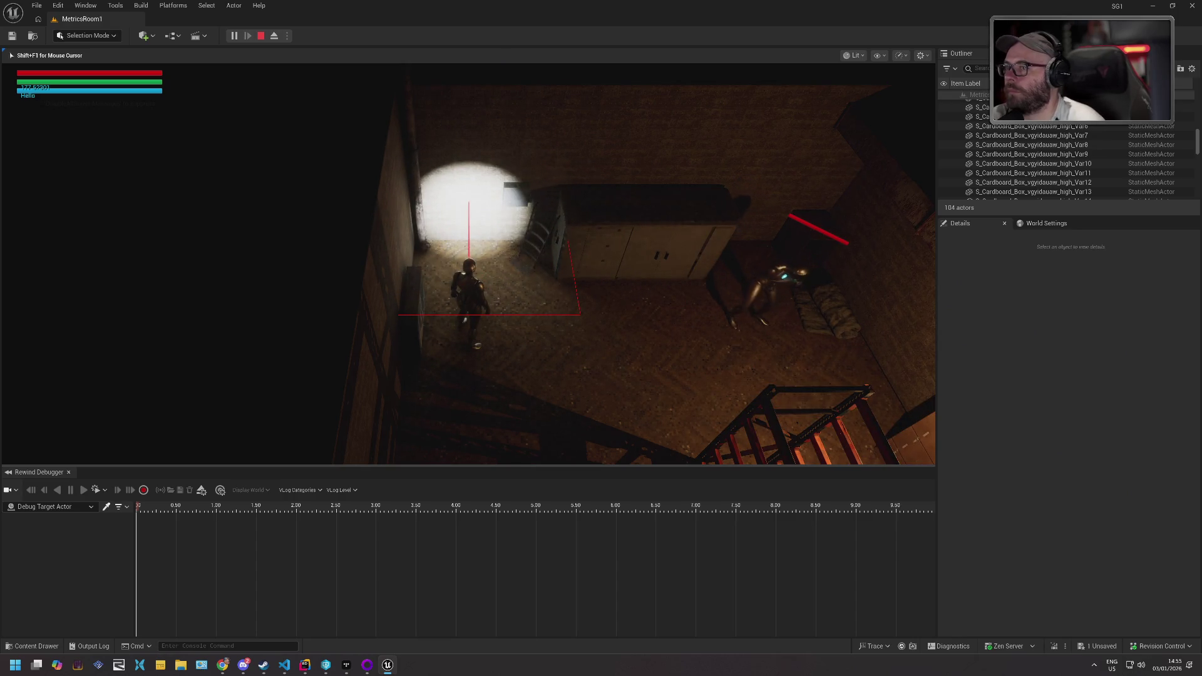
- Record a short session in the Rewind Debugger, then stop playing with Esc
{"action": "key", "text": "alt+Tab"}
{"action": "left_click", "coordinate": [143, 490]}
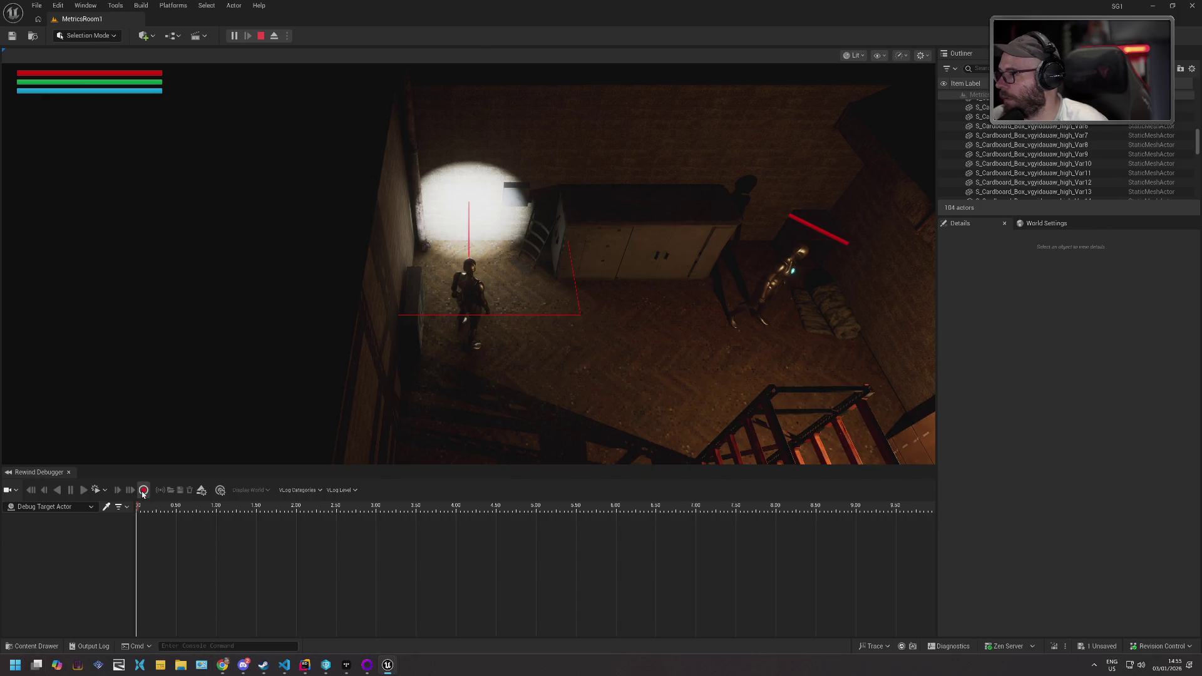
{"action": "left_click", "coordinate": [451, 280]}
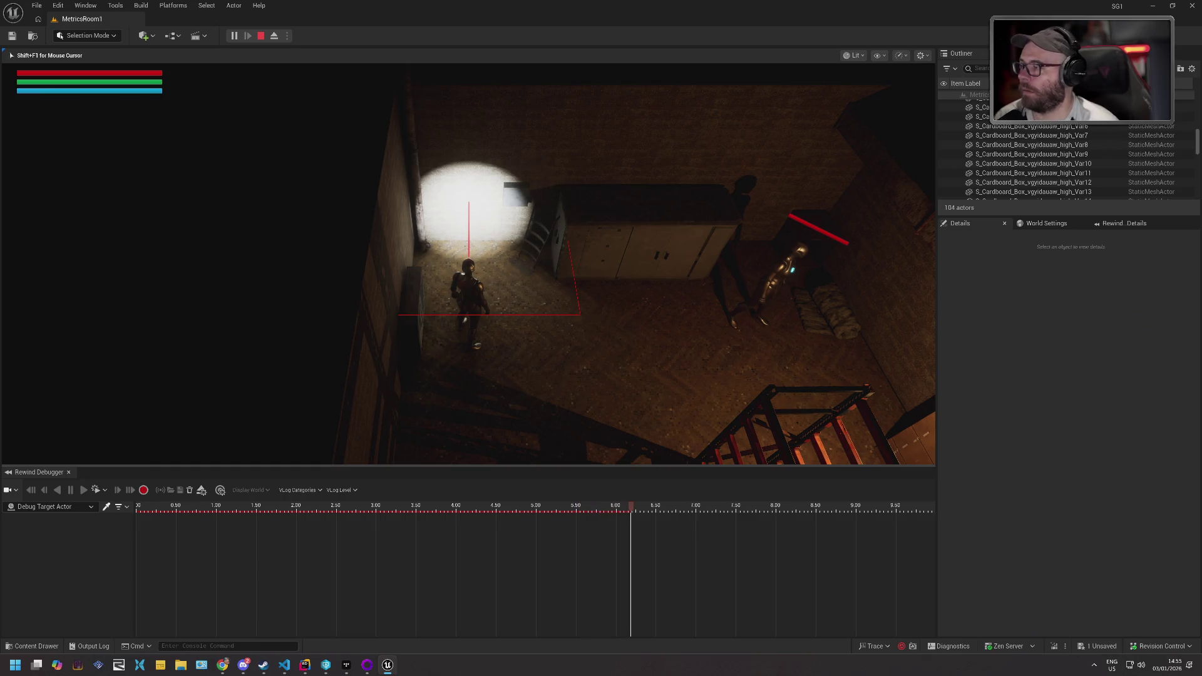
{"action": "key", "text": "Escape"}
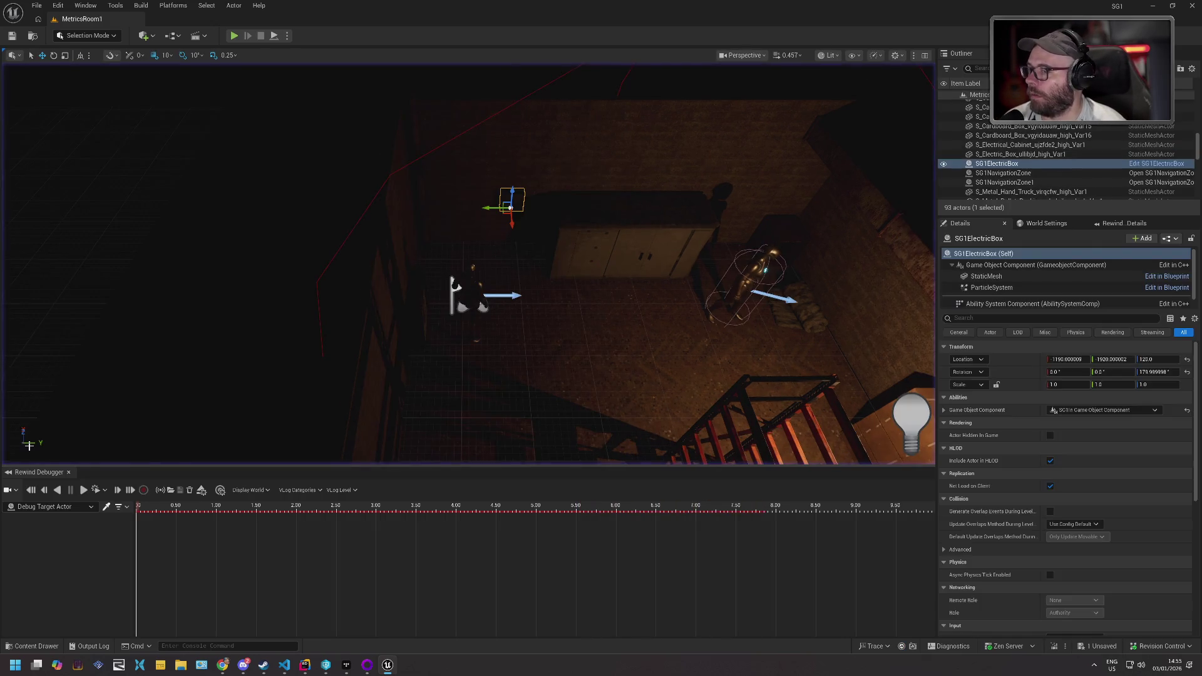
- Switch the Rewind Debugger to Base_Enemy_C_2 and focus its LogGameplayEffects track
{"action": "left_click", "coordinate": [45, 508]}
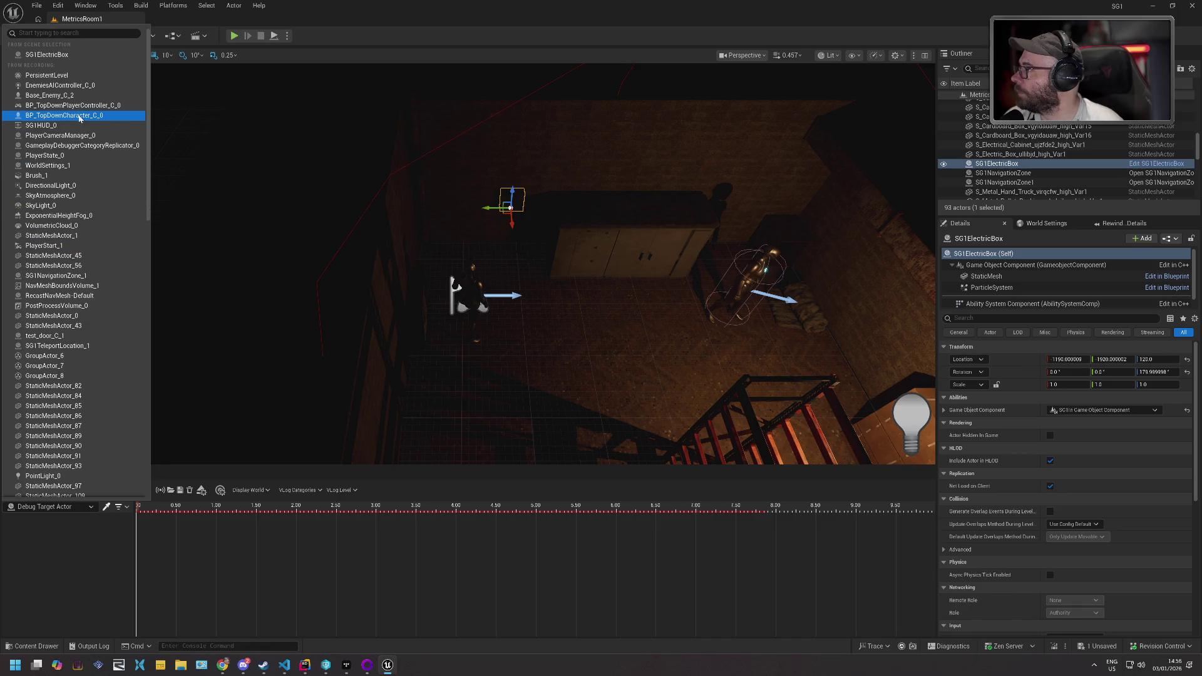
{"action": "left_click", "coordinate": [50, 95]}
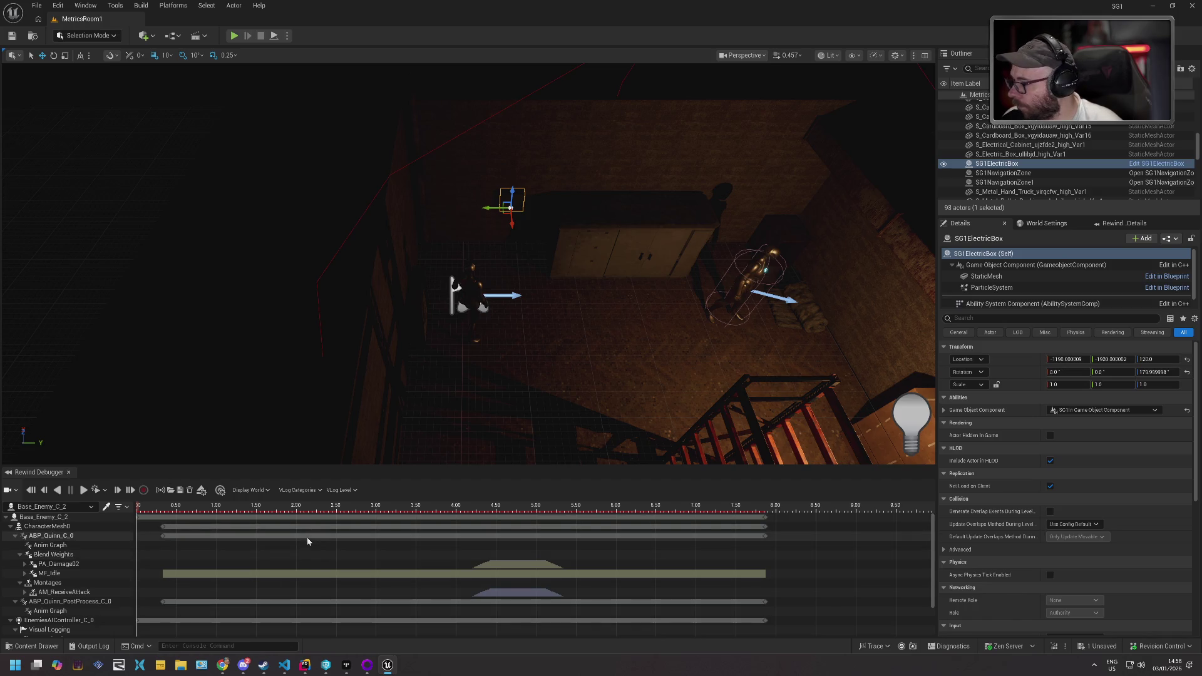
{"action": "scroll", "coordinate": [308, 541], "scroll_direction": "down", "scroll_amount": 3}
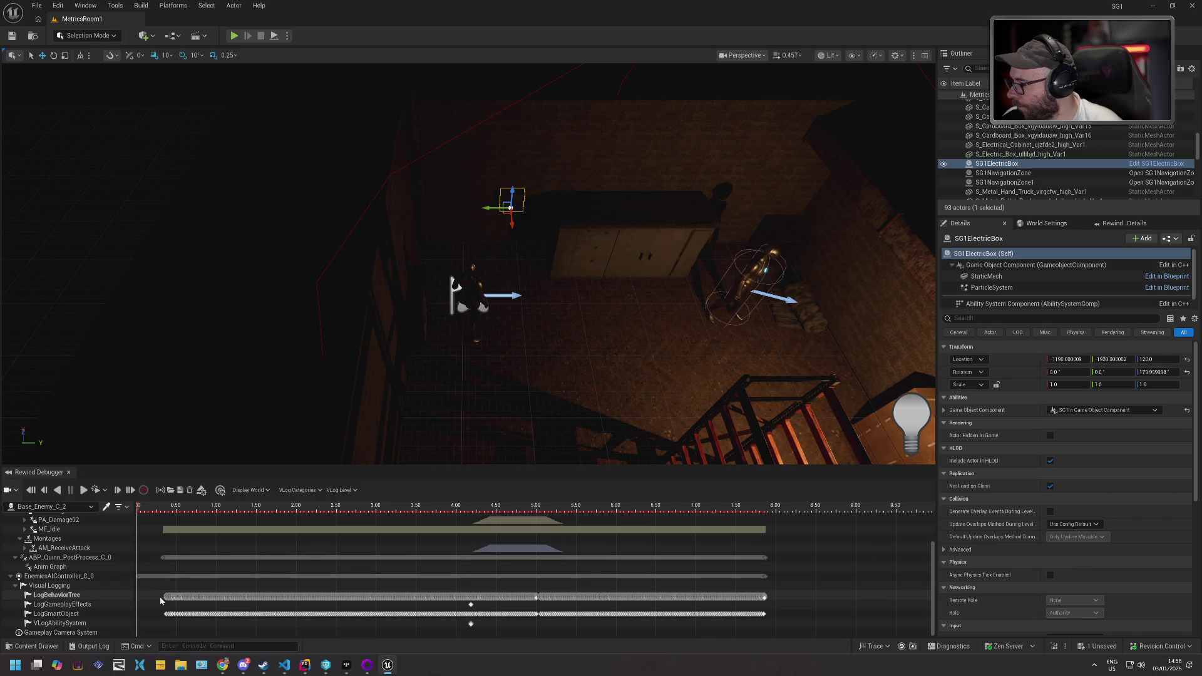
{"action": "left_click", "coordinate": [103, 604]}
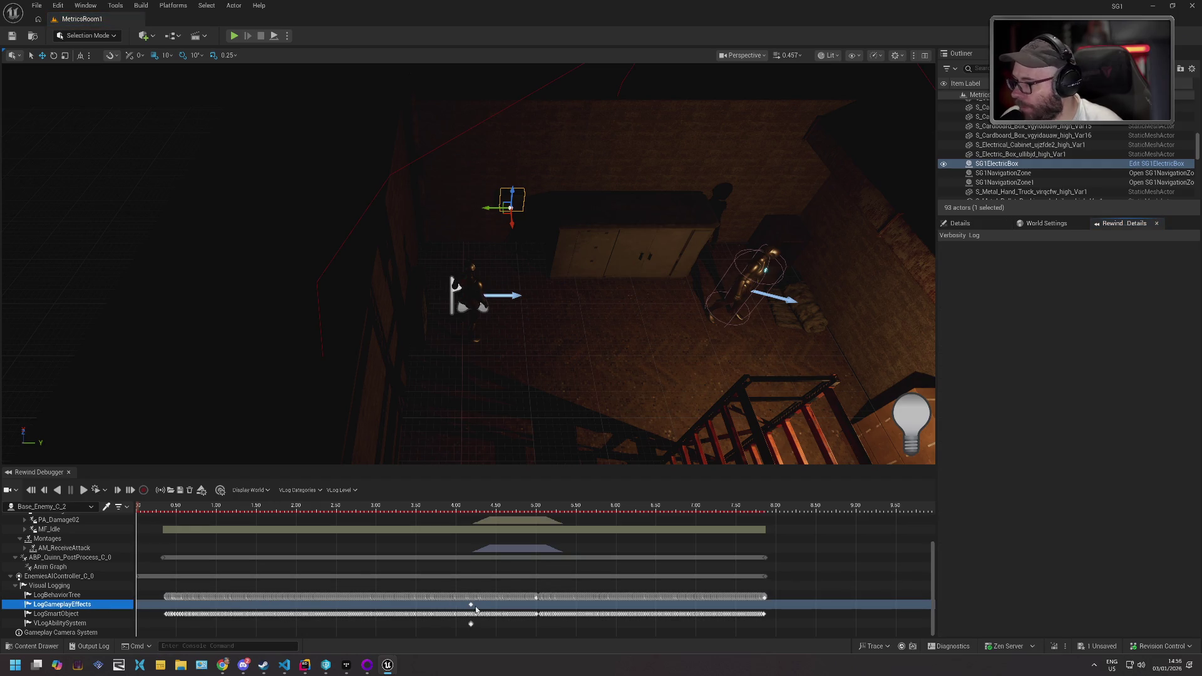
{"action": "scroll", "coordinate": [473, 608], "scroll_direction": "up", "scroll_amount": 10}
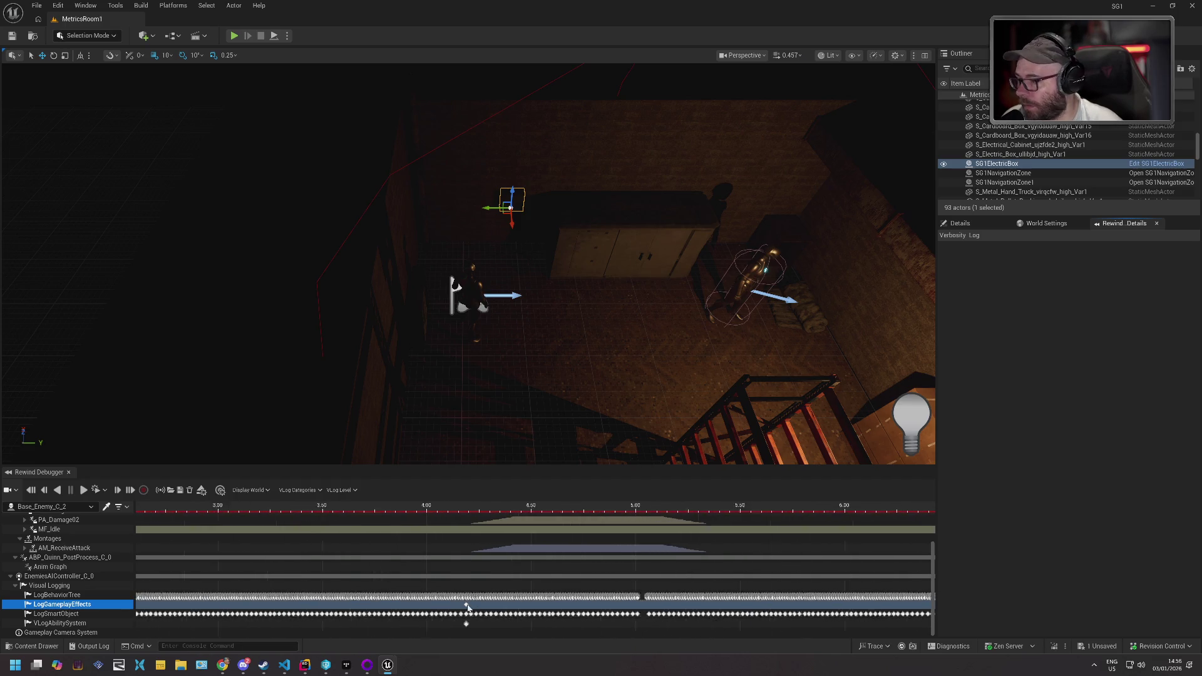
{"action": "scroll", "coordinate": [462, 607], "scroll_direction": "up", "scroll_amount": 5}
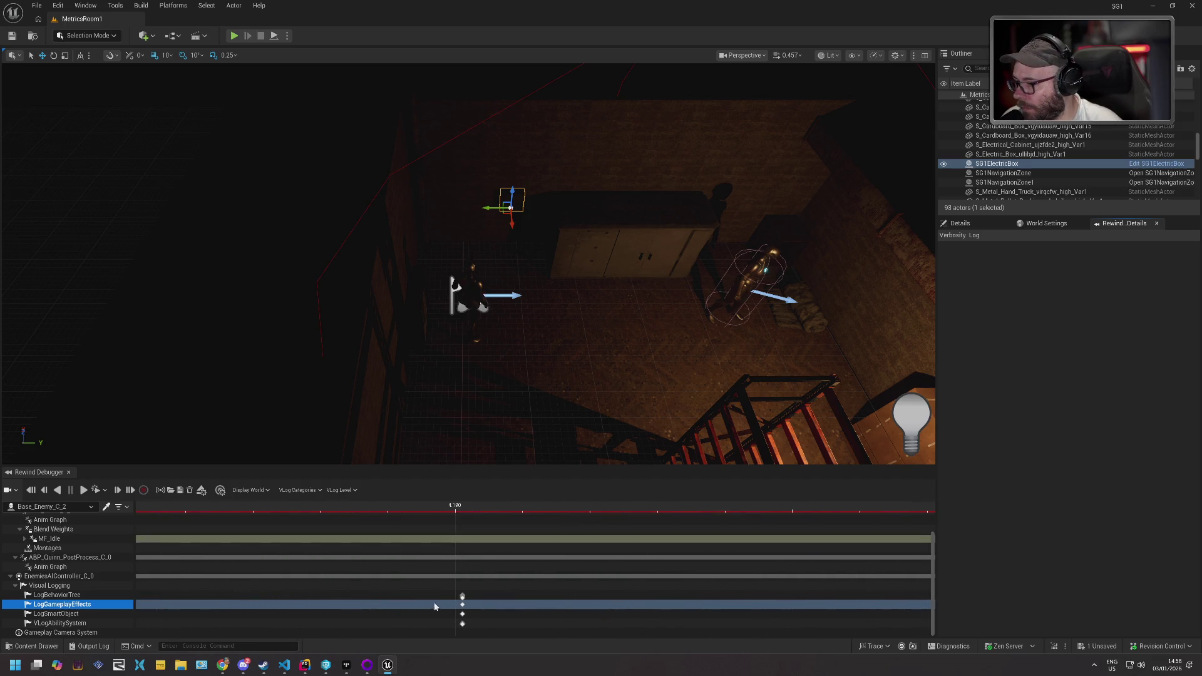
{"action": "left_click", "coordinate": [463, 605]}
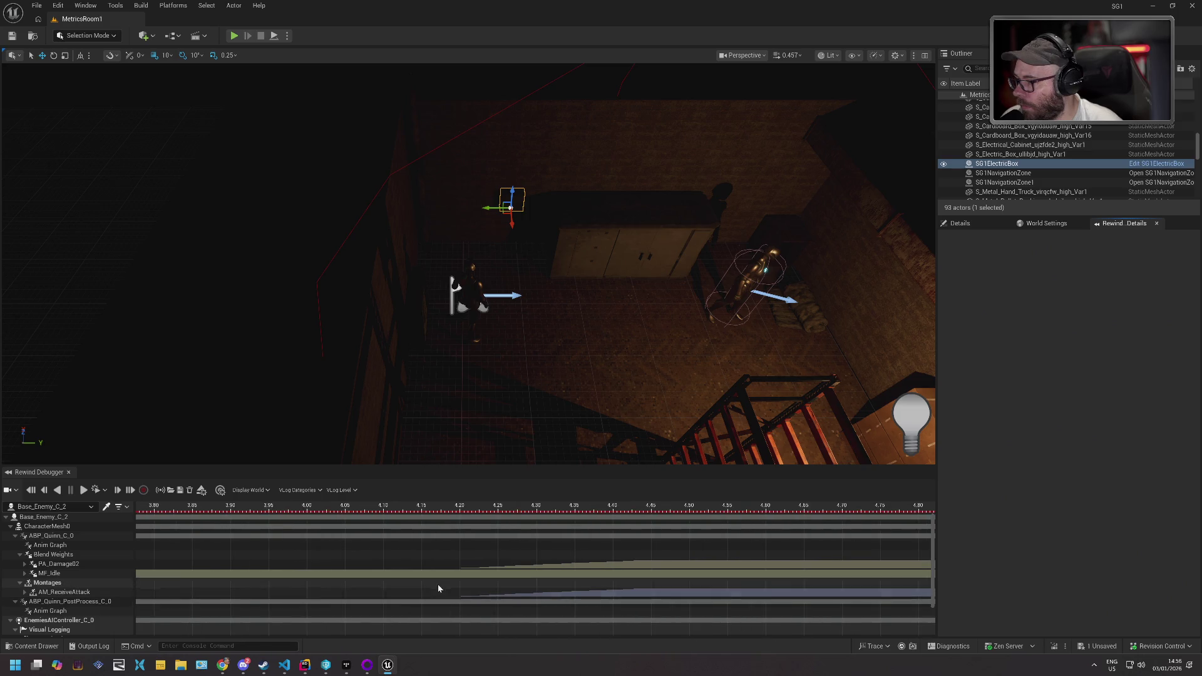
- Scrub playback to about 3.6–3.9 s and deselect the electric box
{"action": "scroll", "coordinate": [438, 584], "scroll_direction": "down", "scroll_amount": 3}
{"action": "mouse_move", "coordinate": [476, 567]}
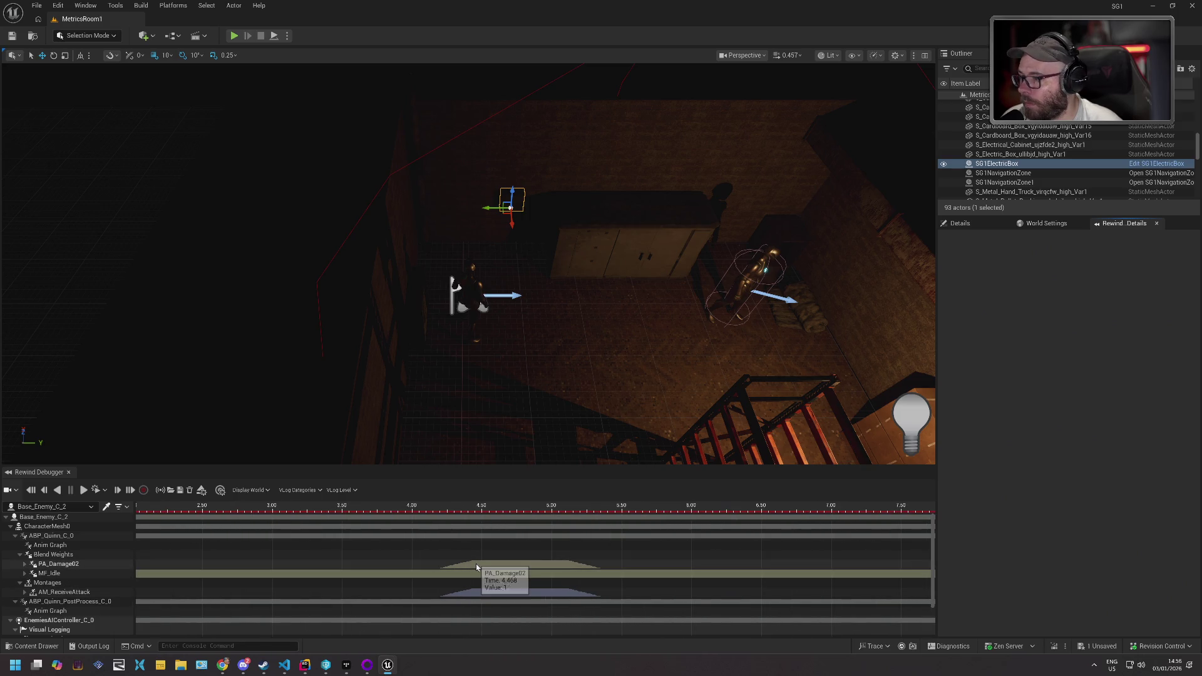
{"action": "mouse_move", "coordinate": [368, 567]}
{"action": "left_mouse_down"}
{"action": "mouse_move", "coordinate": [531, 567]}
{"action": "mouse_move", "coordinate": [367, 568]}
{"action": "left_mouse_up"}
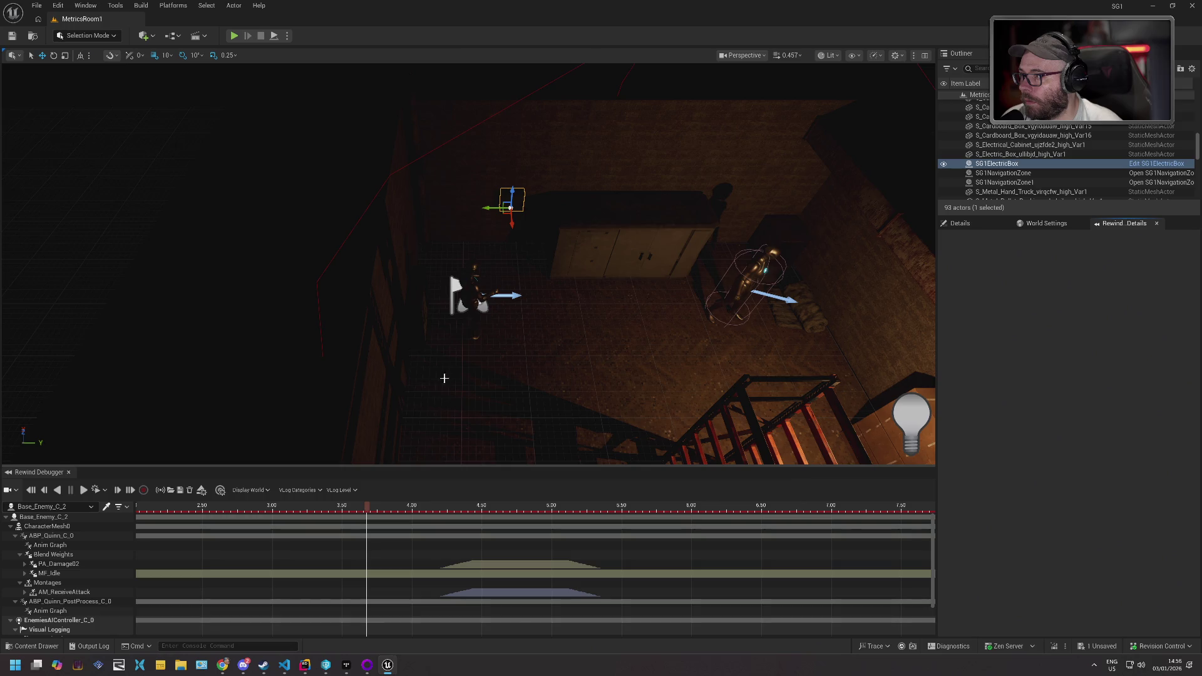
{"action": "left_click", "coordinate": [476, 288]}
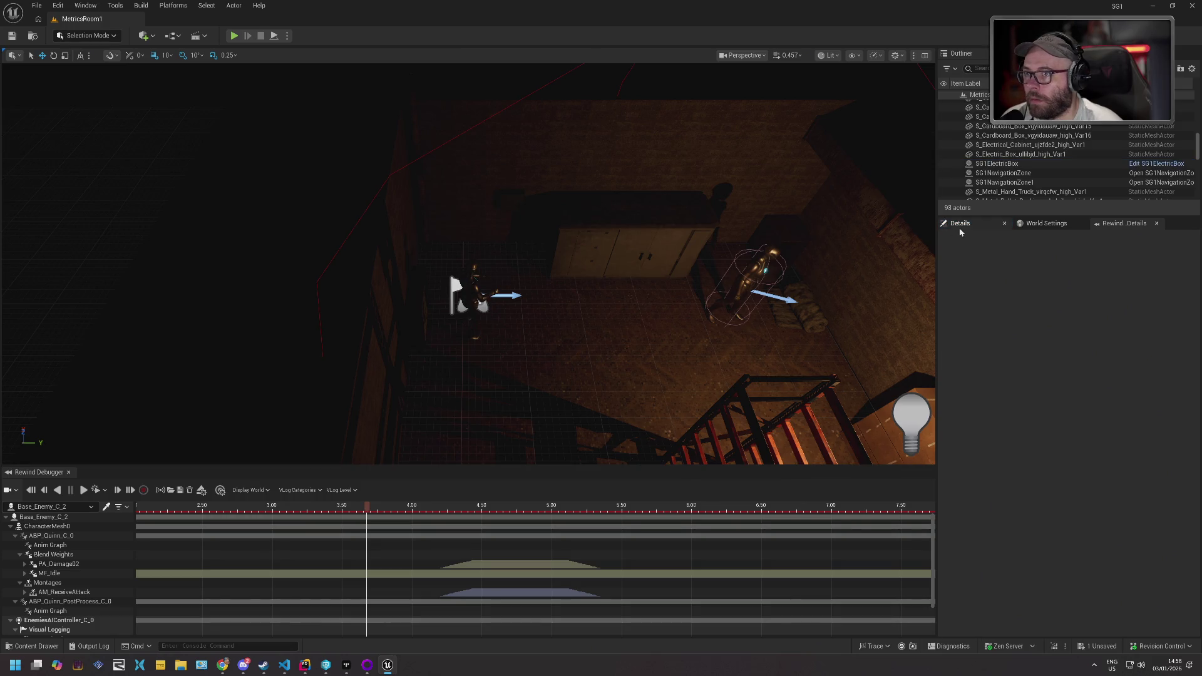
{"action": "mouse_move", "coordinate": [367, 511]}
{"action": "left_mouse_down"}
{"action": "mouse_move", "coordinate": [351, 511]}
{"action": "mouse_move", "coordinate": [386, 515]}
{"action": "left_mouse_up"}
{"action": "left_click", "coordinate": [50, 506]}
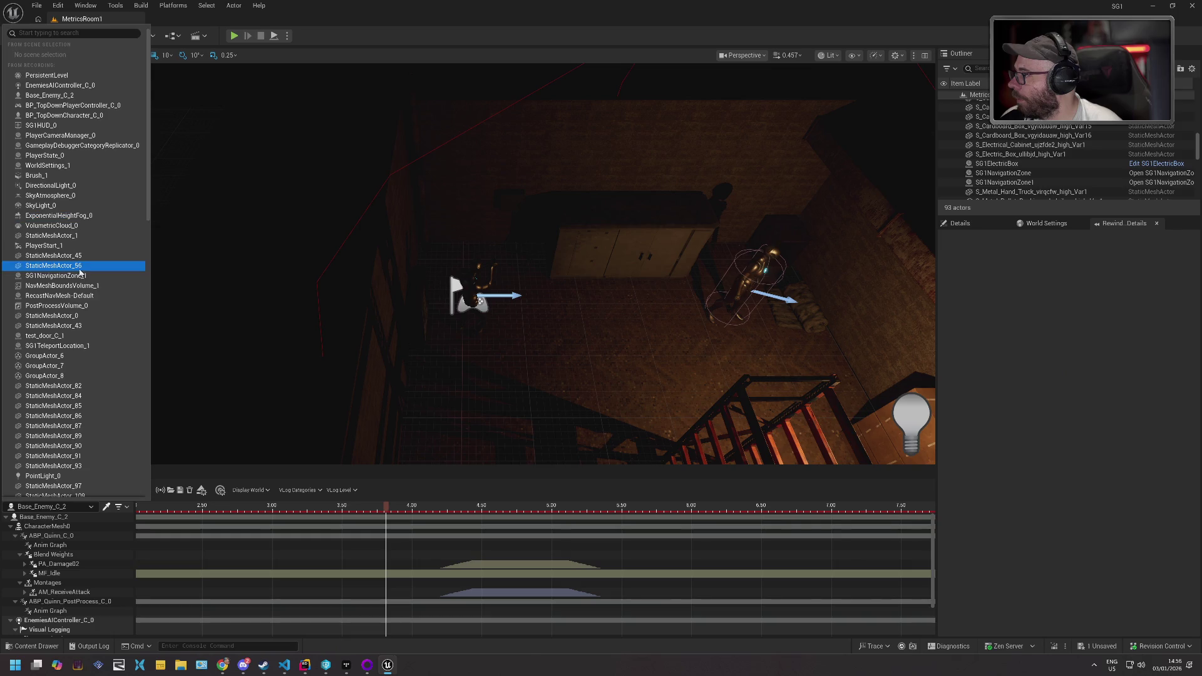
- Switch debugging to BP_TopDownCharacter_C_0 and nudge playback slightly forward
{"action": "scroll", "coordinate": [77, 282], "scroll_direction": "down", "scroll_amount": 8}
{"action": "scroll", "coordinate": [78, 283], "scroll_direction": "down", "scroll_amount": 15}
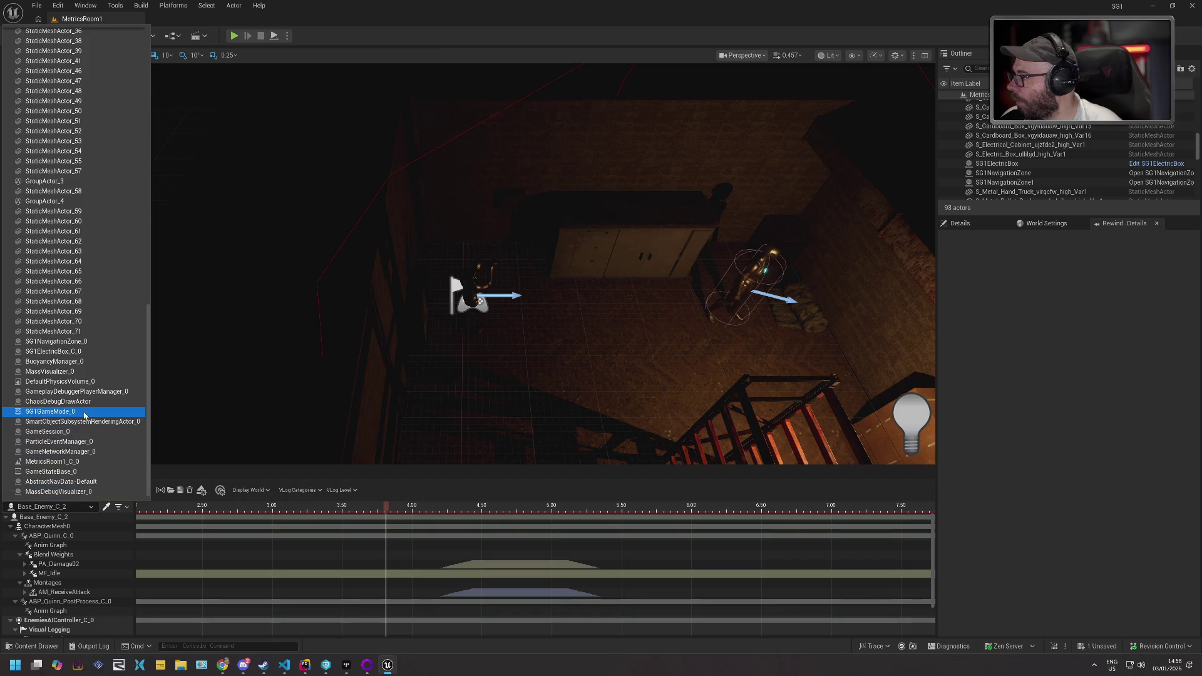
{"action": "scroll", "coordinate": [84, 415], "scroll_direction": "up", "scroll_amount": 15}
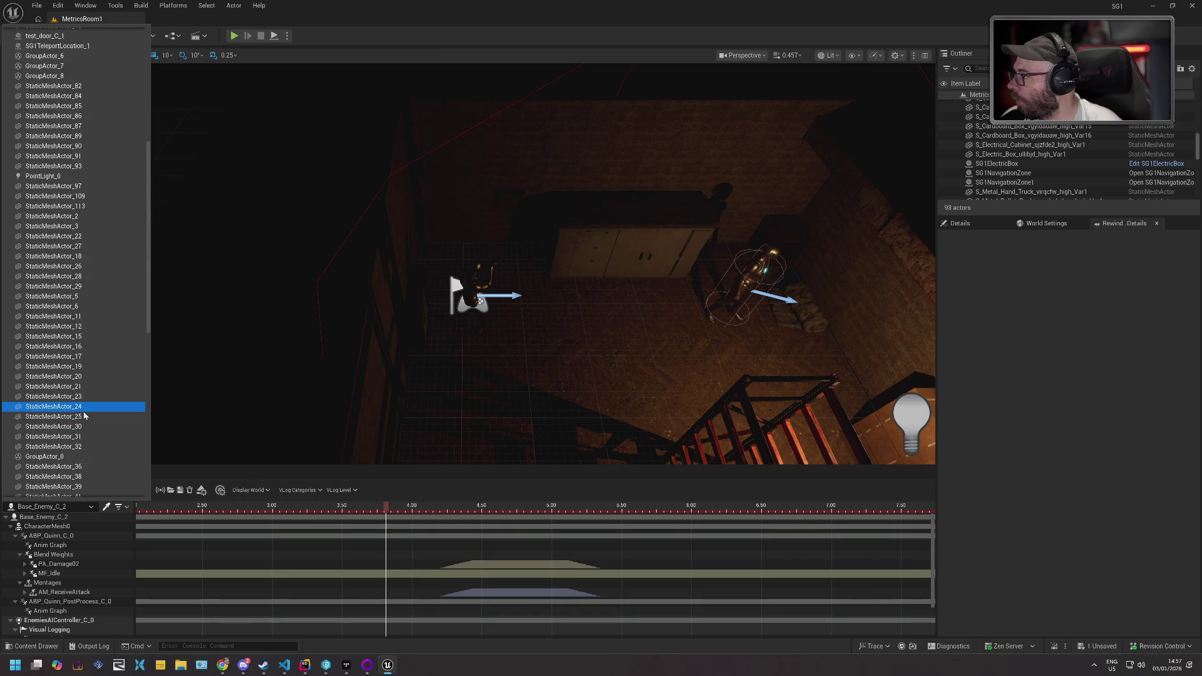
{"action": "scroll", "coordinate": [60, 291], "scroll_direction": "up", "scroll_amount": 3}
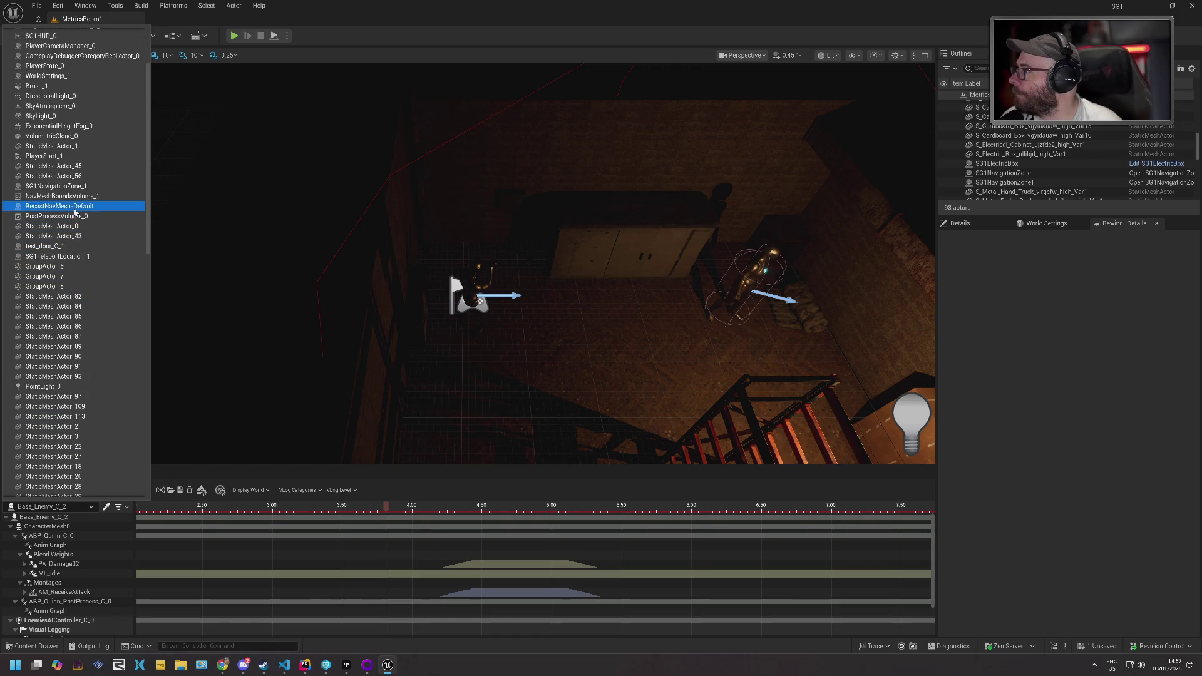
{"action": "scroll", "coordinate": [75, 212], "scroll_direction": "up", "scroll_amount": 3}
{"action": "scroll", "coordinate": [75, 212], "scroll_direction": "up", "scroll_amount": 1}
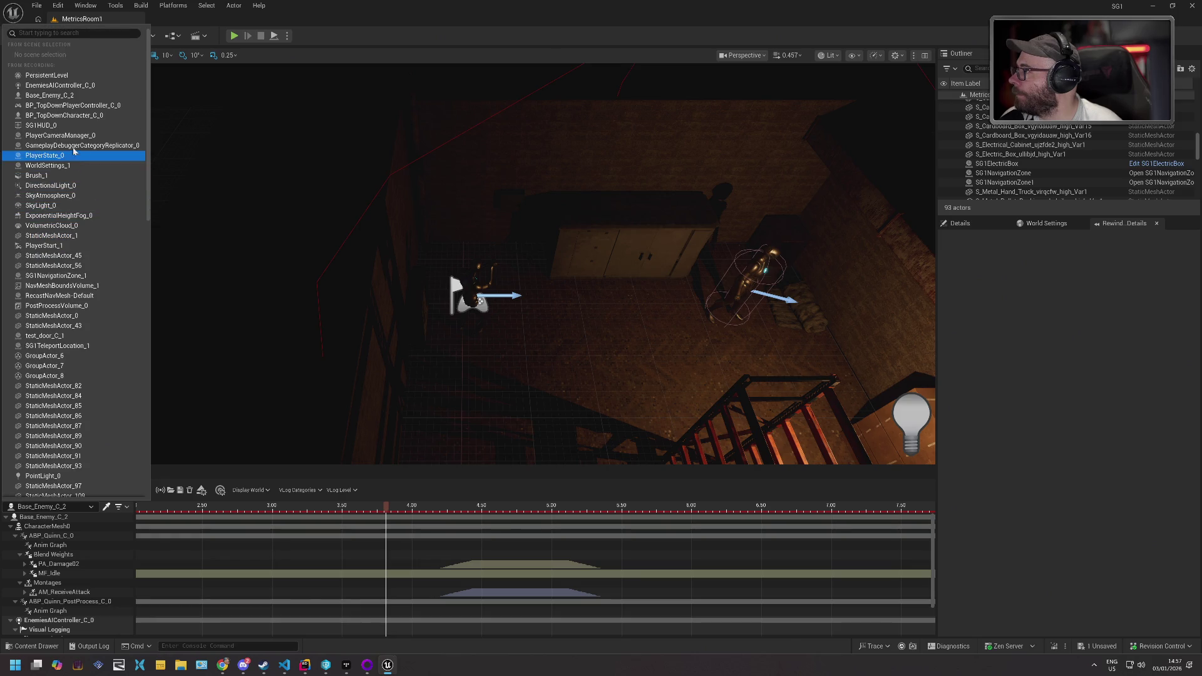
{"action": "left_click", "coordinate": [75, 117]}
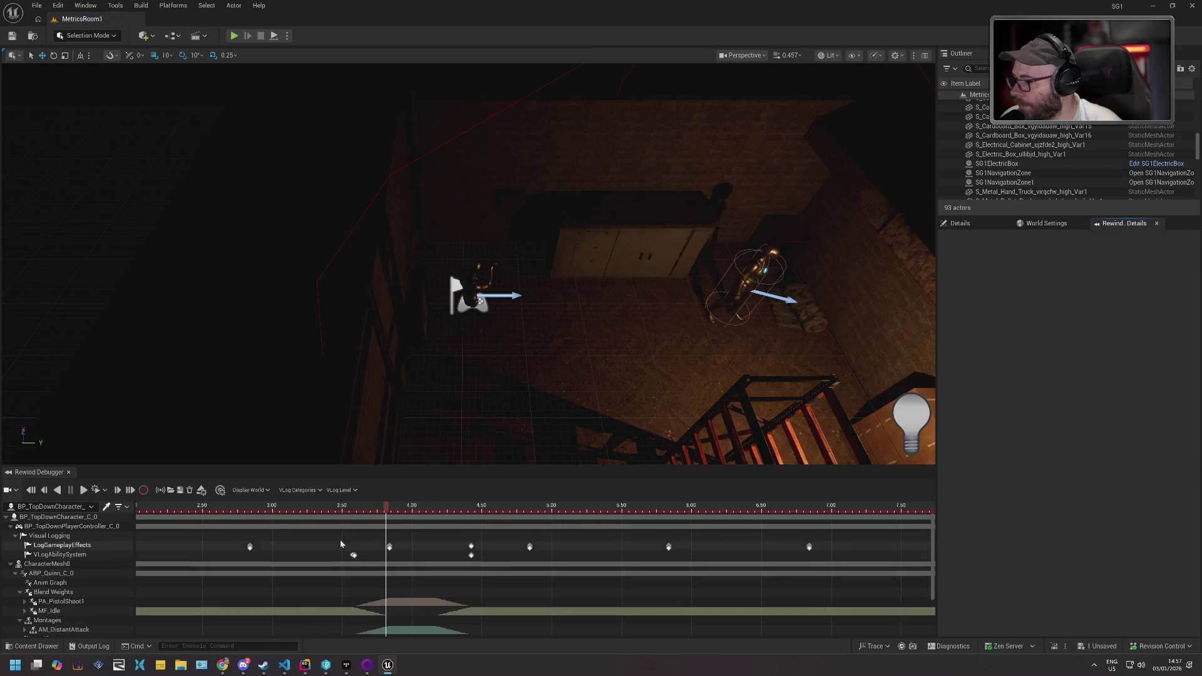
{"action": "left_click_drag", "start_coordinate": [387, 507], "coordinate": [390, 507]}
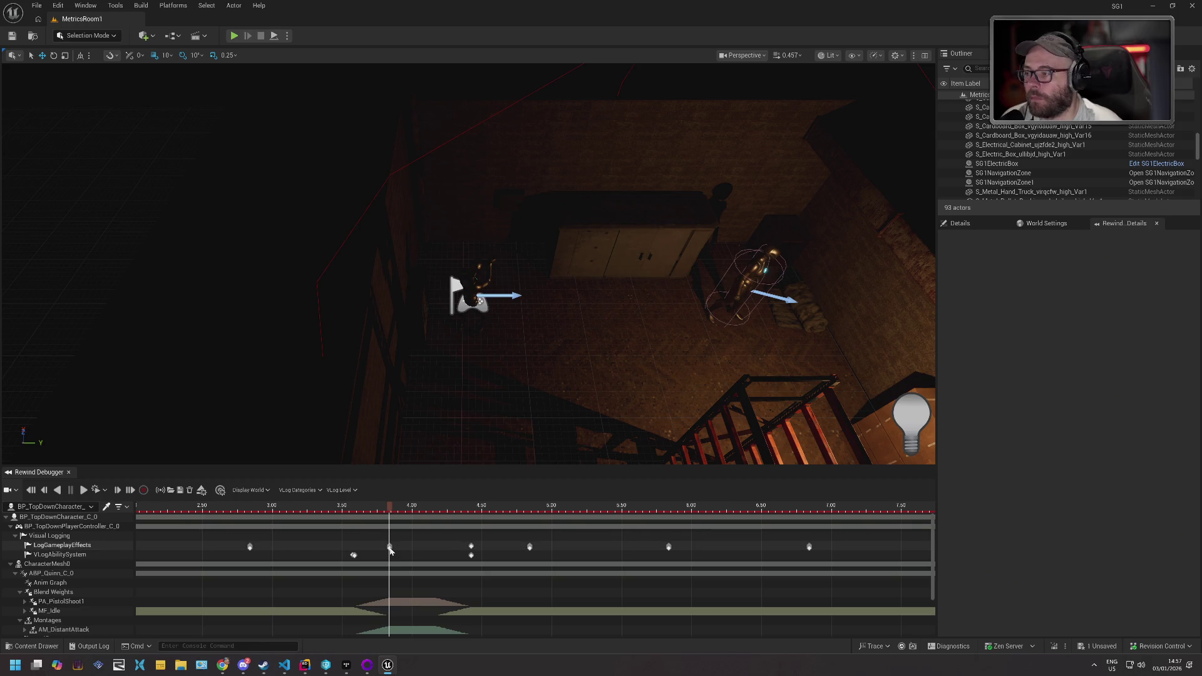
{"action": "scroll", "coordinate": [389, 548], "scroll_direction": "up", "scroll_amount": 10}
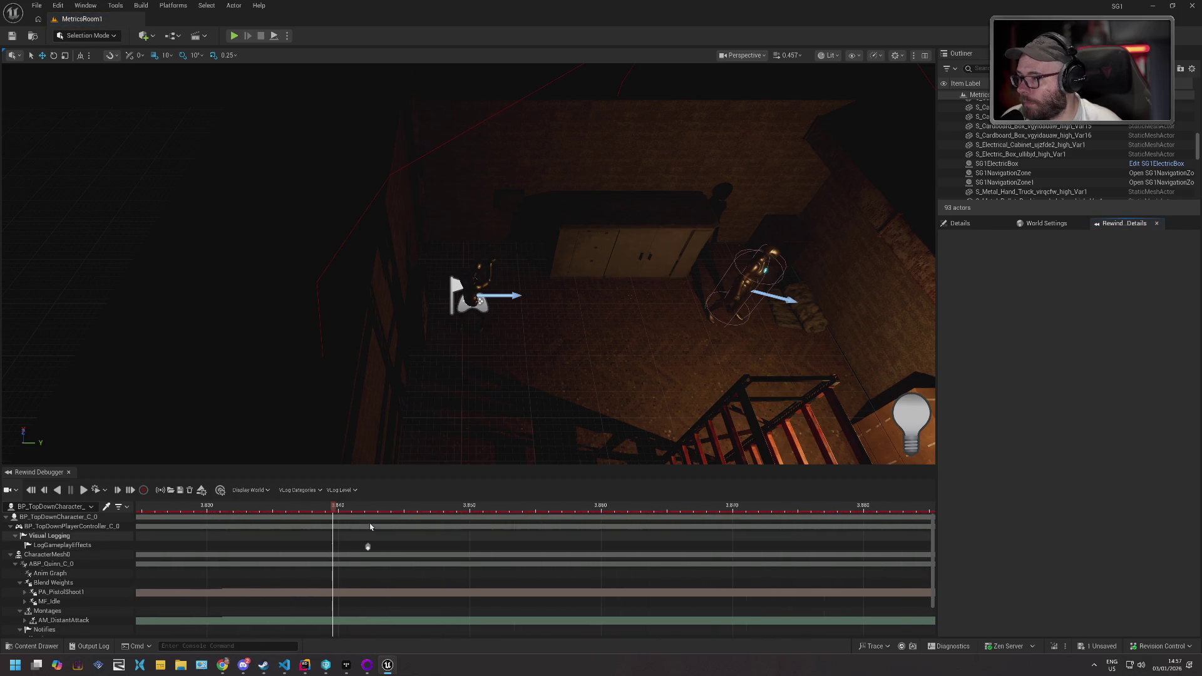
{"action": "left_click_drag", "start_coordinate": [335, 506], "coordinate": [368, 511]}
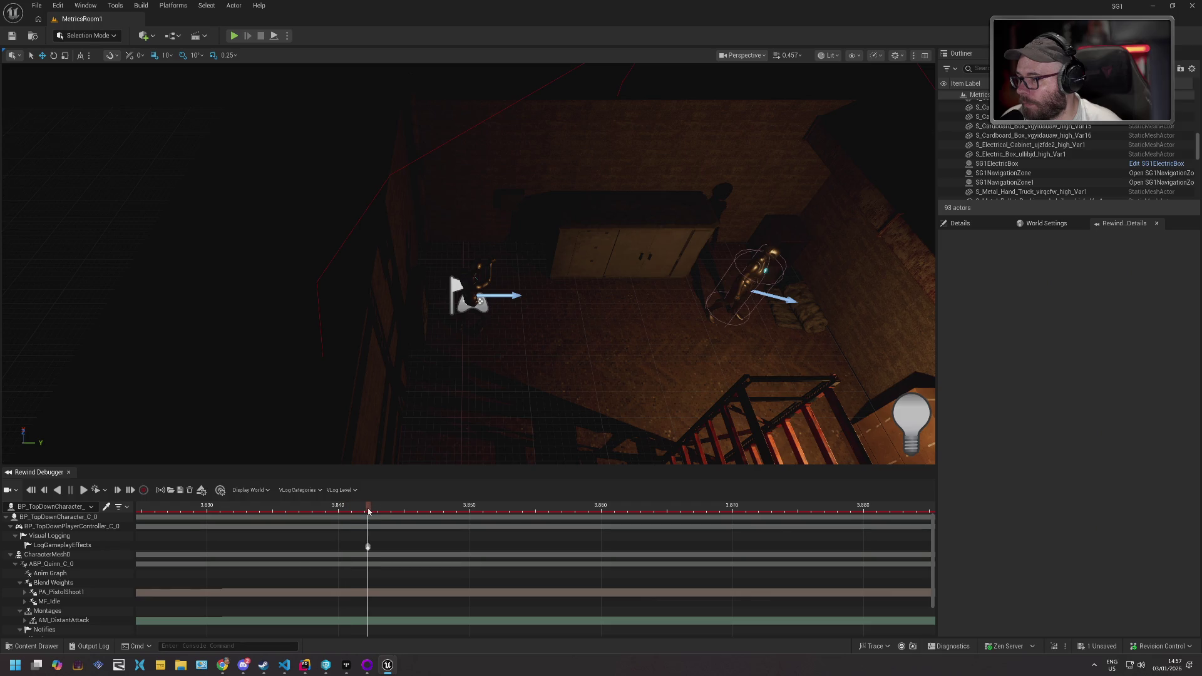
- Select the player's LogGameplayEffects track and scrub onto the periodic weather Coldness effect event
{"action": "scroll", "coordinate": [374, 549], "scroll_direction": "up", "scroll_amount": 3}
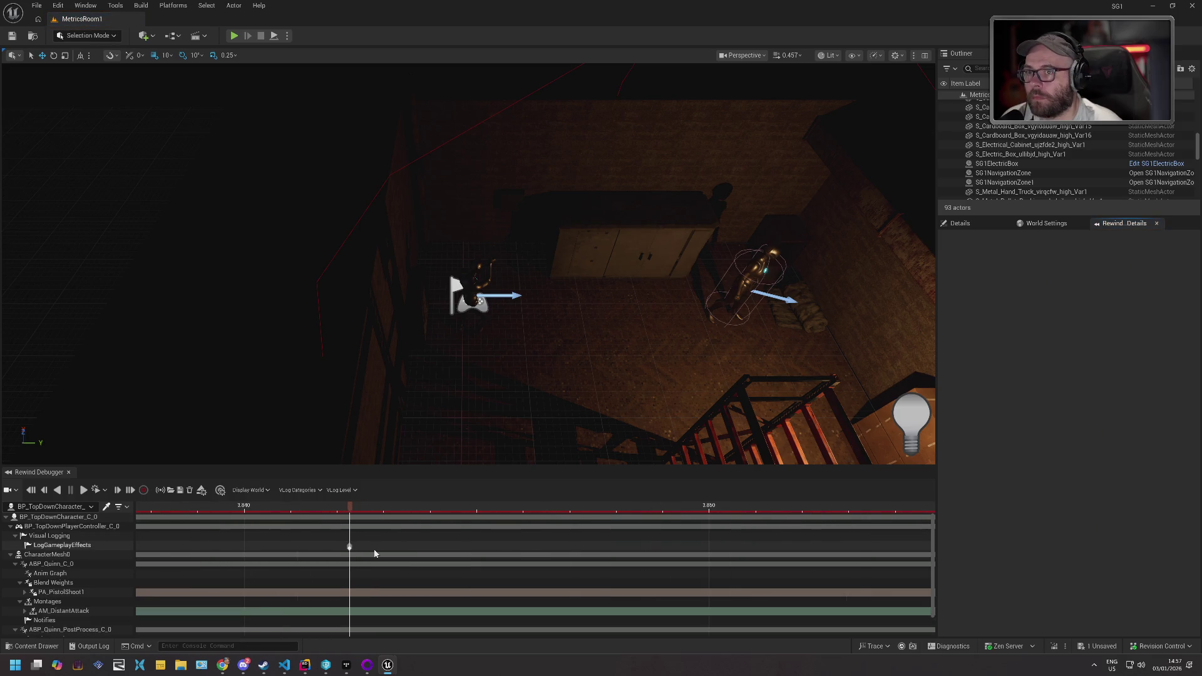
{"action": "scroll", "coordinate": [374, 554], "scroll_direction": "down", "scroll_amount": 8}
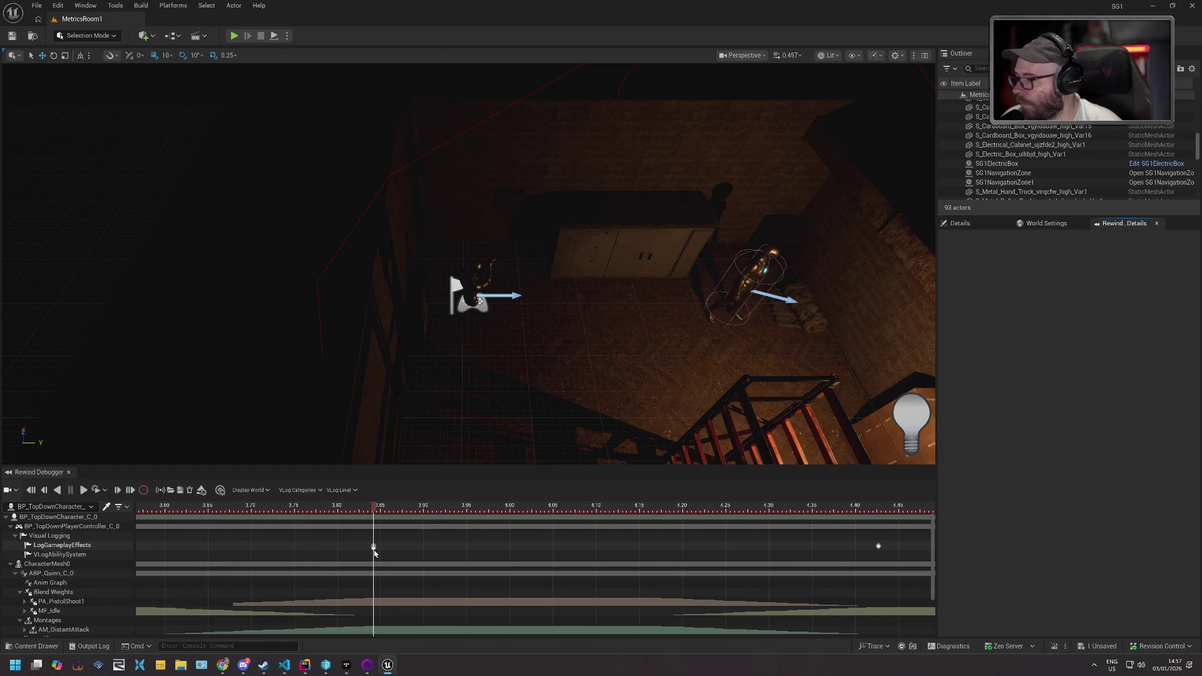
{"action": "scroll", "coordinate": [375, 554], "scroll_direction": "down", "scroll_amount": 4}
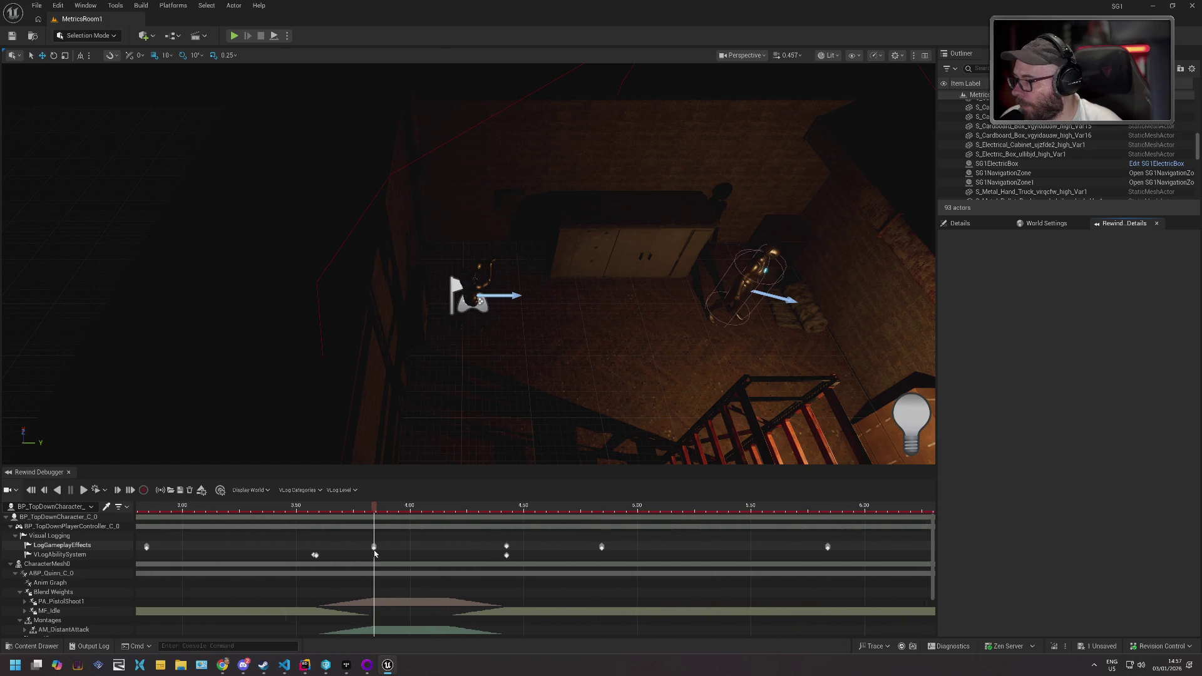
{"action": "scroll", "coordinate": [375, 554], "scroll_direction": "down", "scroll_amount": 4}
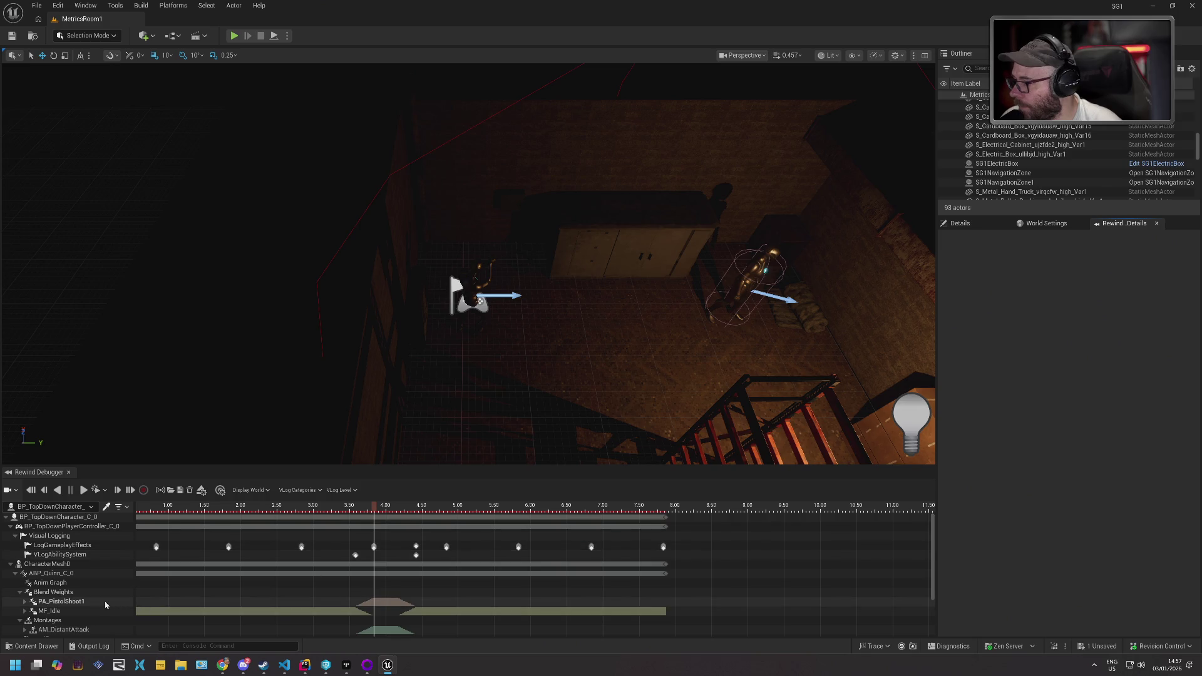
{"action": "scroll", "coordinate": [94, 608], "scroll_direction": "down", "scroll_amount": 2}
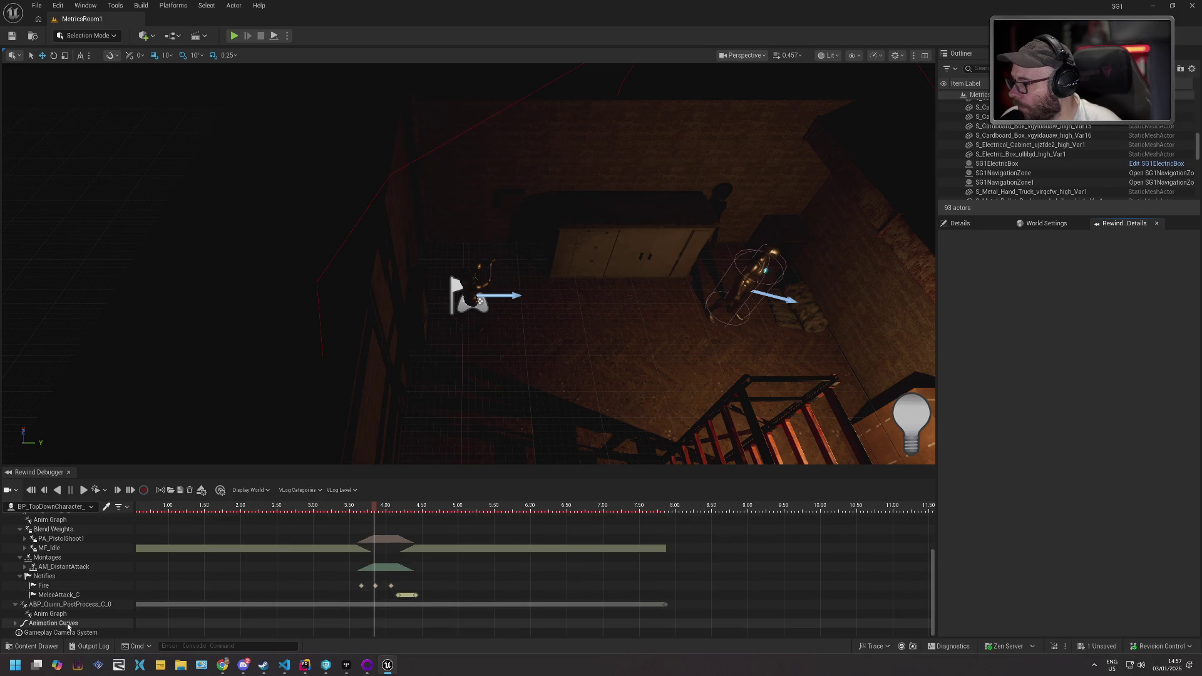
{"action": "left_click", "coordinate": [50, 614]}
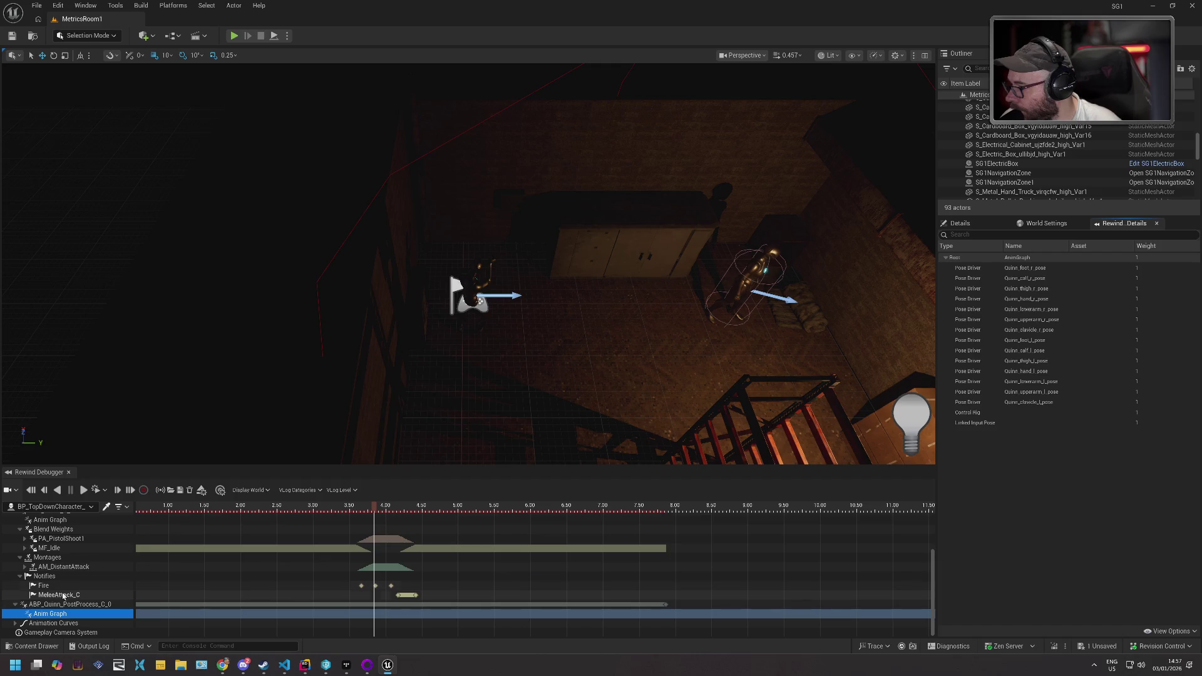
{"action": "scroll", "coordinate": [63, 596], "scroll_direction": "up", "scroll_amount": 3}
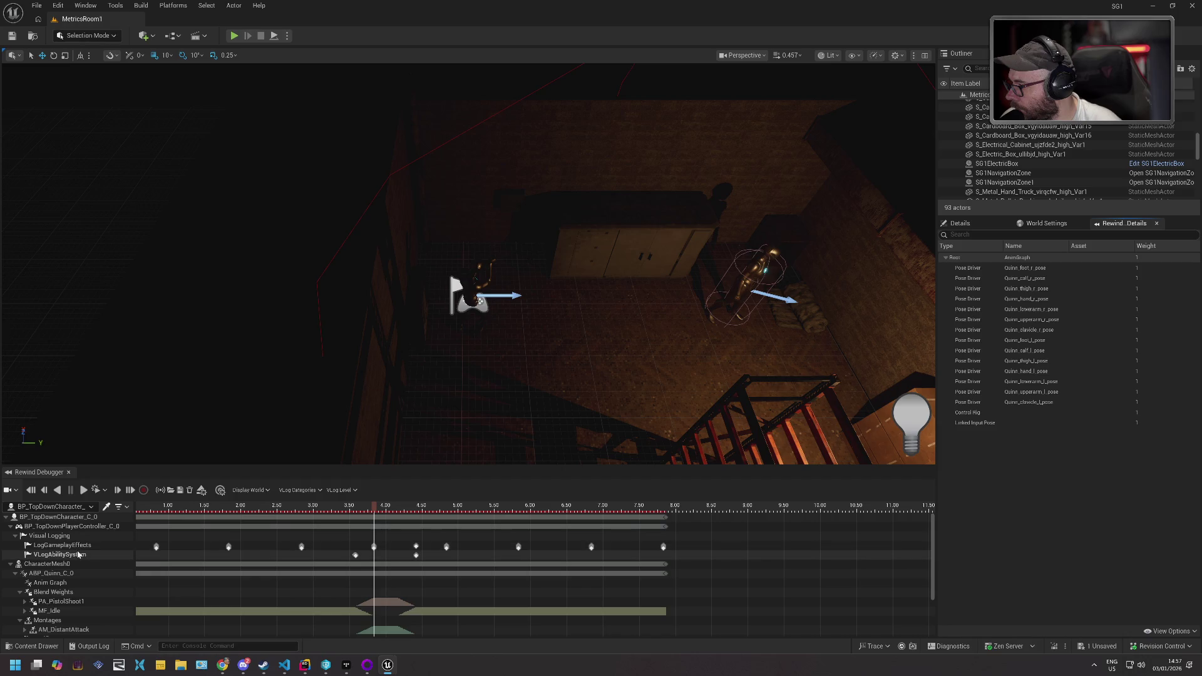
{"action": "left_click", "coordinate": [78, 547]}
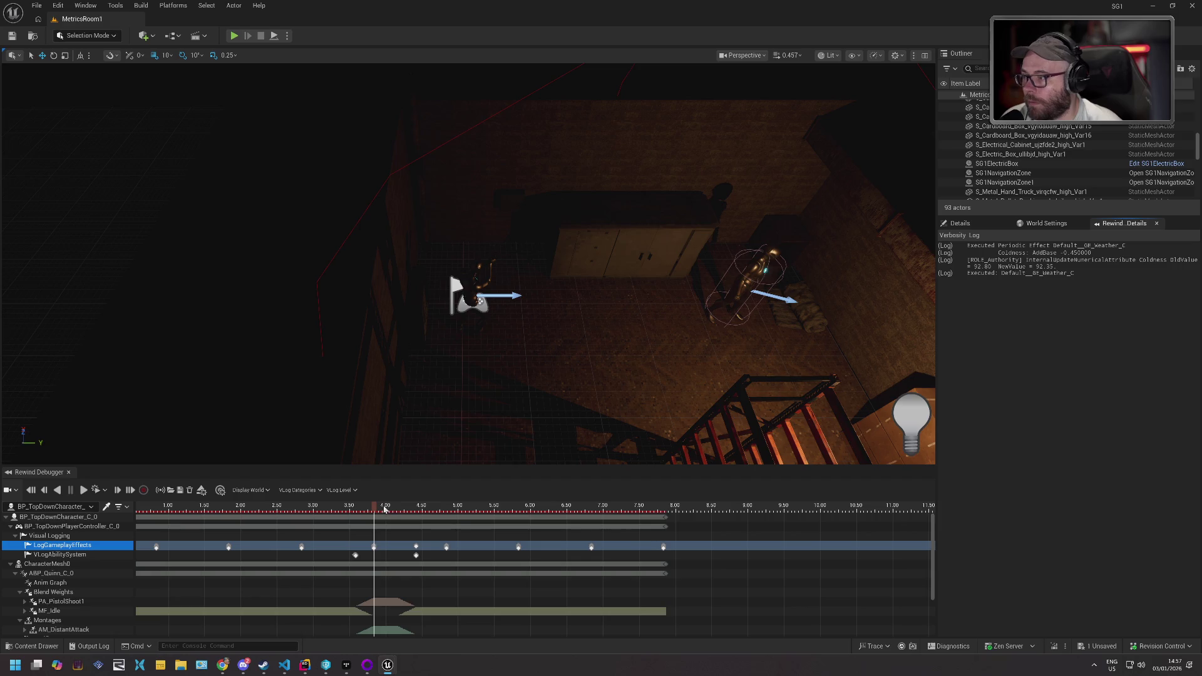
{"action": "mouse_move", "coordinate": [374, 509]}
{"action": "left_mouse_down"}
{"action": "mouse_move", "coordinate": [301, 510]}
{"action": "mouse_move", "coordinate": [422, 523]}
{"action": "mouse_move", "coordinate": [375, 523]}
{"action": "left_mouse_up"}
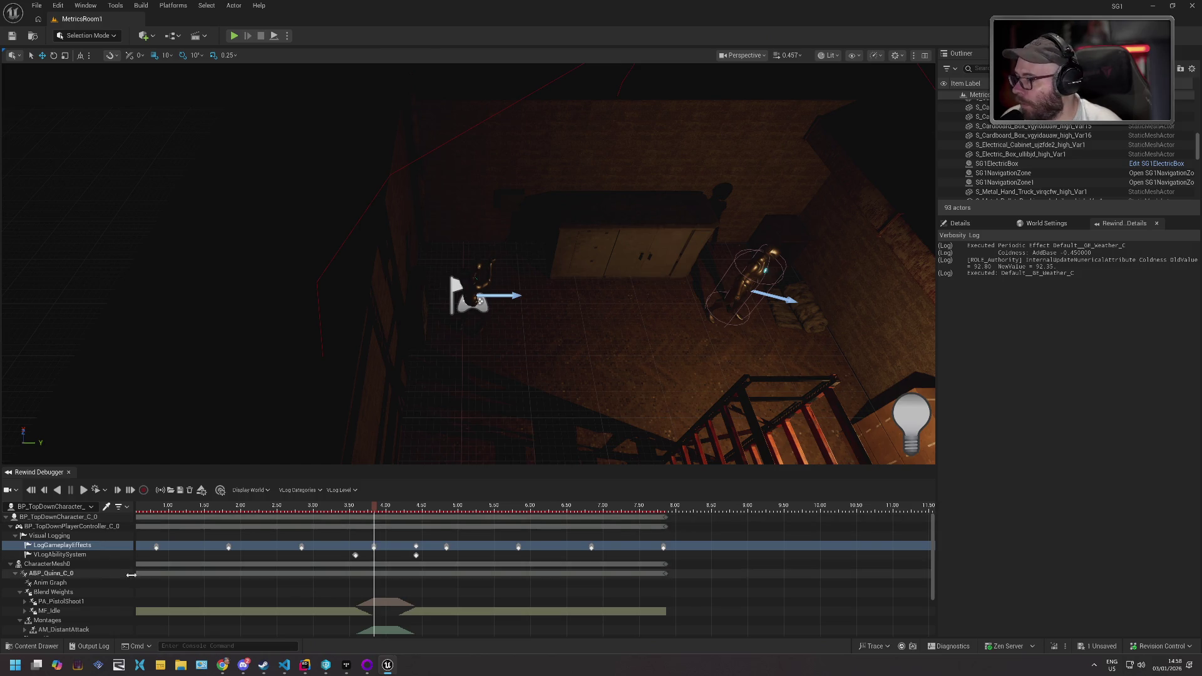
{"action": "left_click", "coordinate": [88, 555]}
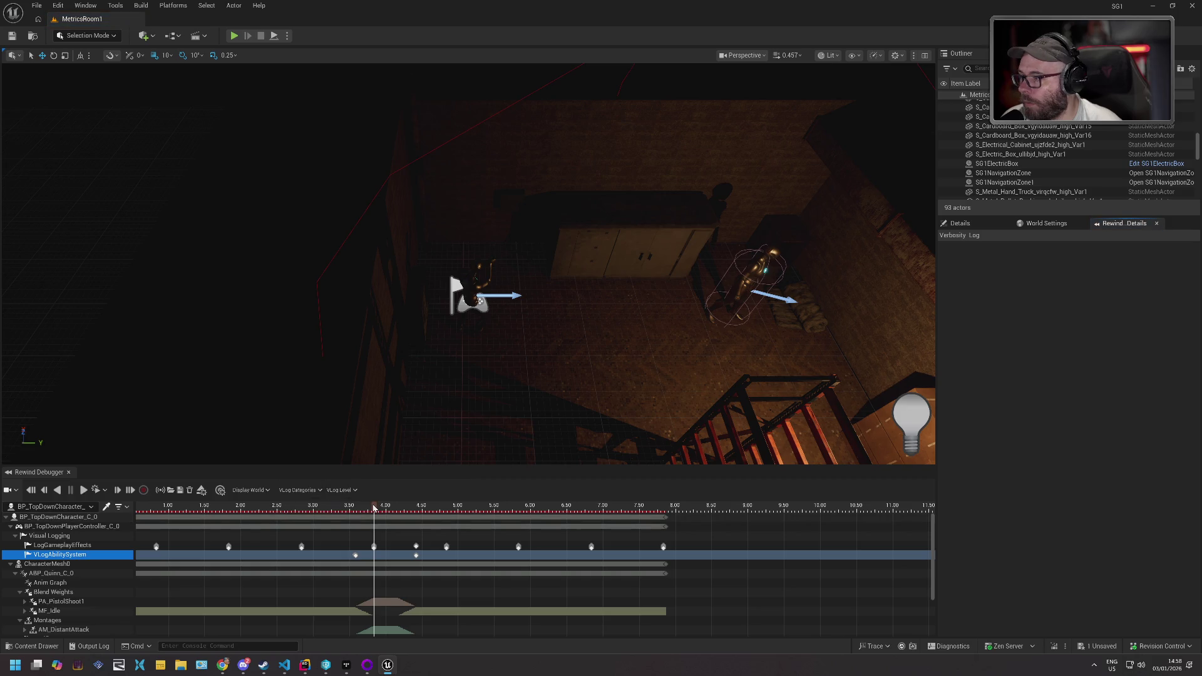
- Scrub to about 4.40 seconds and inspect the MeleeAttack_C notify details from AM_DistantAttack
{"action": "left_click_drag", "start_coordinate": [374, 508], "coordinate": [417, 510]}
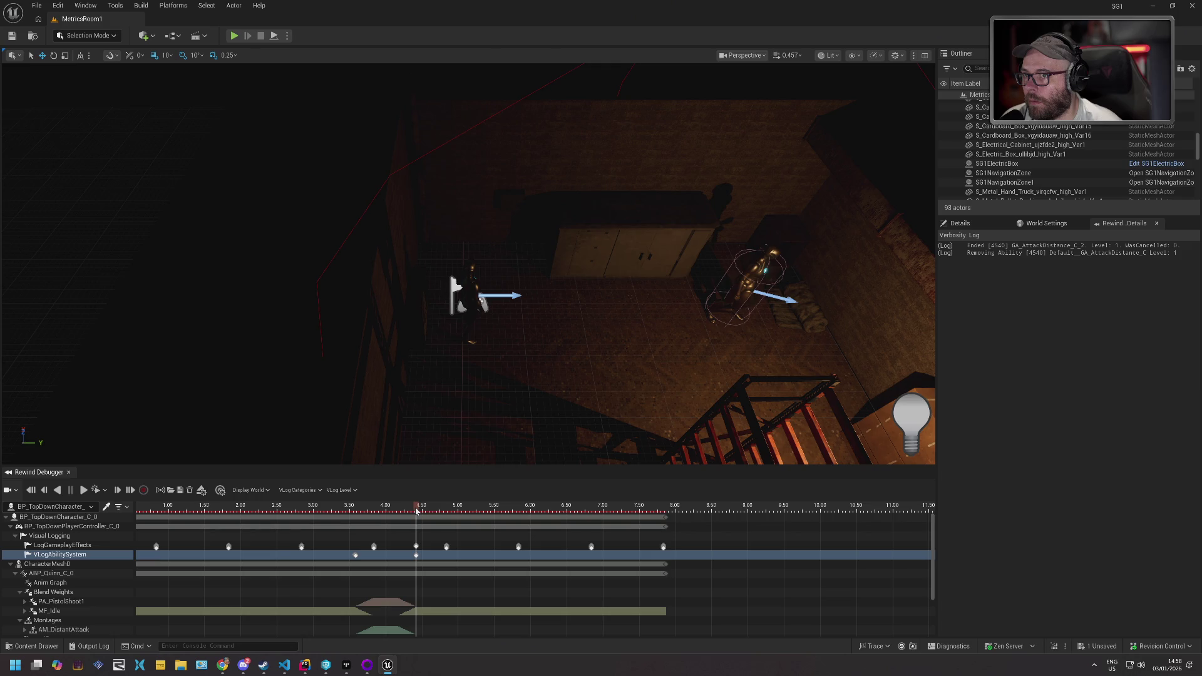
{"action": "left_click_drag", "start_coordinate": [416, 511], "coordinate": [419, 510]}
{"action": "scroll", "coordinate": [407, 582], "scroll_direction": "down", "scroll_amount": 3}
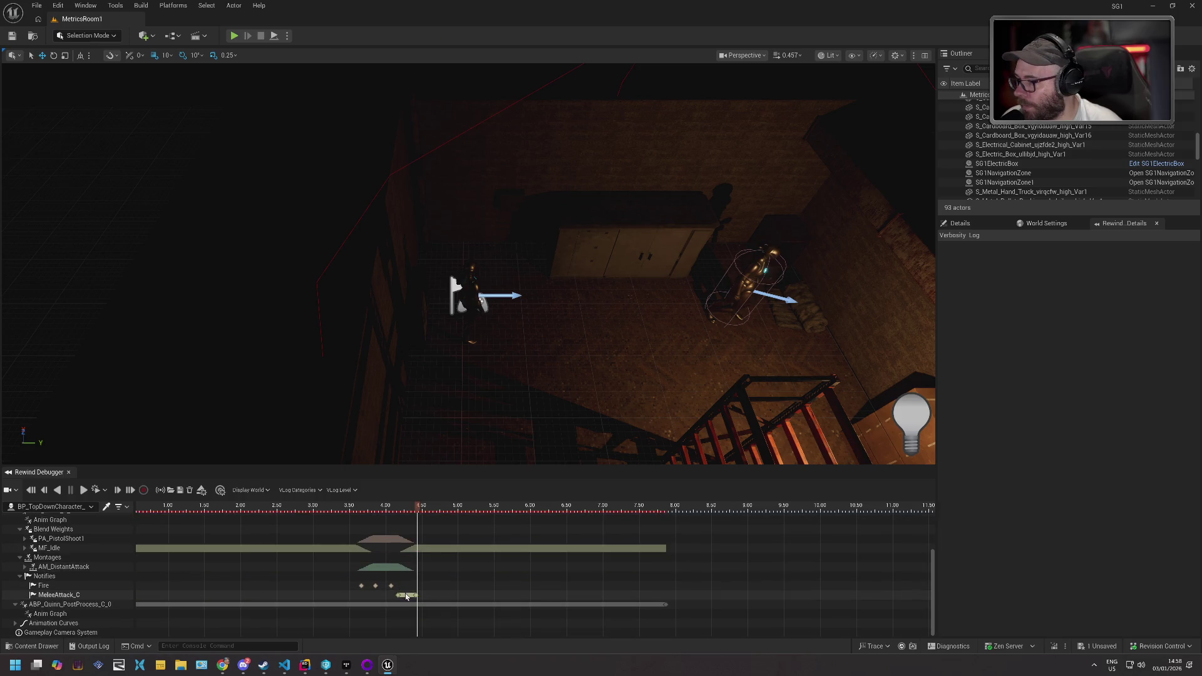
{"action": "left_click_drag", "start_coordinate": [418, 509], "coordinate": [414, 509]}
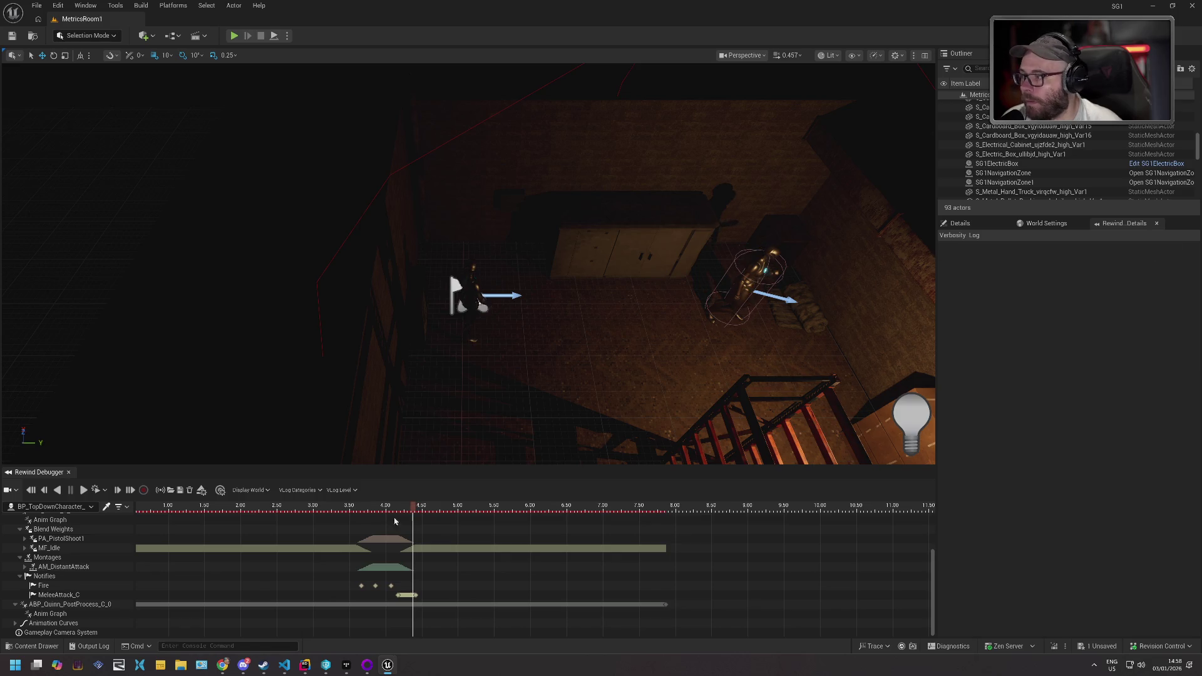
{"action": "left_click", "coordinate": [92, 593]}
{"action": "left_click_drag", "start_coordinate": [414, 509], "coordinate": [408, 509]}
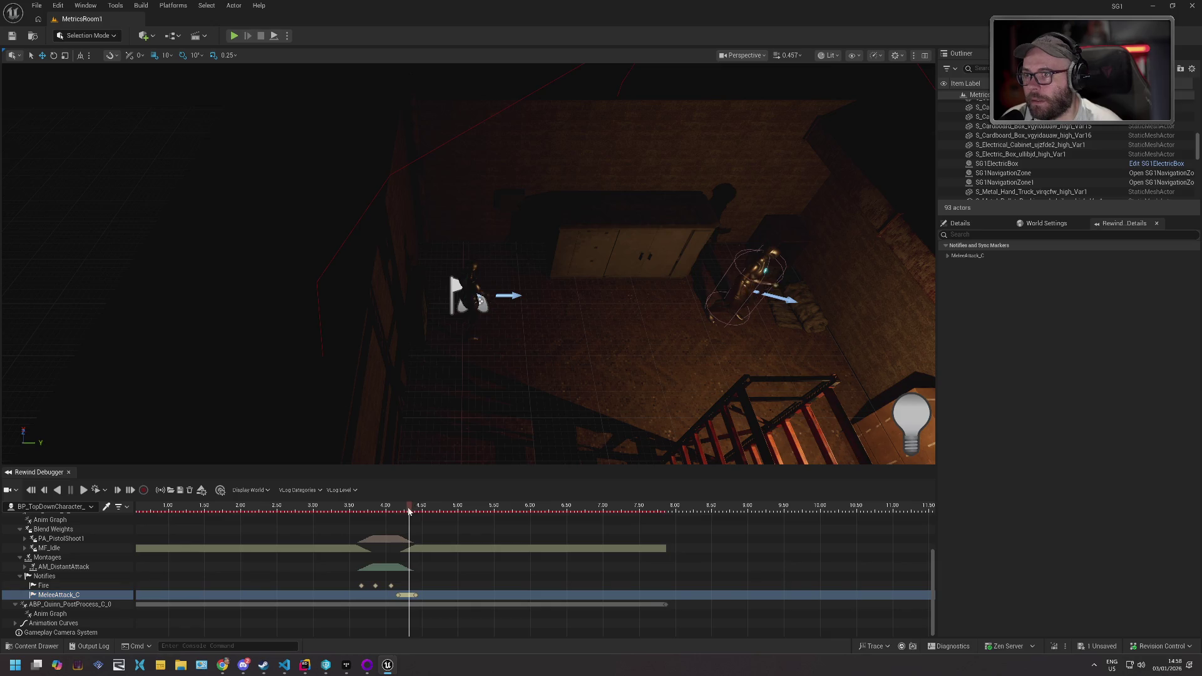
{"action": "left_click", "coordinate": [948, 256]}
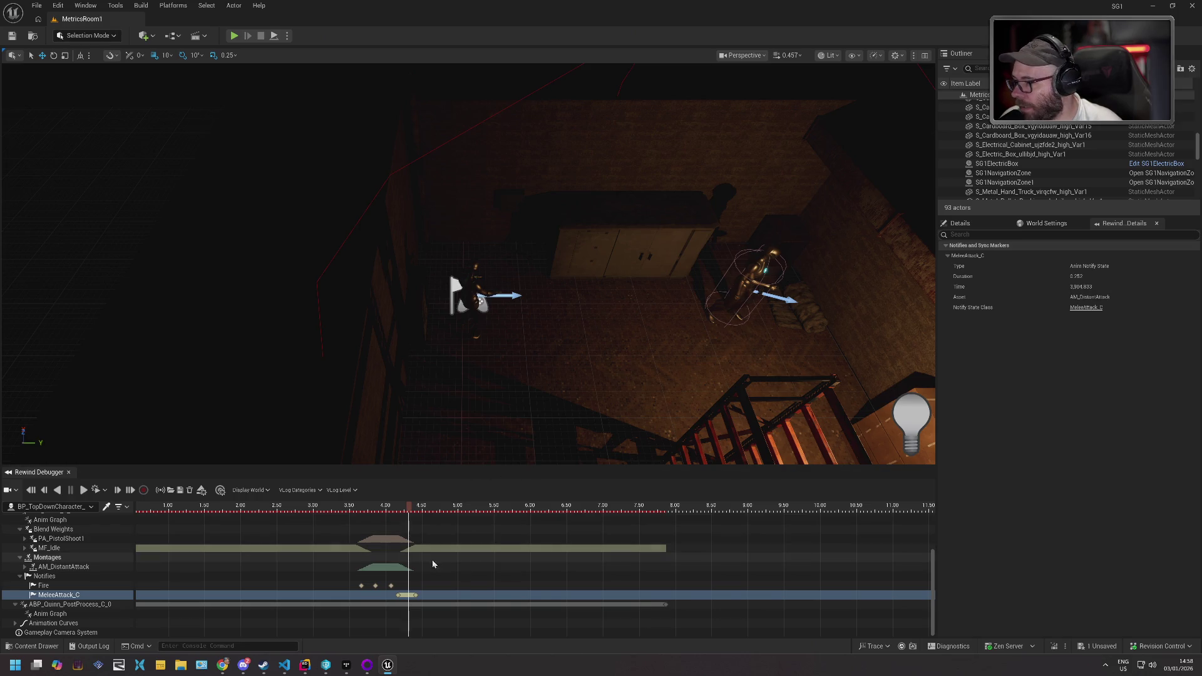
- Collapse the Animation Curves tracks and scroll up to bring the Visual Logging rows into view
{"action": "left_click", "coordinate": [17, 624]}
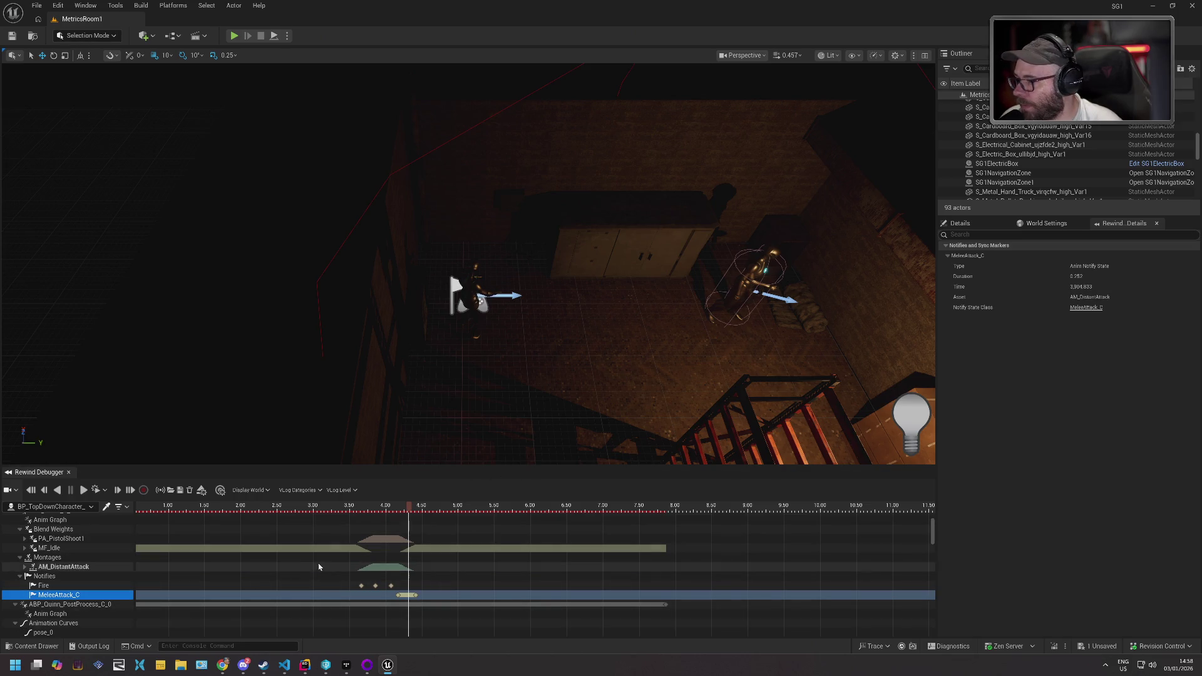
{"action": "scroll", "coordinate": [317, 582], "scroll_direction": "down", "scroll_amount": 3}
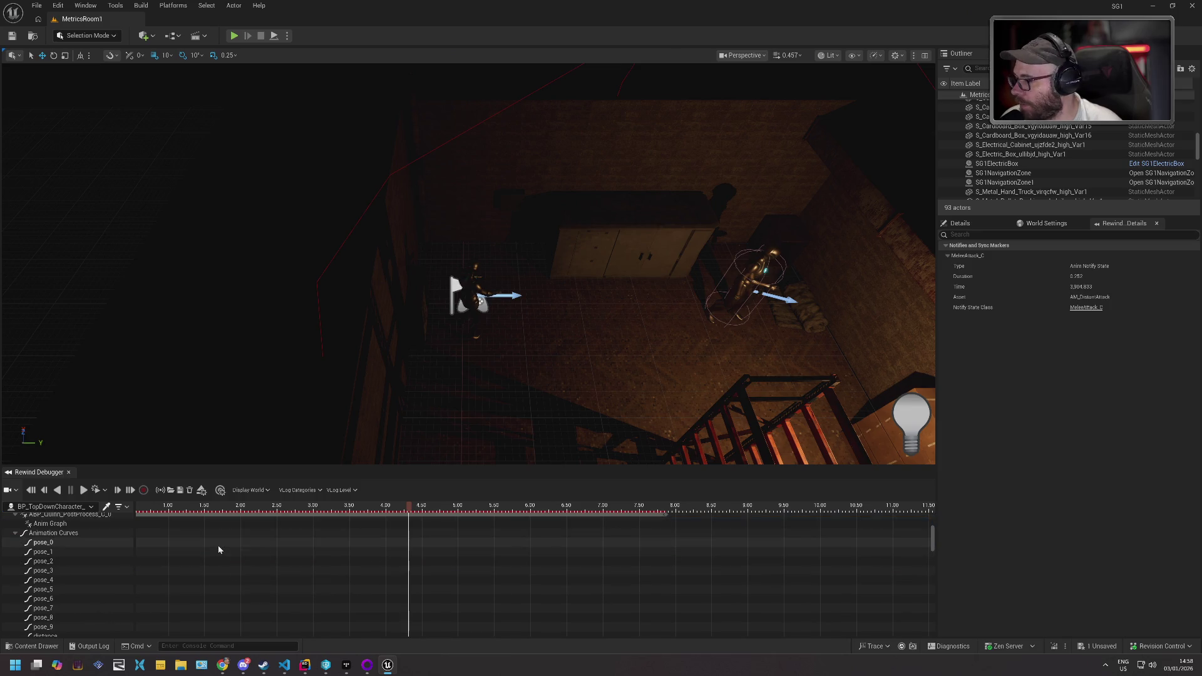
{"action": "scroll", "coordinate": [218, 549], "scroll_direction": "down", "scroll_amount": 2}
{"action": "scroll", "coordinate": [39, 549], "scroll_direction": "up", "scroll_amount": 2}
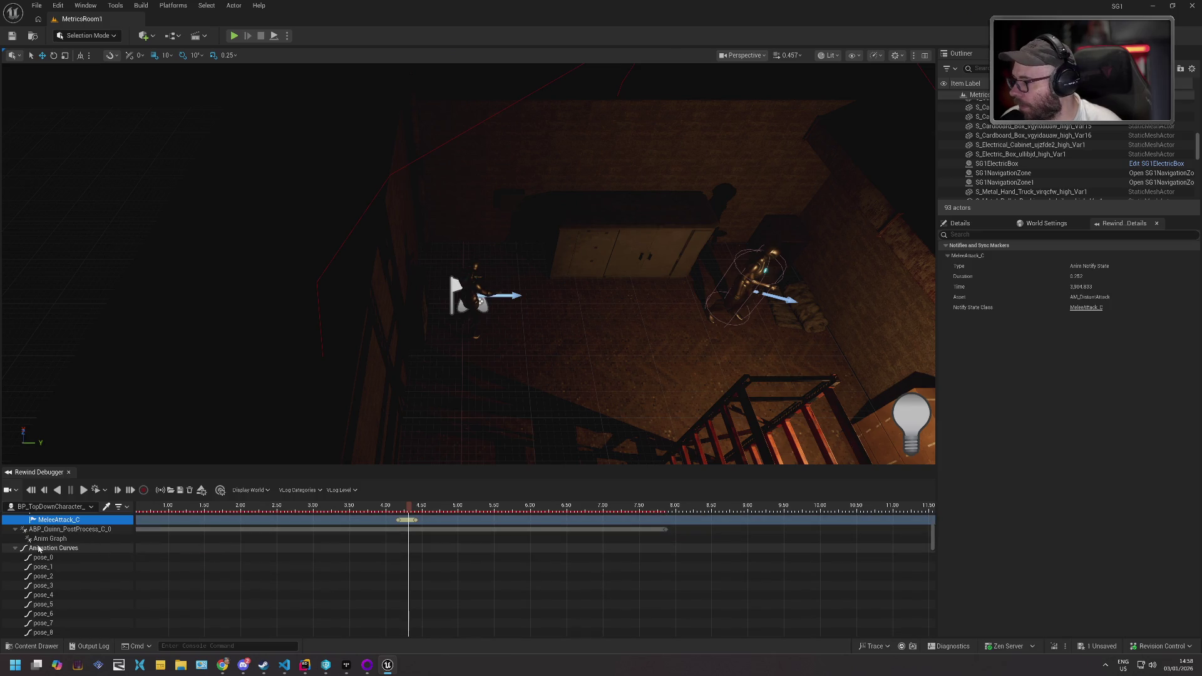
{"action": "left_click", "coordinate": [17, 550]}
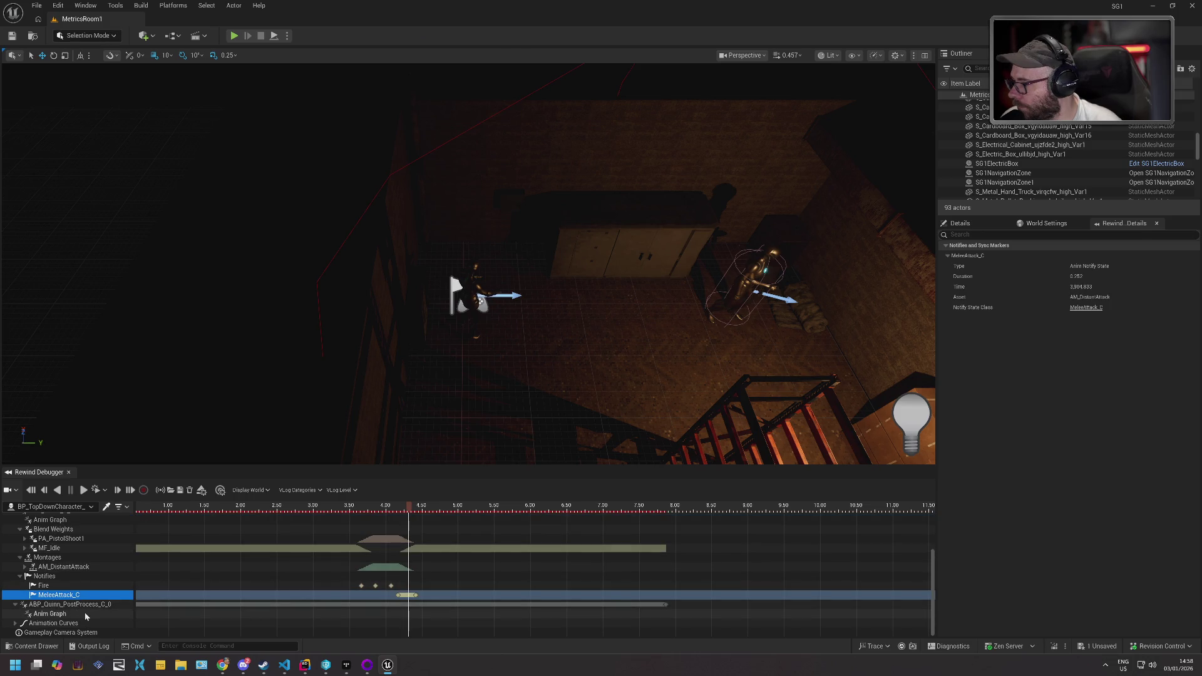
{"action": "scroll", "coordinate": [85, 607], "scroll_direction": "up", "scroll_amount": 3}
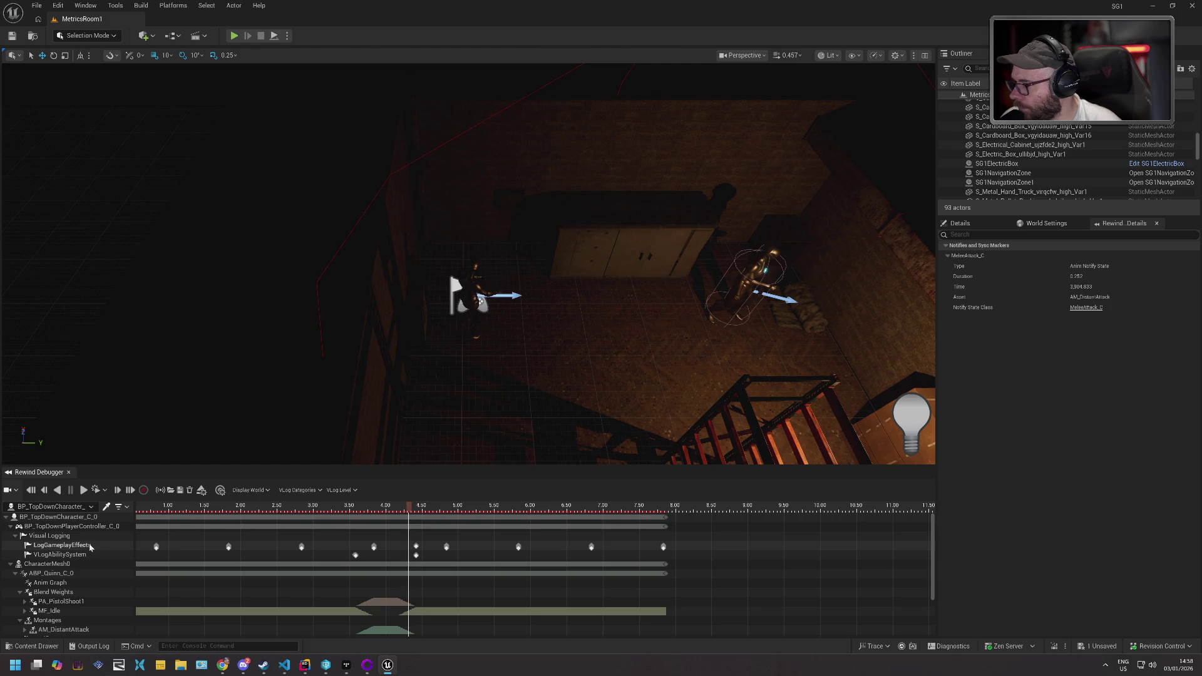
{"action": "left_click", "coordinate": [300, 491]}
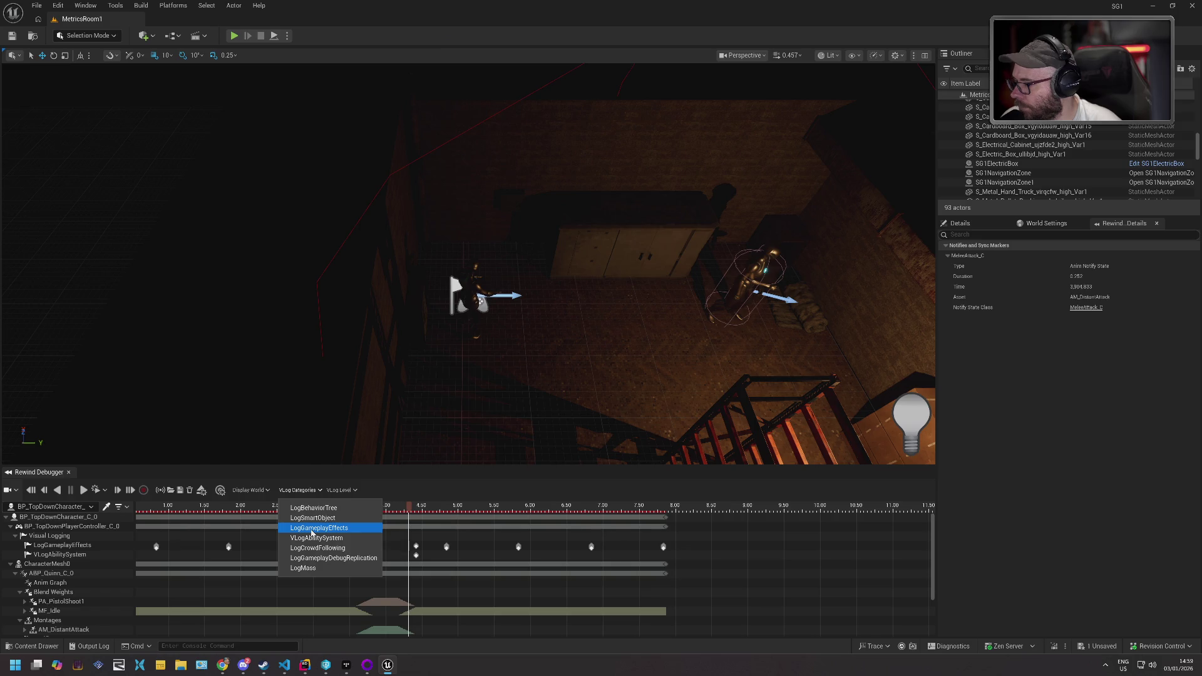
- Enable the LogGameplayEffects visual-log category and set the VLog level to Verbose
{"action": "left_click", "coordinate": [312, 529]}
{"action": "left_click", "coordinate": [300, 491]}
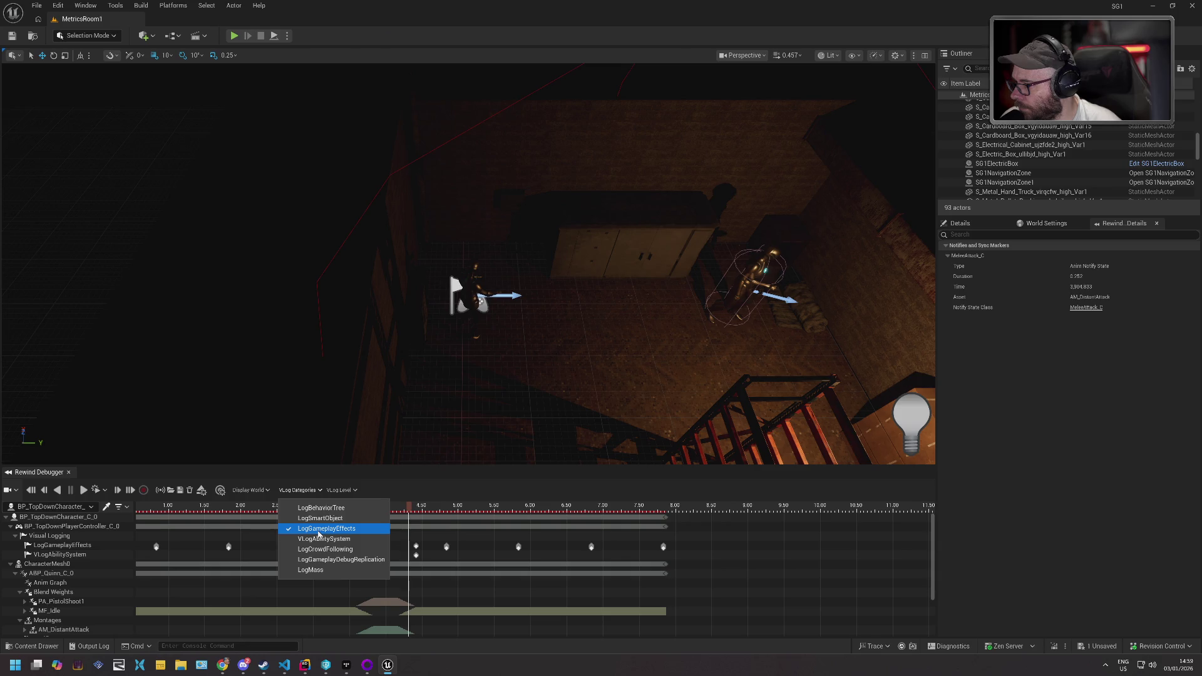
{"action": "left_click", "coordinate": [339, 491]}
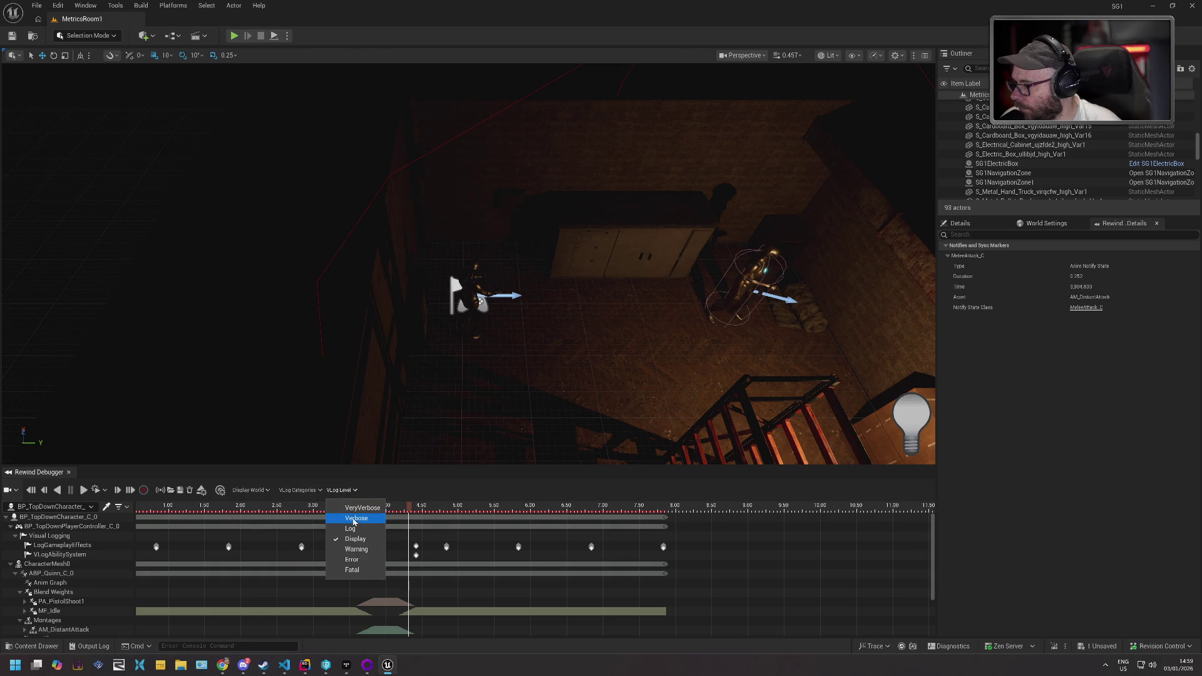
{"action": "left_click", "coordinate": [356, 519]}
- Review the LogGameplayEffects entries while scrubbing the timeline from about 3.95 to 4.05 seconds
{"action": "left_click_drag", "start_coordinate": [410, 513], "coordinate": [375, 516]}
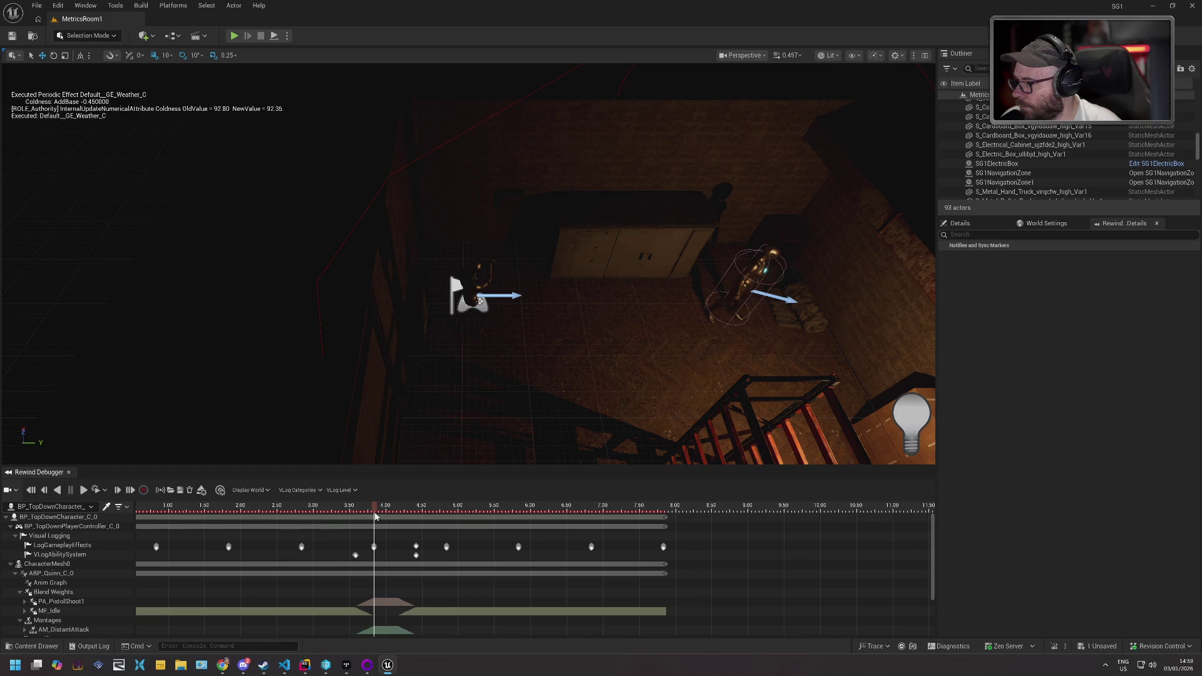
{"action": "left_click", "coordinate": [91, 546]}
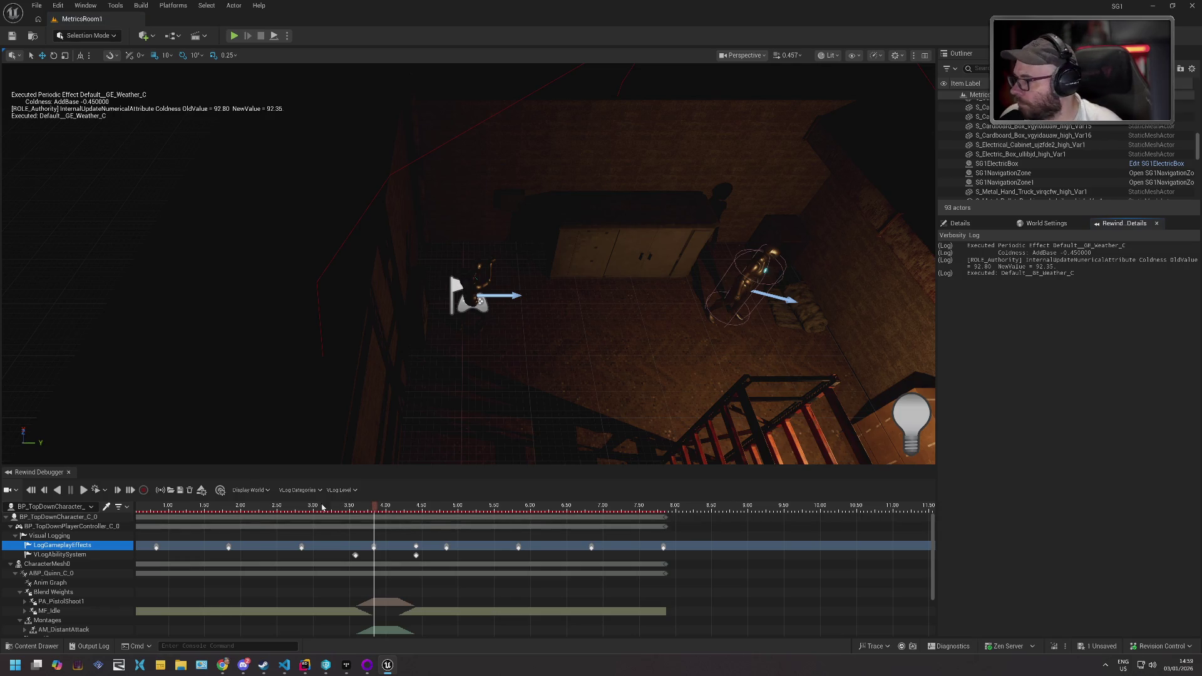
{"action": "left_click", "coordinate": [253, 491]}
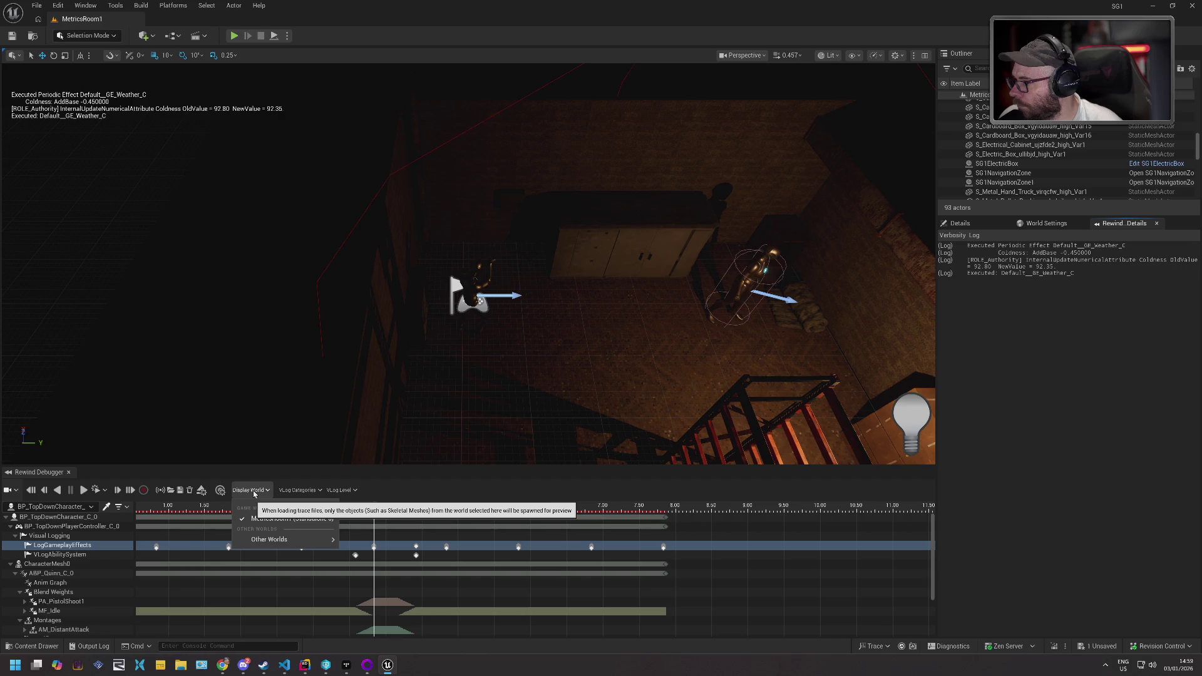
{"action": "left_click", "coordinate": [253, 490]}
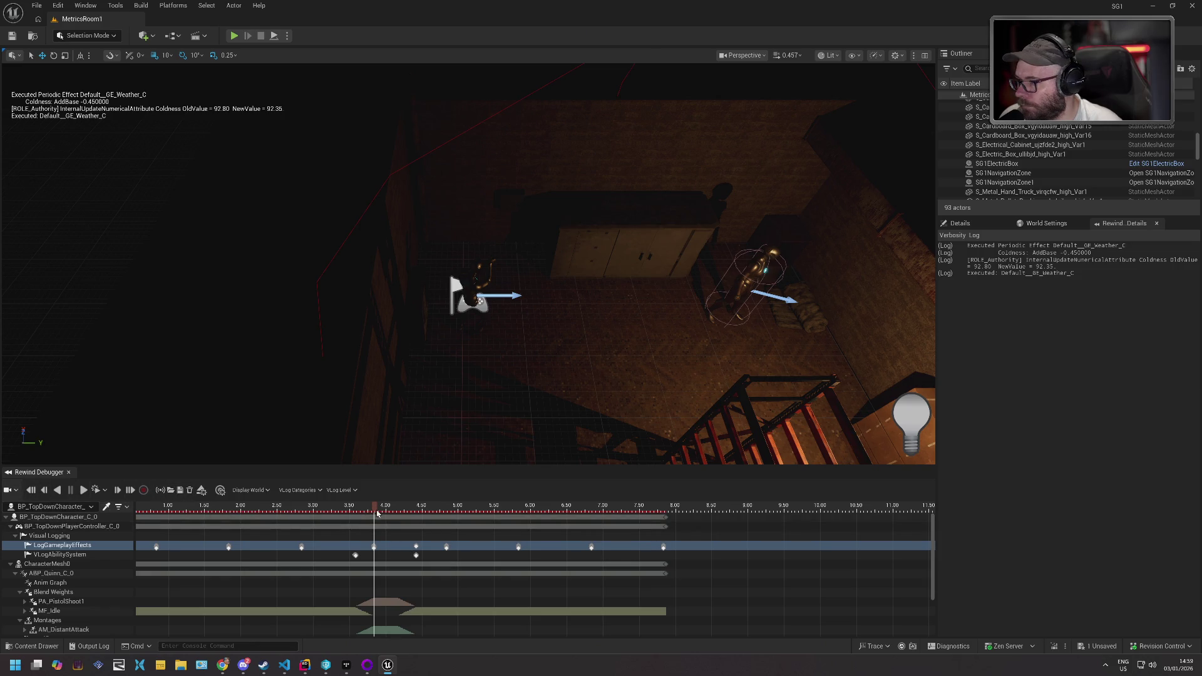
{"action": "left_click_drag", "start_coordinate": [378, 512], "coordinate": [395, 512]}
- Make SG1ElectricBox_C_0 the debugged actor and select its track
{"action": "left_click", "coordinate": [75, 507]}
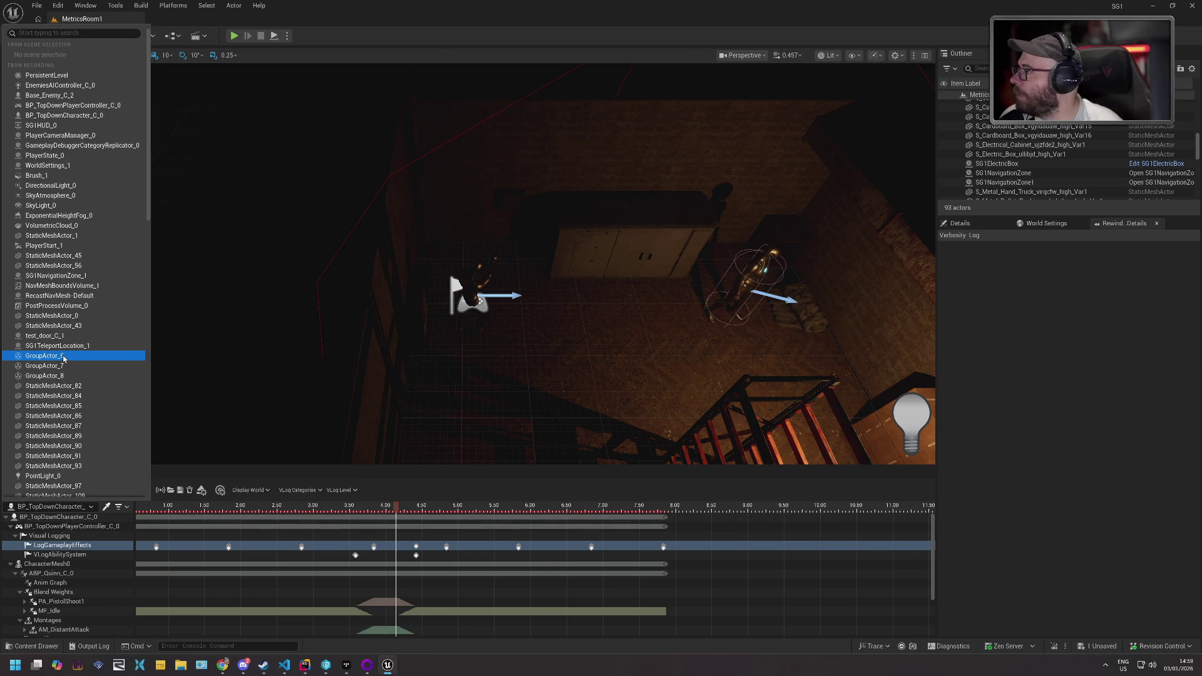
{"action": "type", "text": "ele"}
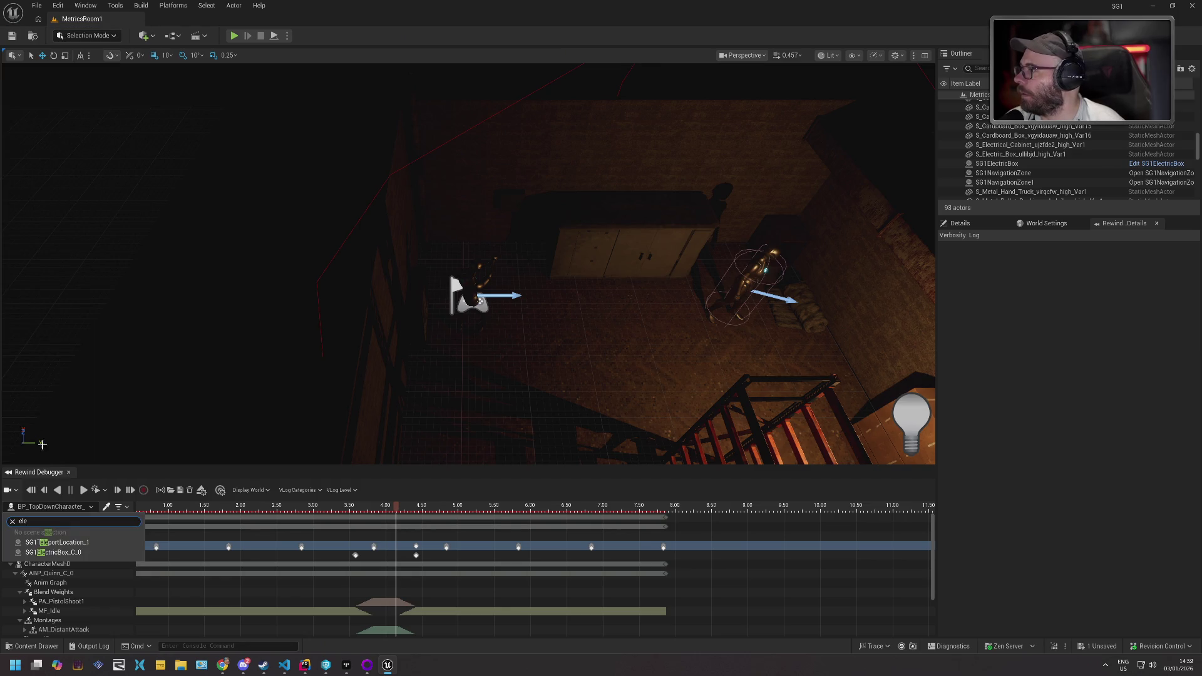
{"action": "left_click", "coordinate": [69, 553]}
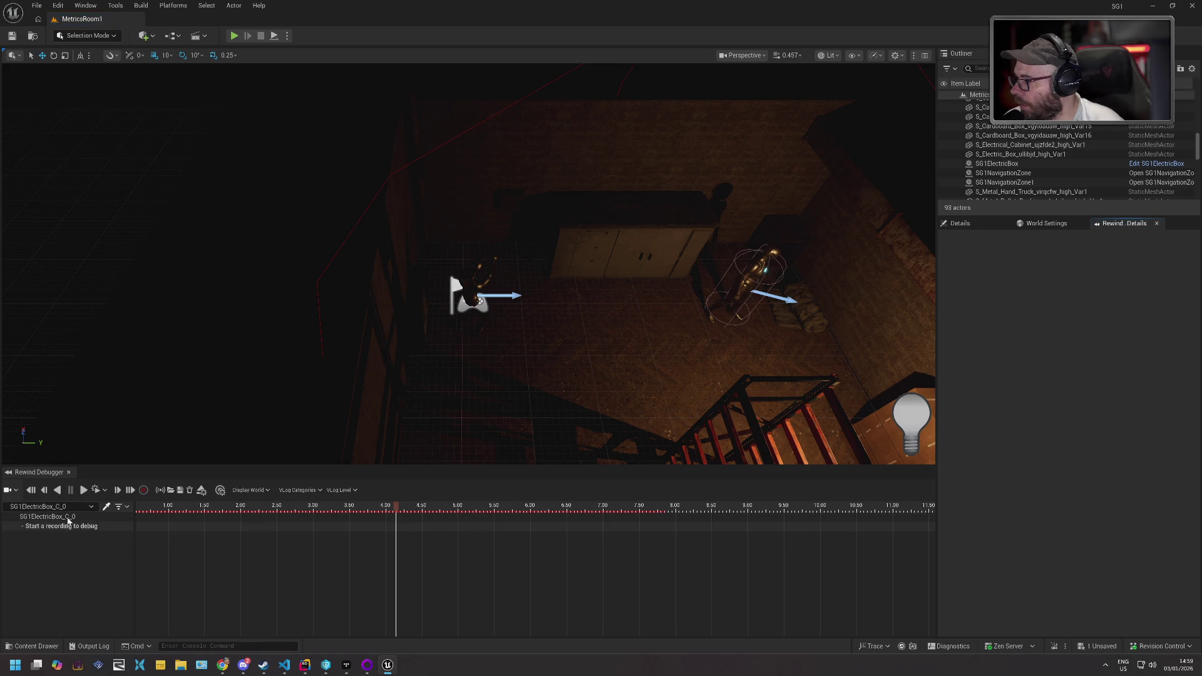
{"action": "left_click", "coordinate": [44, 518]}
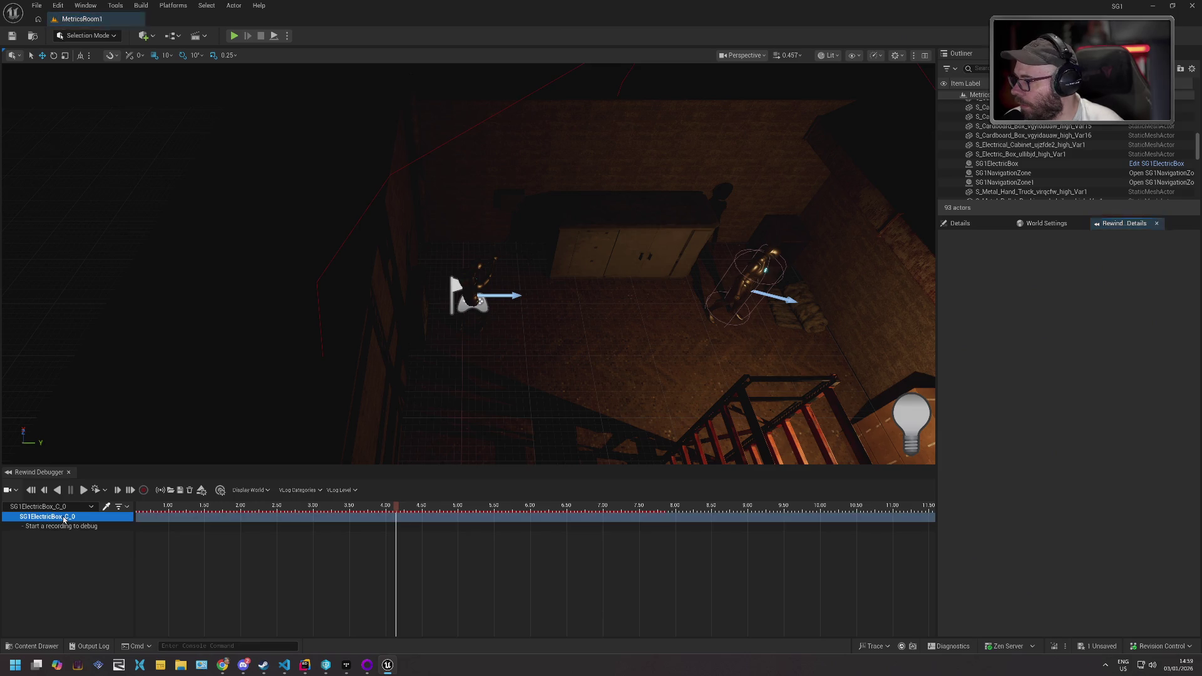
{"action": "left_click", "coordinate": [397, 510]}
{"action": "left_click", "coordinate": [318, 492]}
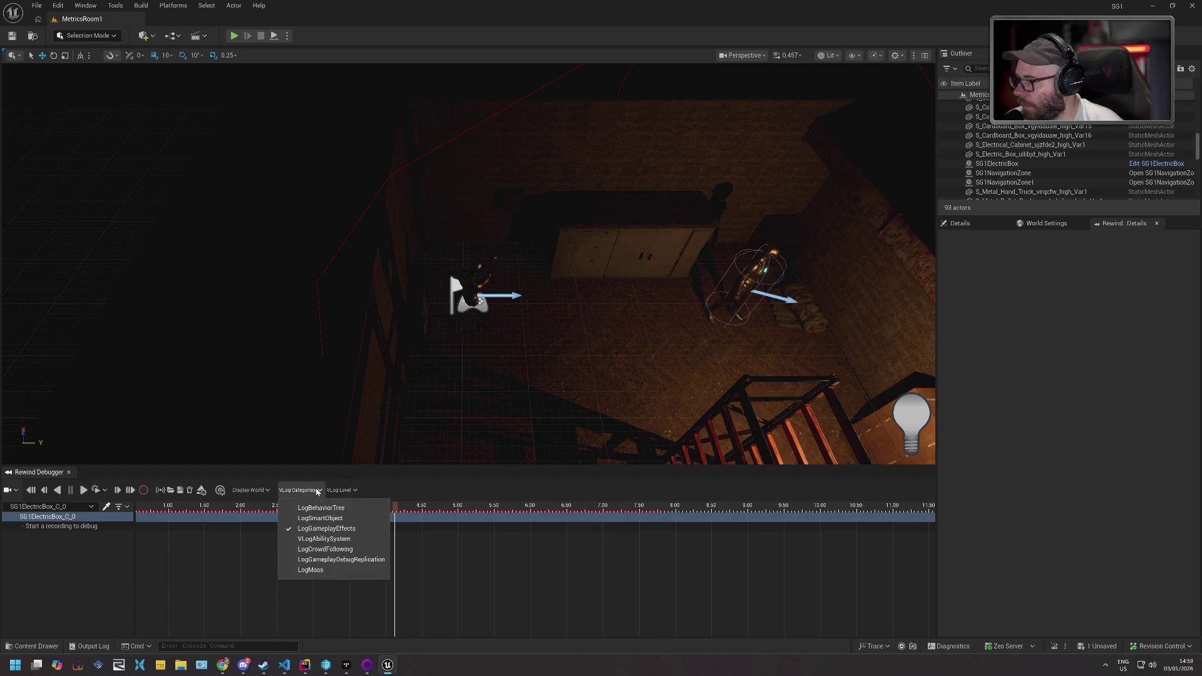
{"action": "left_click", "coordinate": [329, 530]}
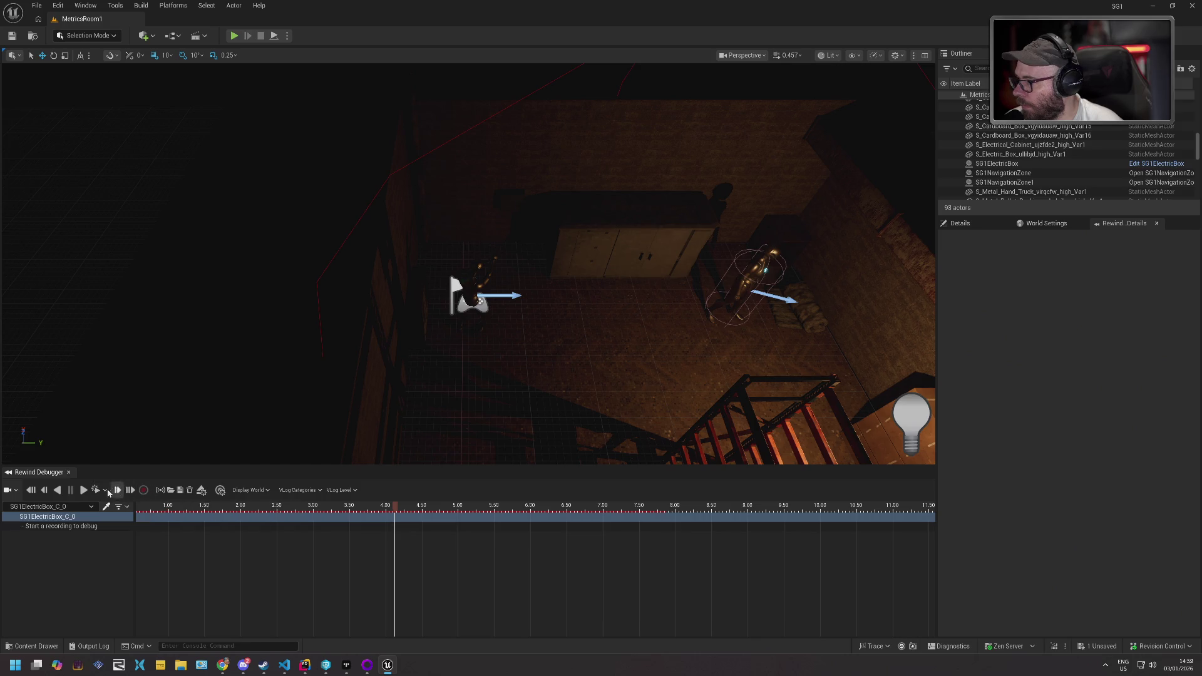
- Record a short MetricsRoom1 play session in the Rewind Debugger, then stop play
{"action": "left_click", "coordinate": [235, 35]}
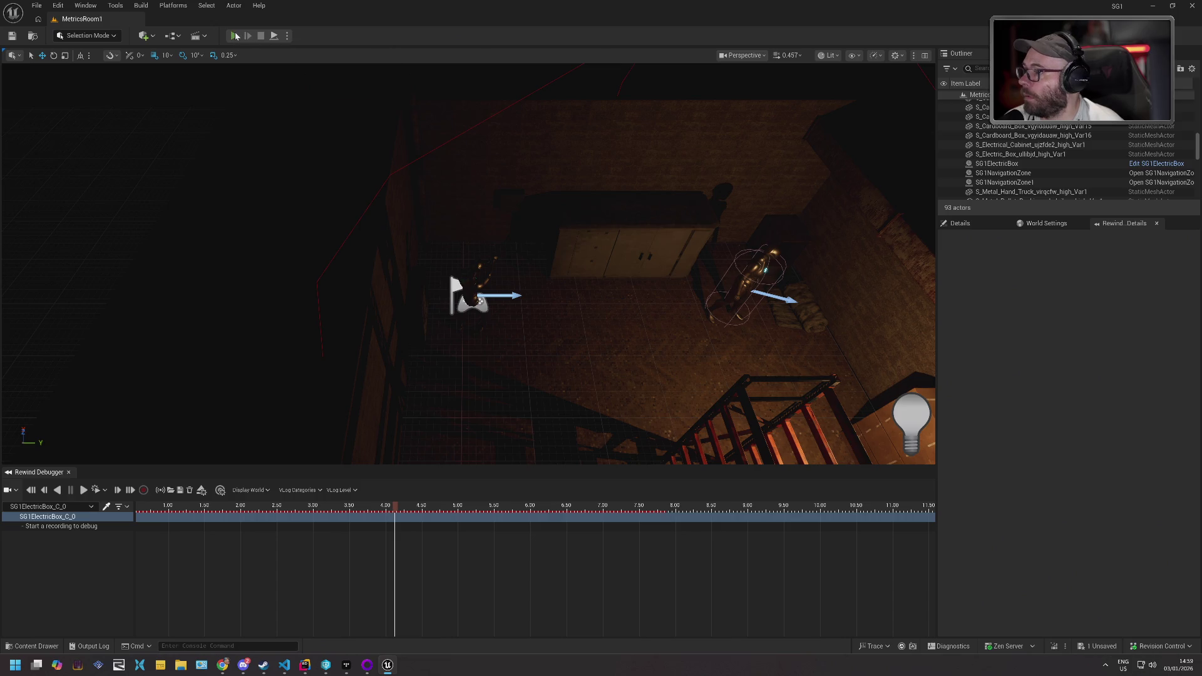
{"action": "left_click", "coordinate": [146, 494]}
{"action": "left_click", "coordinate": [493, 399]}
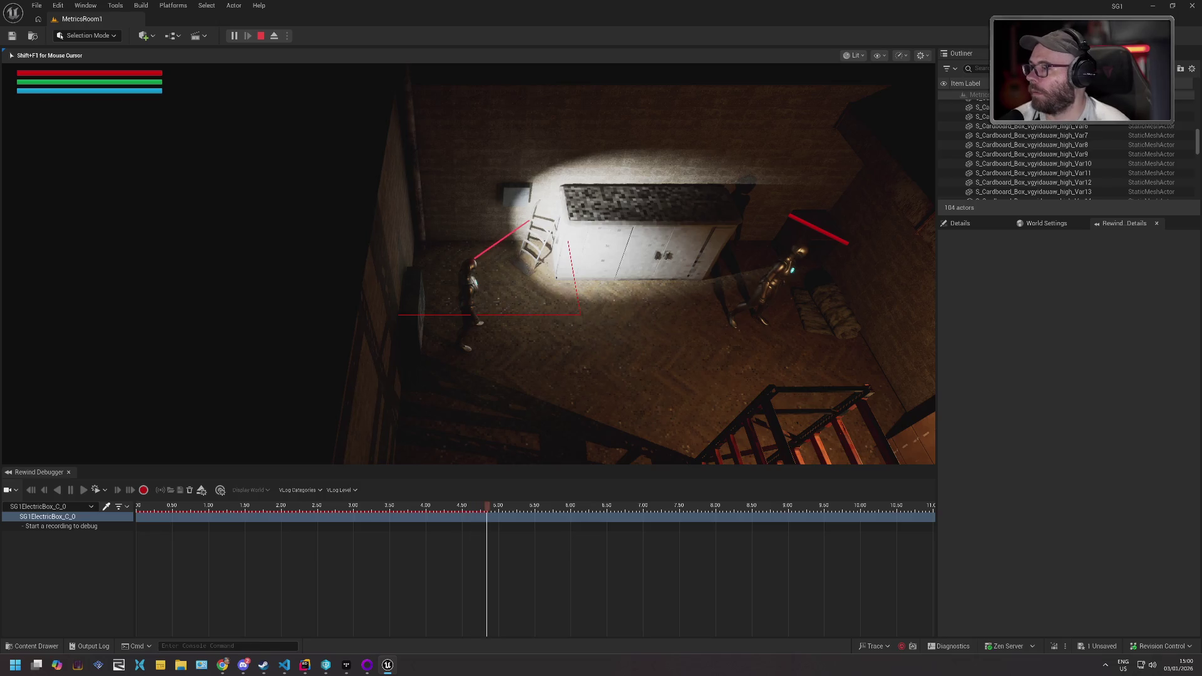
{"action": "key", "text": "alt+Tab"}
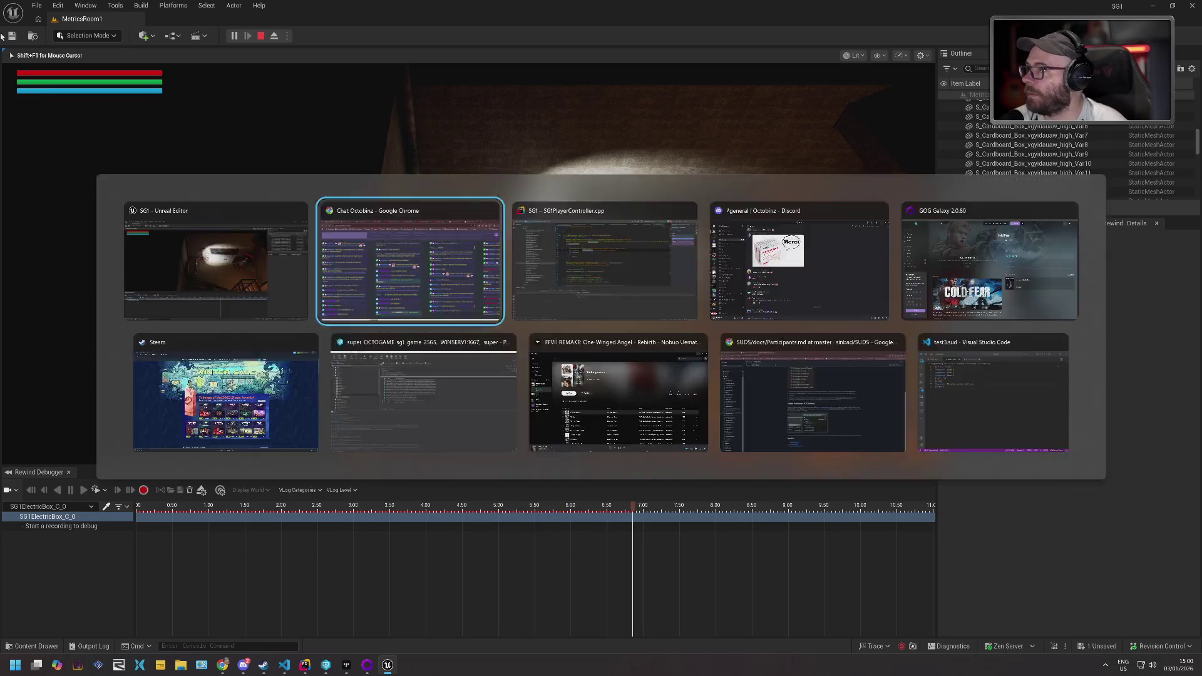
{"action": "left_click", "coordinate": [261, 36]}
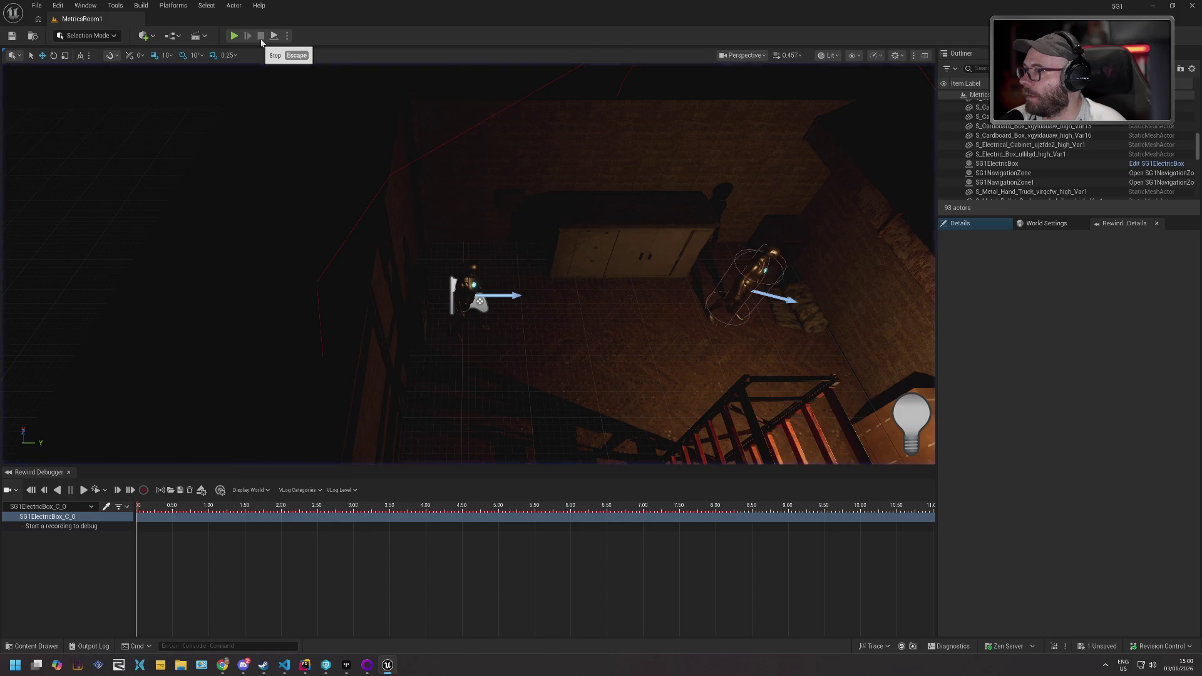
{"action": "left_click", "coordinate": [85, 508]}
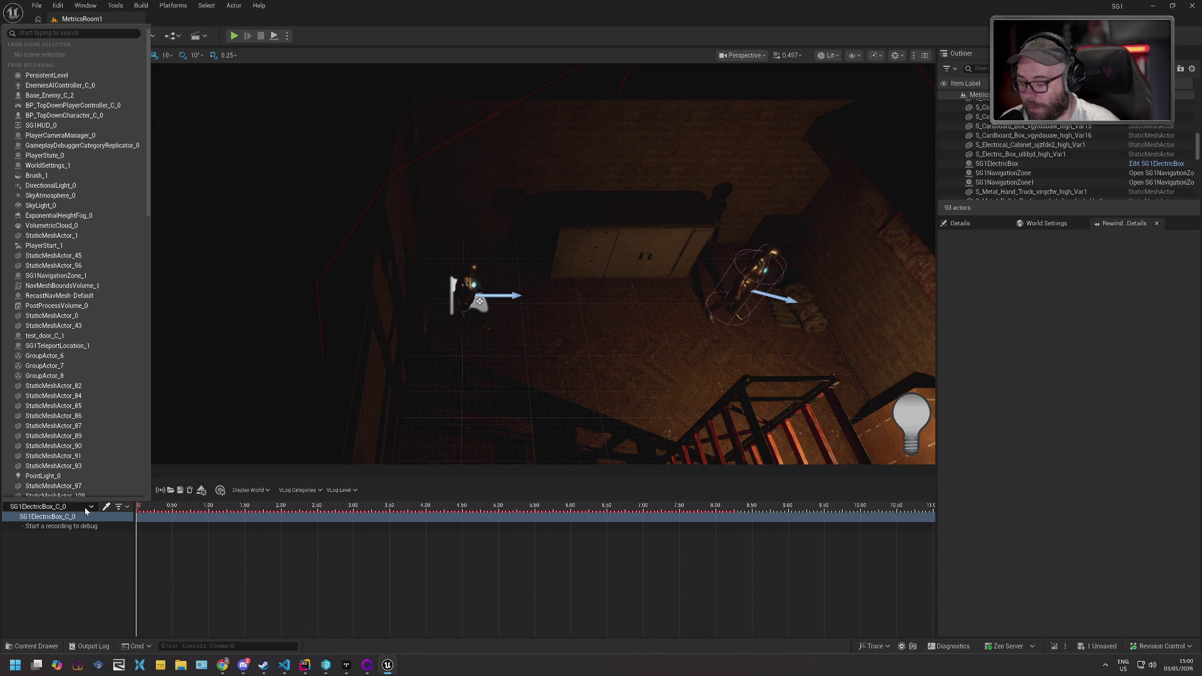
- Debug Base_Enemy_C_2 and view its VLogAbilitySystem entries at about 2.95 seconds
{"action": "type", "text": "Enemy"}
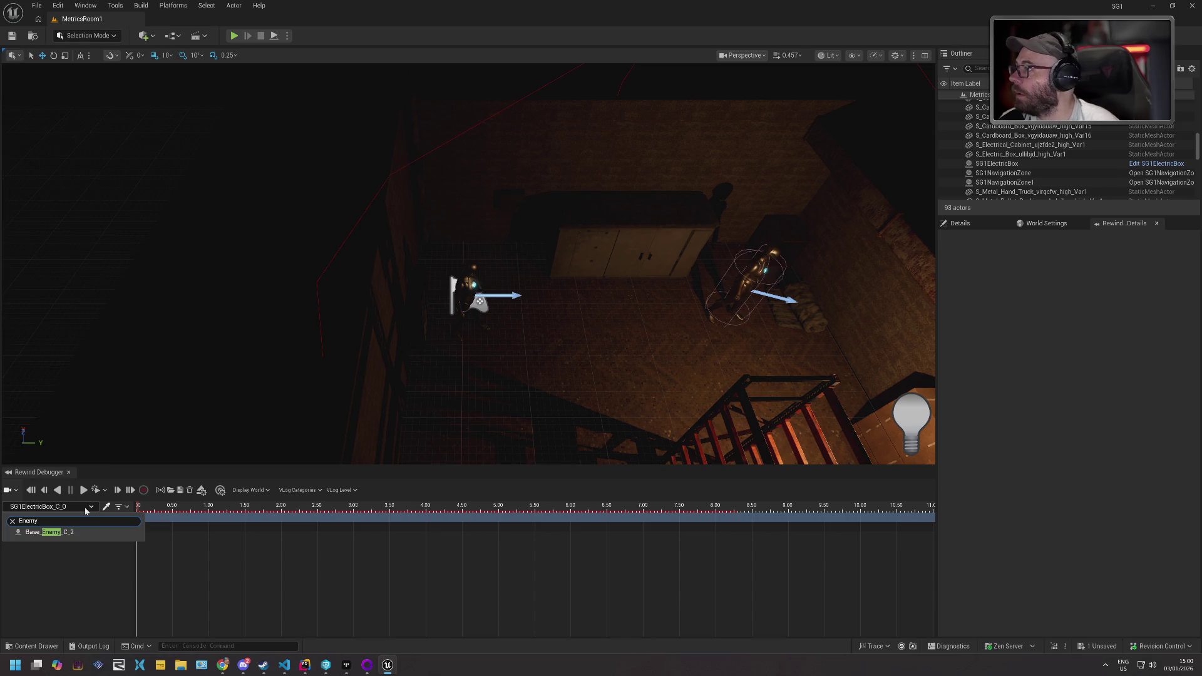
{"action": "key", "text": "Return"}
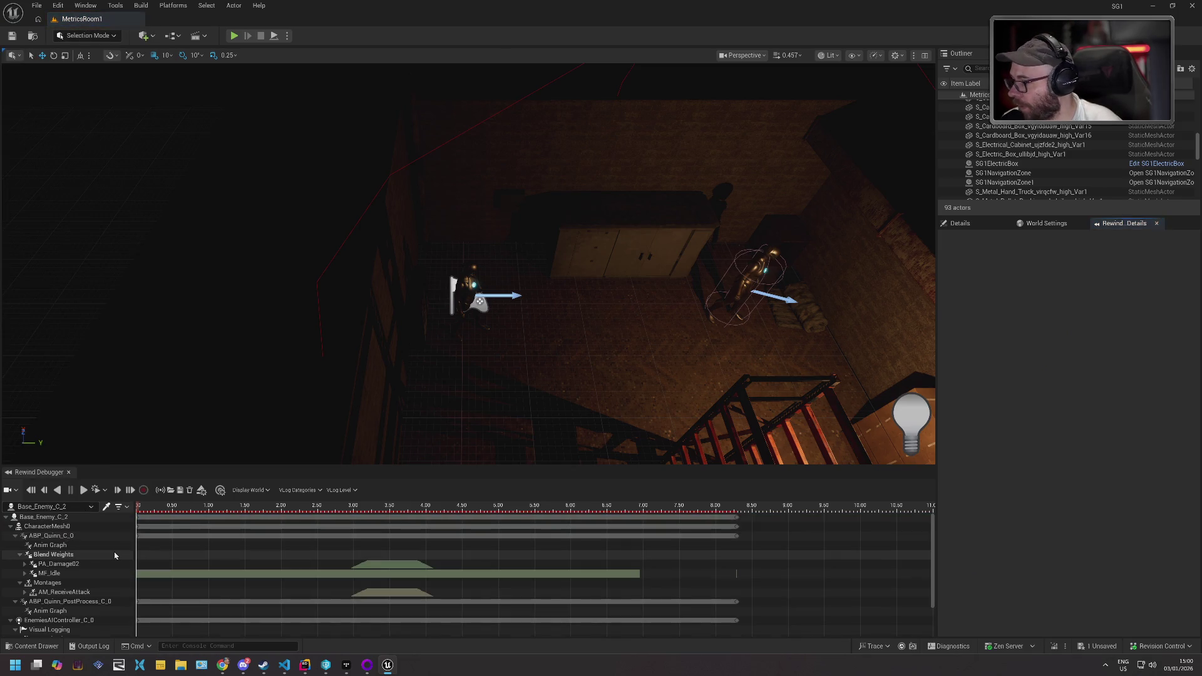
{"action": "scroll", "coordinate": [102, 554], "scroll_direction": "down", "scroll_amount": 3}
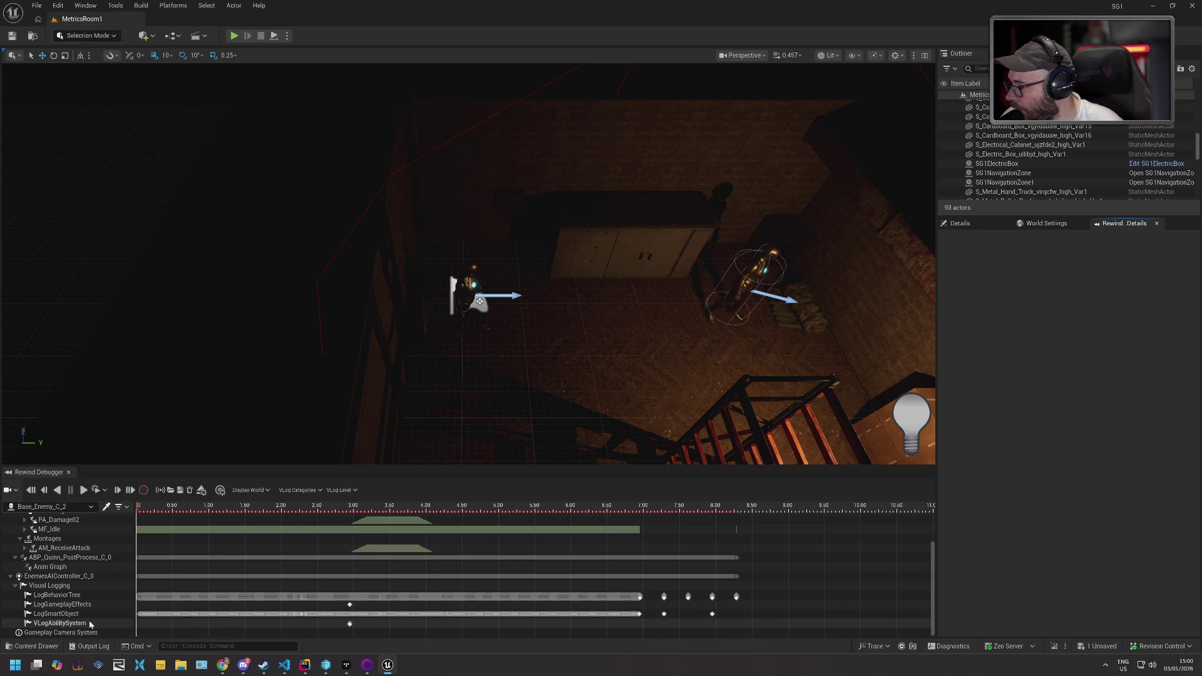
{"action": "left_click", "coordinate": [90, 624]}
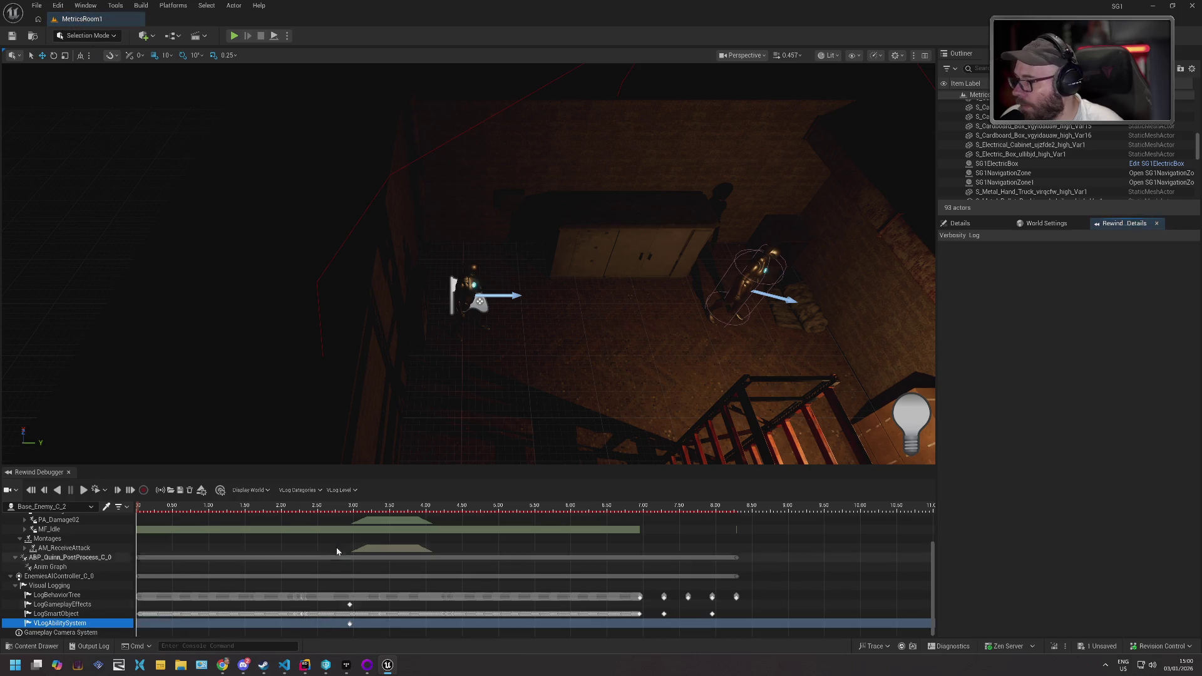
{"action": "left_click", "coordinate": [354, 511]}
{"action": "left_click_drag", "start_coordinate": [355, 512], "coordinate": [350, 512]}
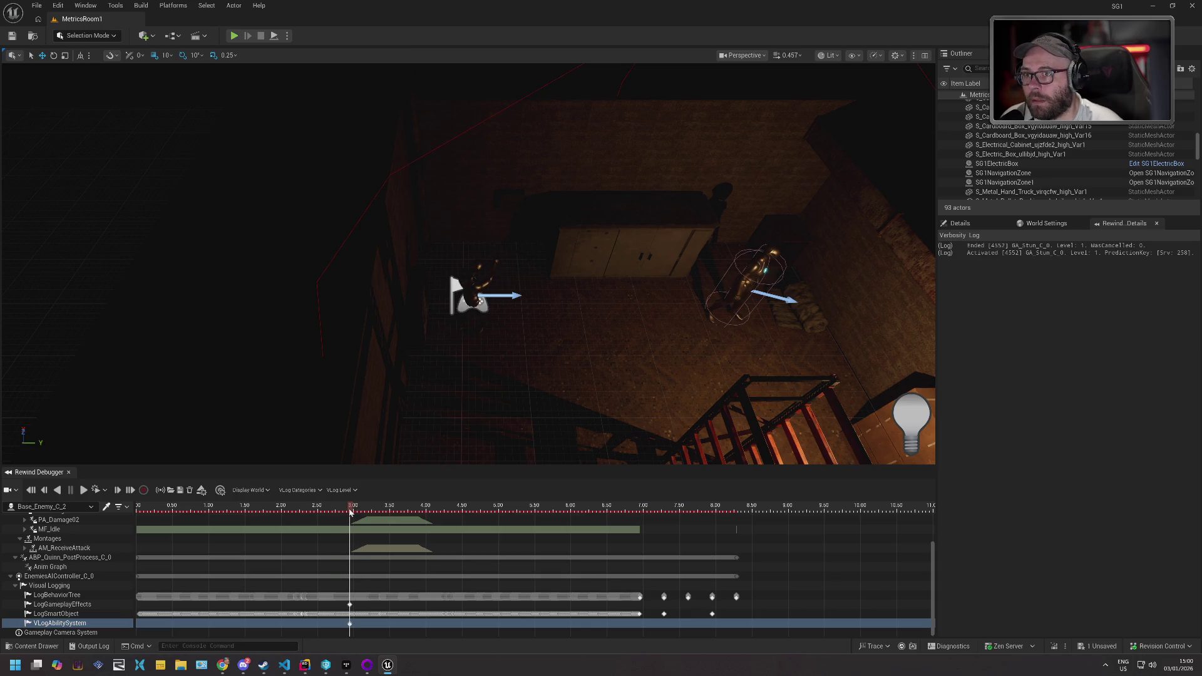